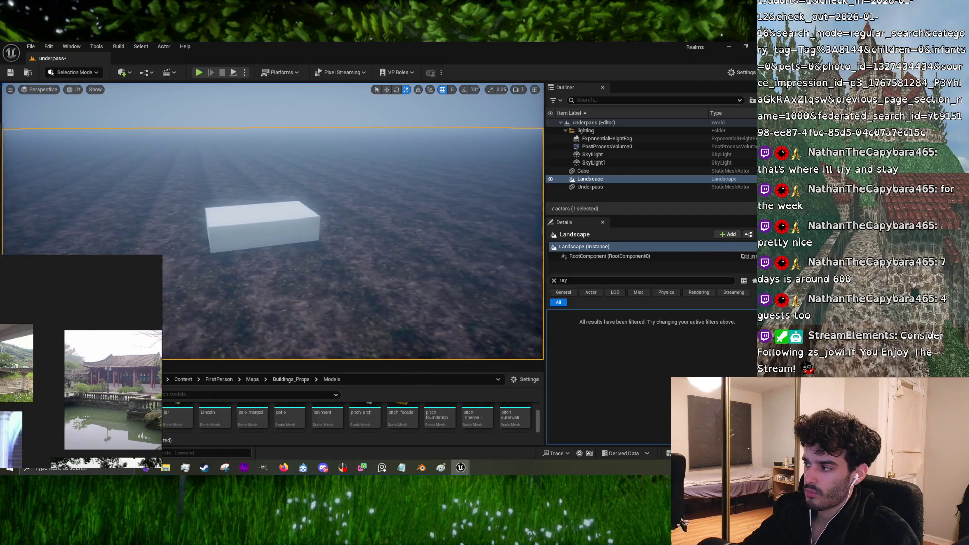
Step: Place a Plane shape from Quick Add and scale it up to cover the underpass floor
left_click_drag(361, 217, 361, 217)
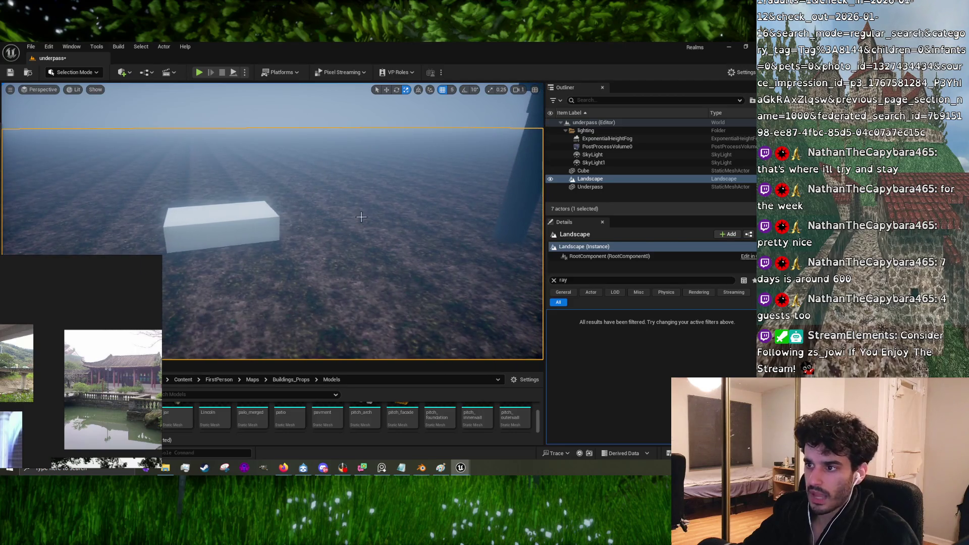
left_click(128, 75)
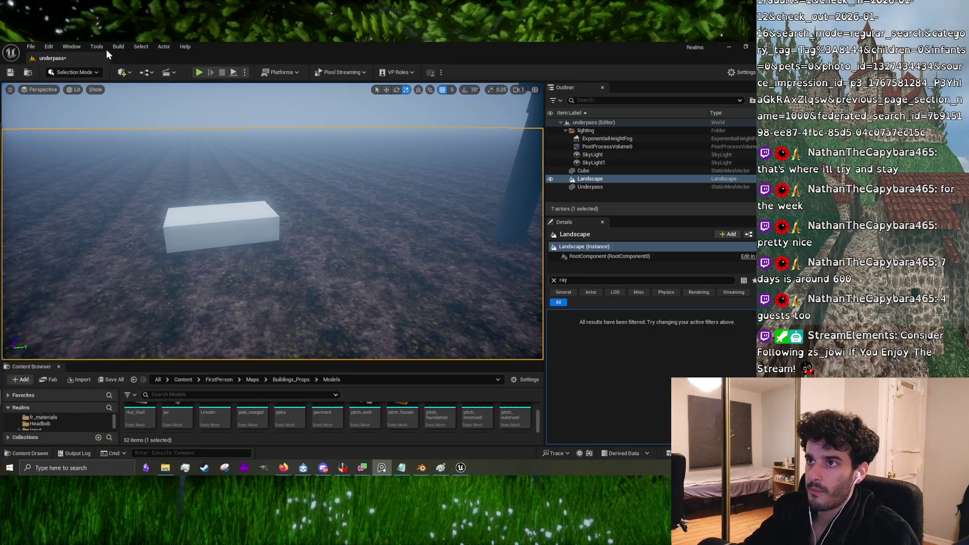
left_click(124, 72)
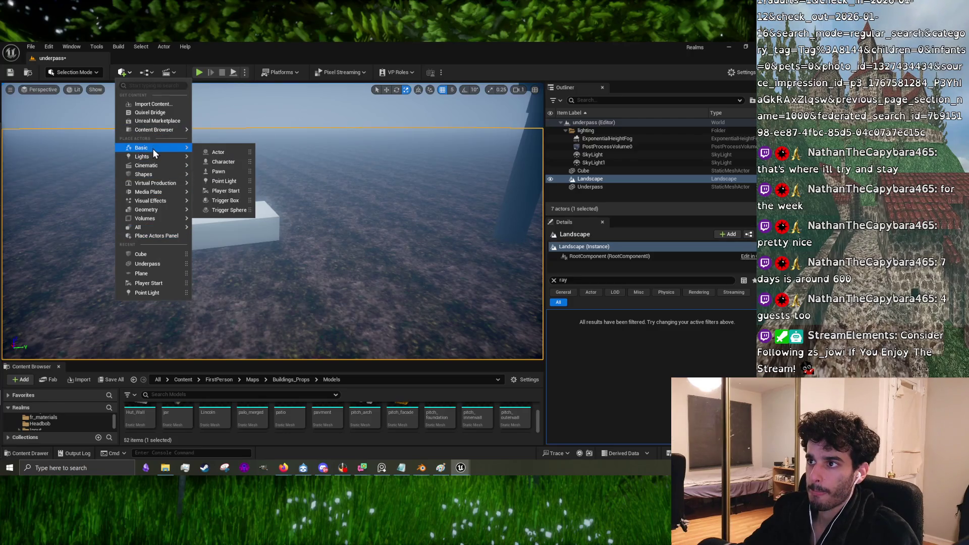
mouse_move(156, 175)
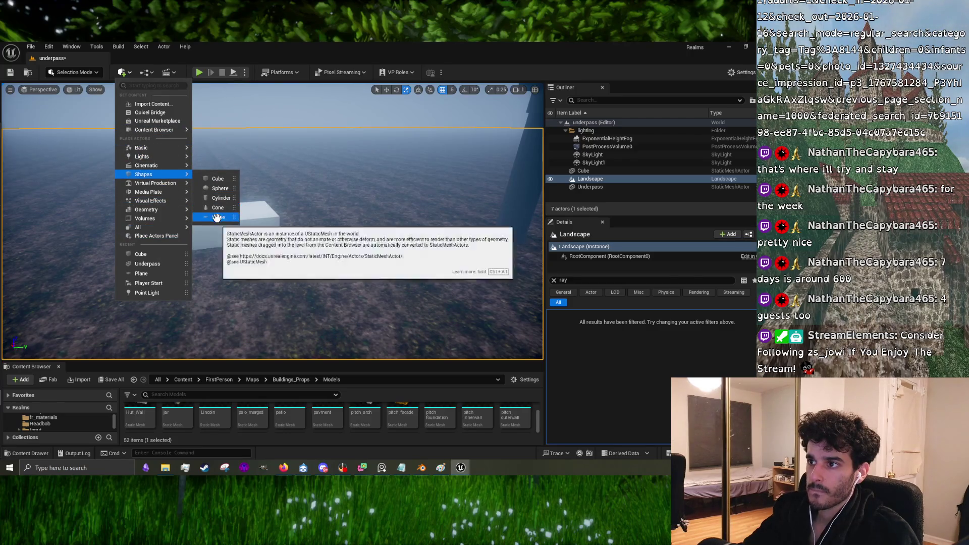
left_click_drag(218, 217, 409, 321)
key("f")
mouse_move(266, 206)
left_mouse_down()
mouse_move(344, 177)
mouse_move(270, 202)
mouse_move(275, 153)
mouse_move(280, 162)
left_mouse_up()
key("w")
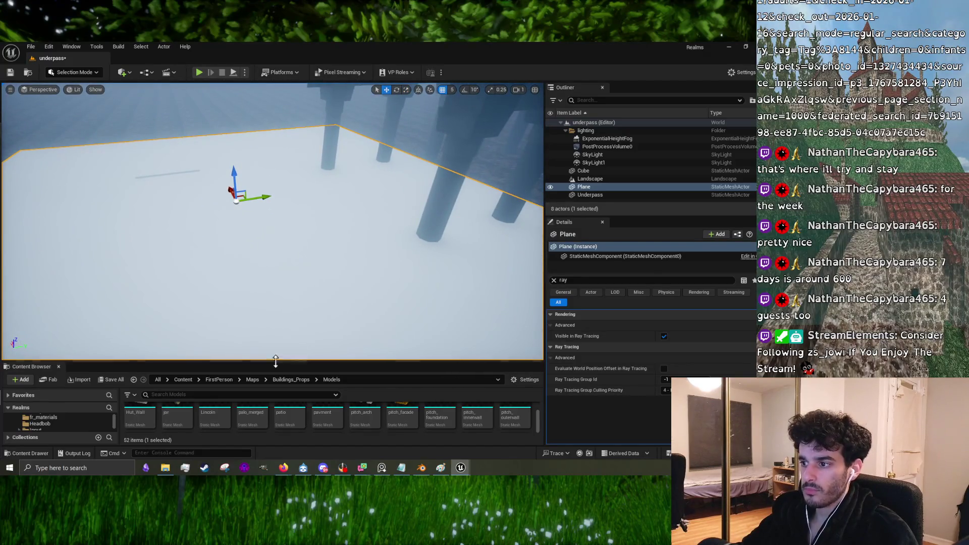
Step: Enlarge the Content Browser and orbit the viewport to see the pillars above the plane
left_click_drag(275, 362, 277, 242)
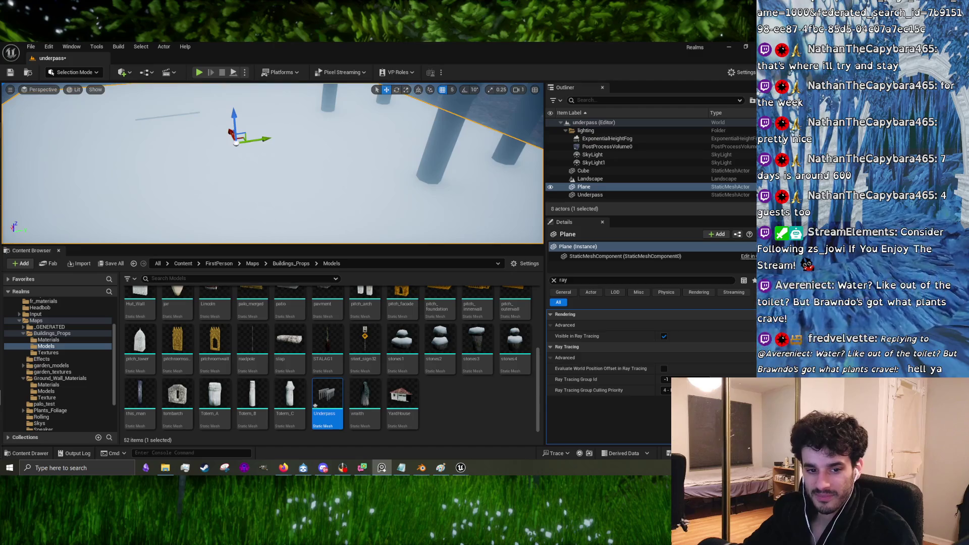
mouse_move(310, 161)
left_mouse_down()
mouse_move(270, 148)
mouse_move(164, 172)
mouse_move(162, 181)
mouse_move(177, 174)
mouse_move(201, 202)
left_mouse_up()
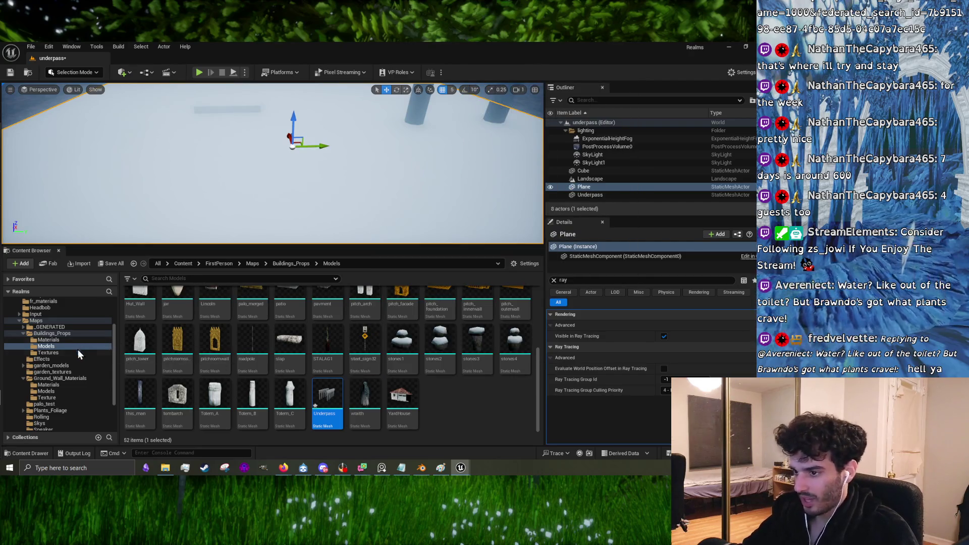
left_click_drag(277, 169, 268, 145)
Step: Create a new material named Underpass_water_mat in the Materials folder
left_click(48, 339)
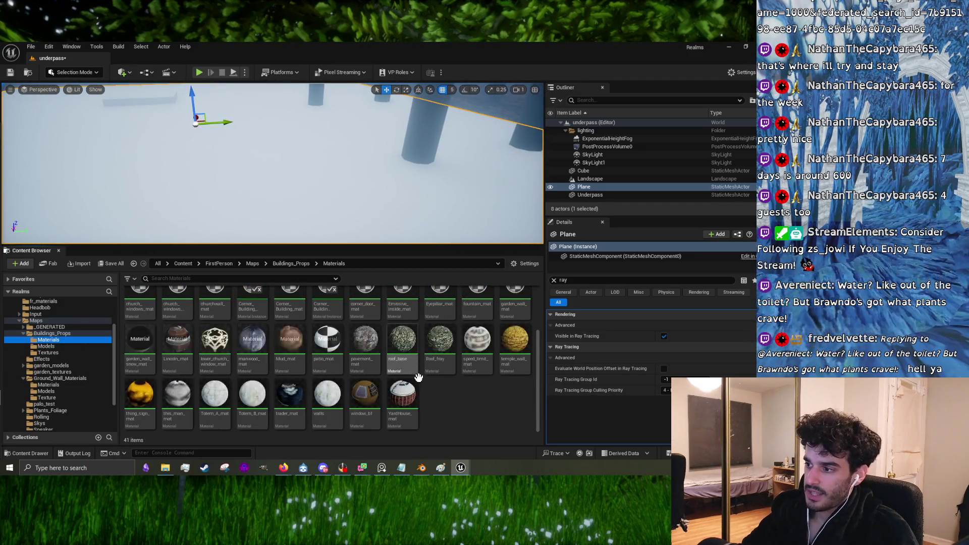
right_click(432, 398)
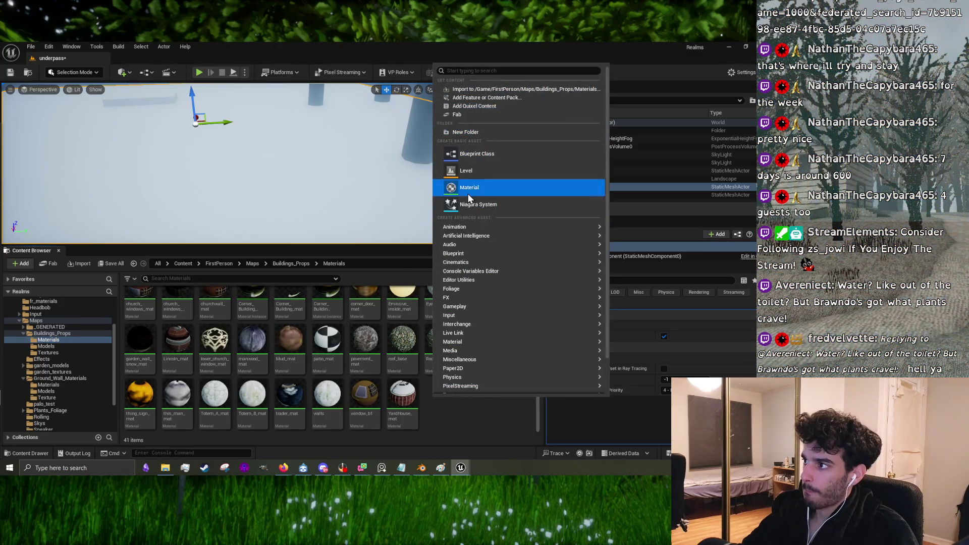
left_click(468, 193)
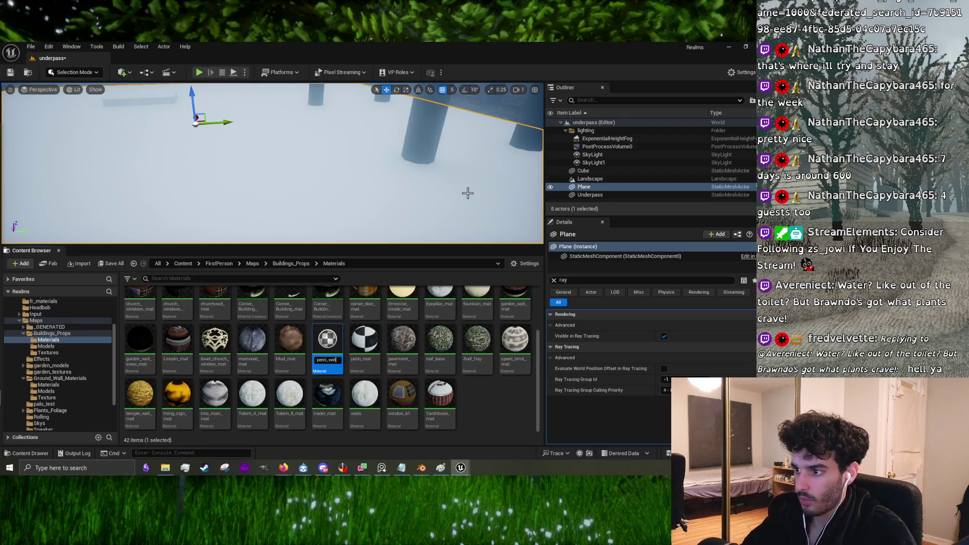
key("Return")
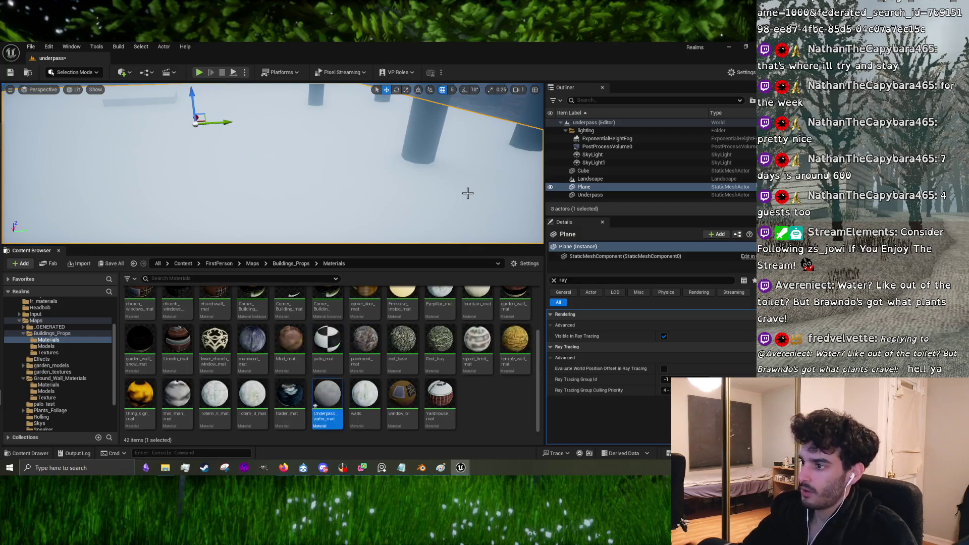
Step: Apply Underpass_water_mat to the plane and open it in the material editor
mouse_move(327, 396)
left_mouse_down()
mouse_move(348, 323)
mouse_move(322, 198)
left_mouse_up()
scroll(324, 202, "down", 5)
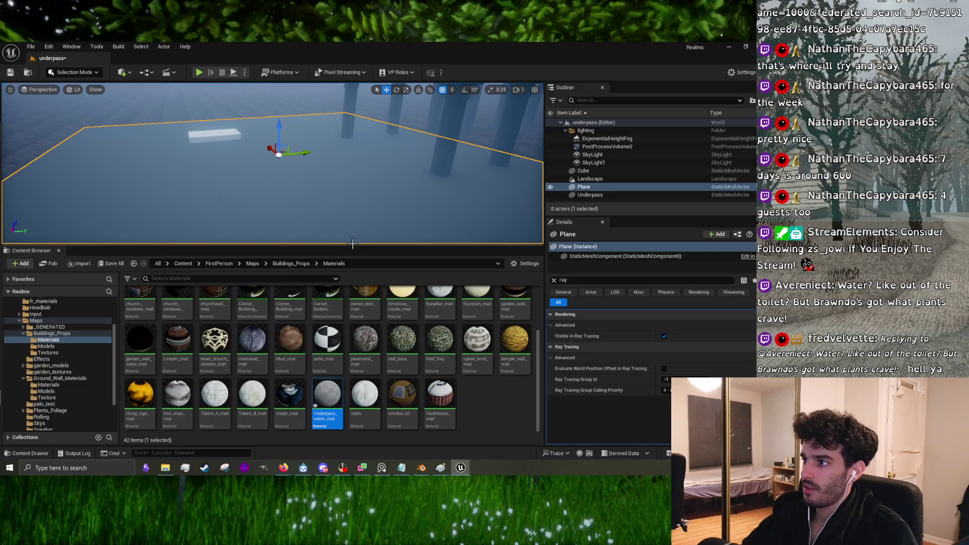
left_click_drag(353, 244, 352, 357)
scroll(222, 204, "up", 3)
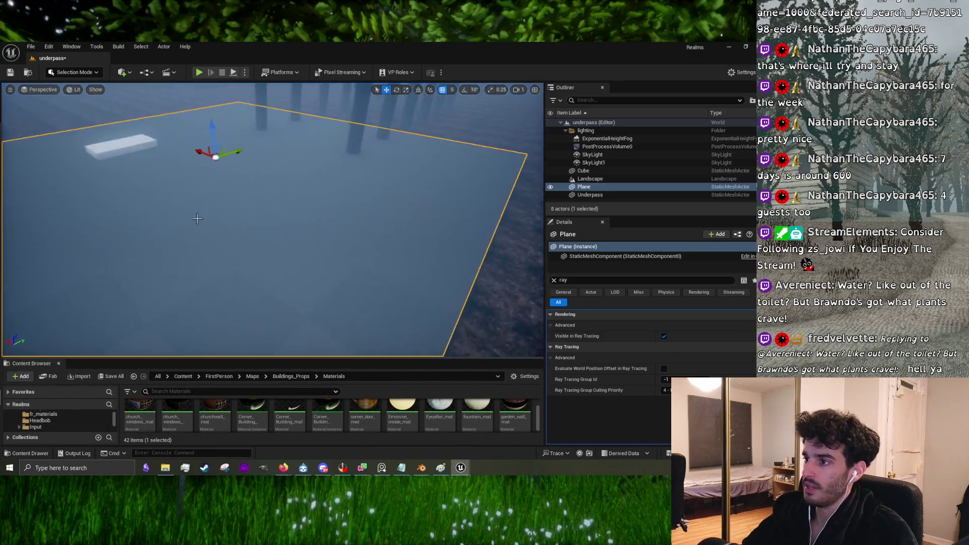
scroll(221, 204, "down", 3)
scroll(252, 252, "up", 4)
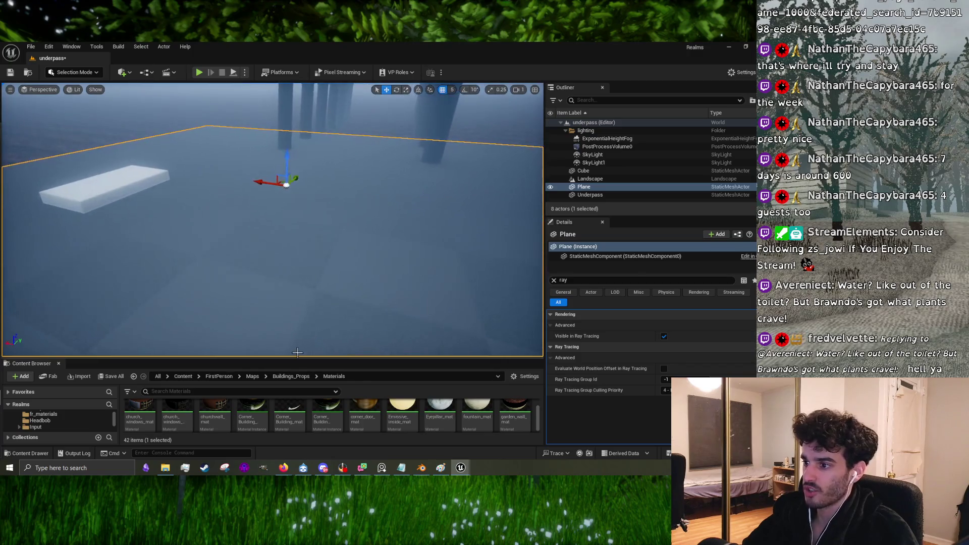
left_click_drag(297, 357, 298, 200)
double_click(328, 391)
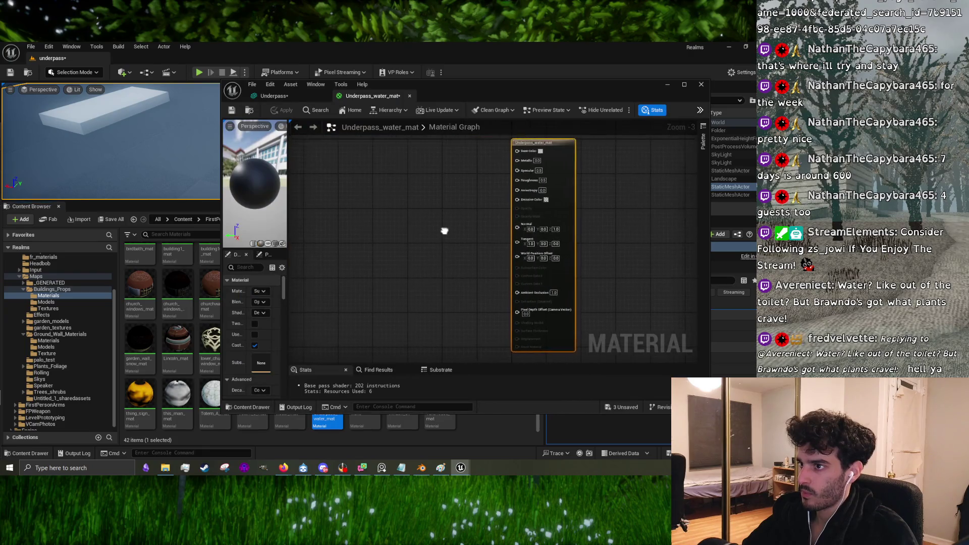
Step: Add a Single Layer Water Material output node to the material graph
left_click_drag(147, 143, 179, 184)
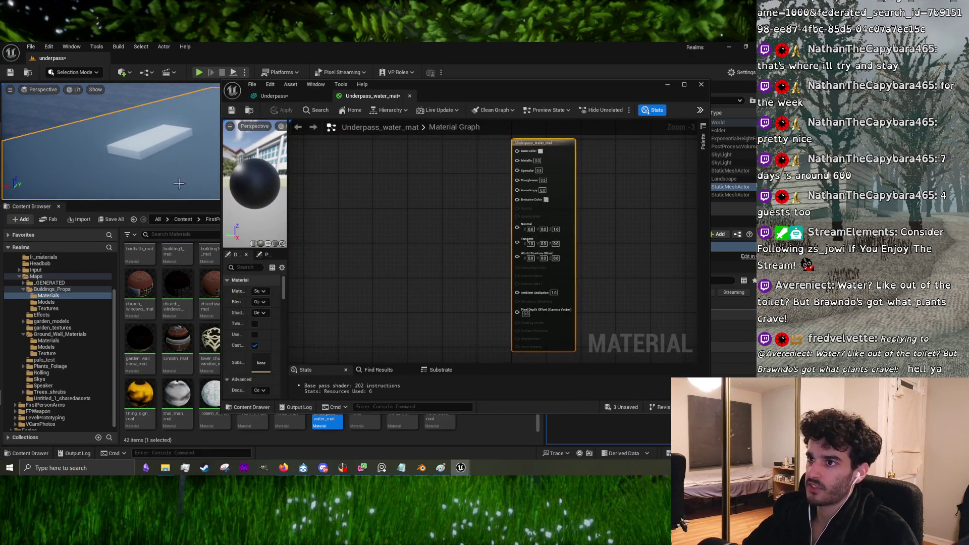
left_click_drag(111, 142, 141, 172)
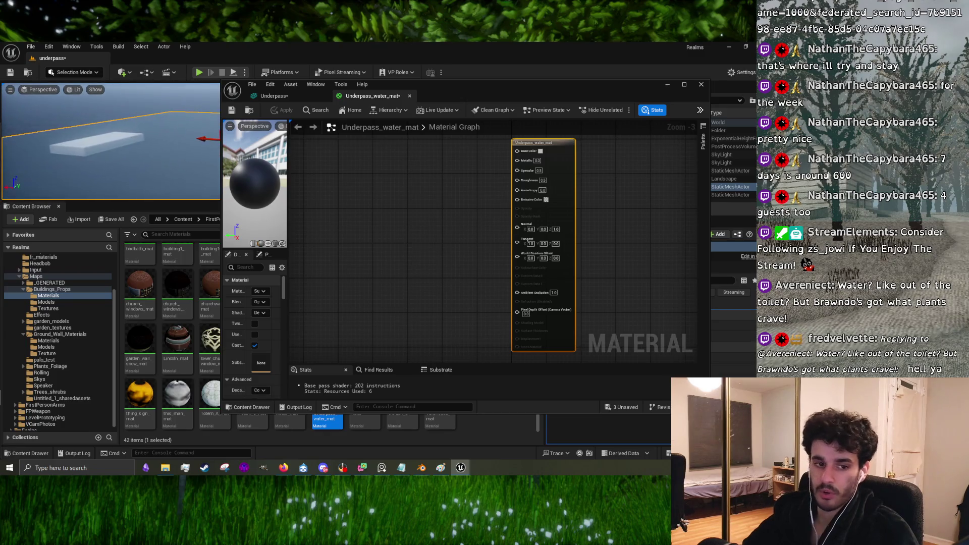
right_click(395, 309)
type("single")
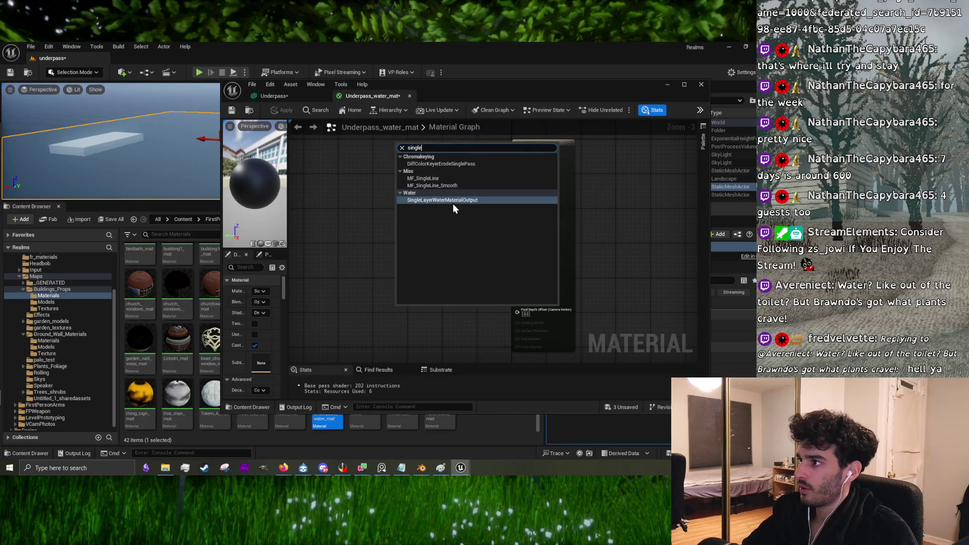
left_click(453, 202)
left_click_drag(451, 252, 457, 303)
Step: Add constant nodes, wiring a 1.0 constant into Base Color
left_click(427, 231)
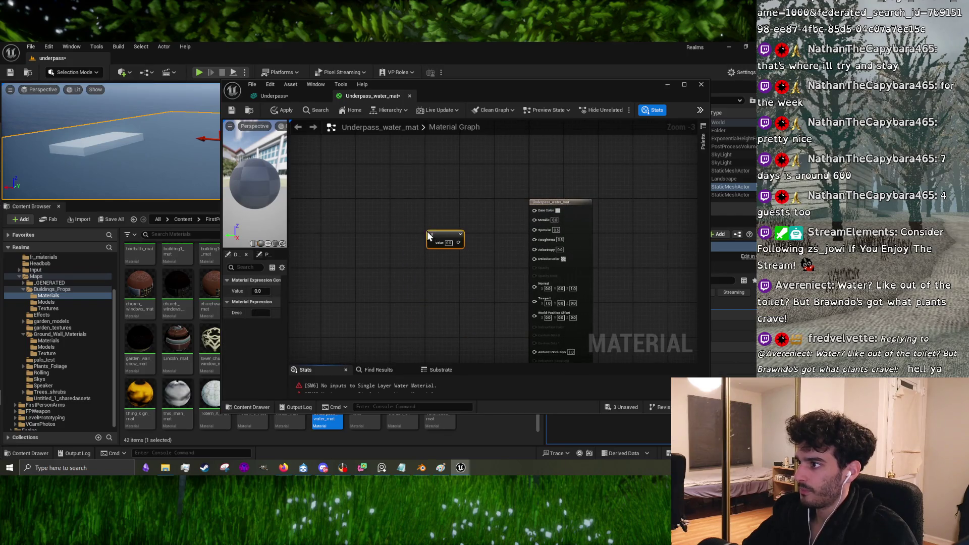
left_click_drag(458, 242, 534, 210)
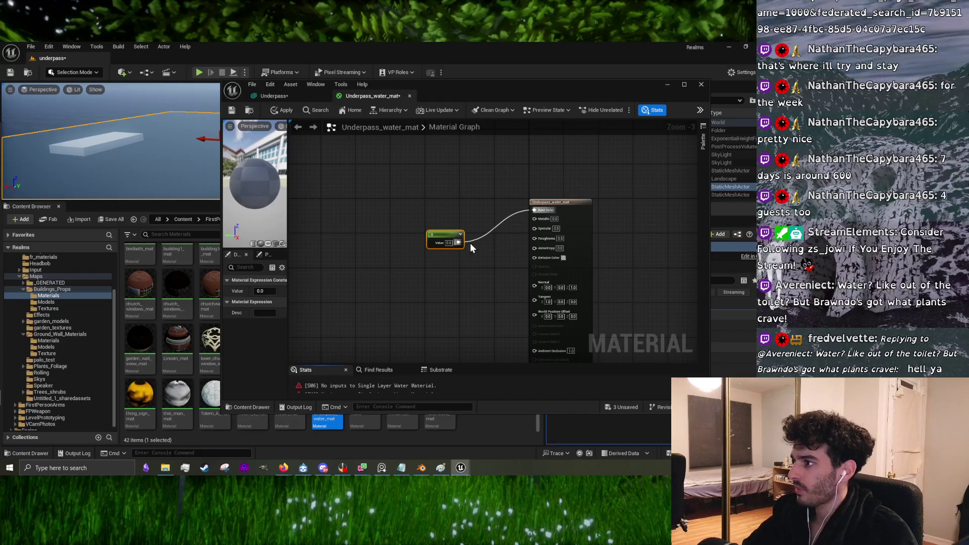
type("1")
left_click(440, 283)
left_click(440, 283)
mouse_move(472, 292)
left_mouse_down()
mouse_move(518, 295)
mouse_move(532, 254)
mouse_move(541, 322)
mouse_move(533, 344)
mouse_move(544, 275)
left_mouse_up()
Step: Set the material's Shading Model to SingleLayerWater
left_click(566, 210)
left_click(264, 313)
left_click(286, 399)
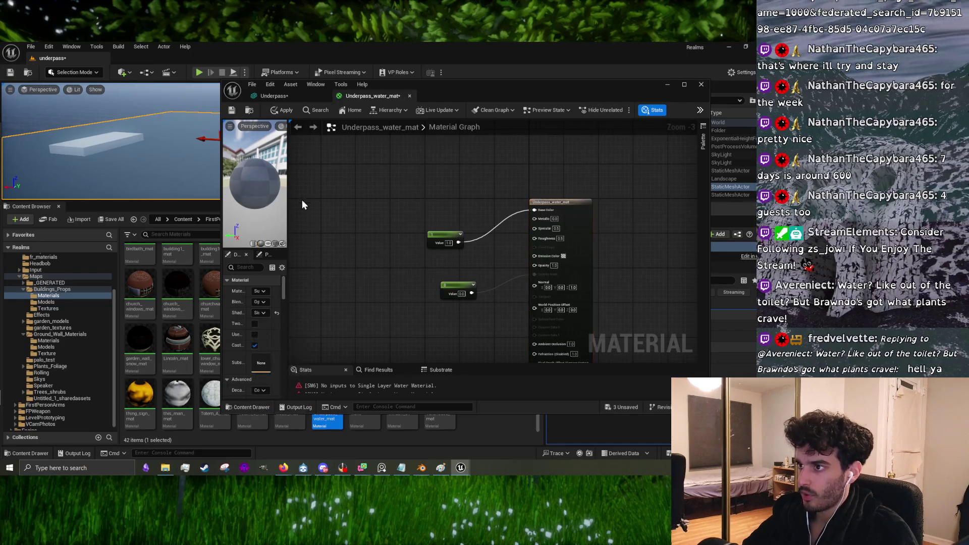
scroll(399, 263, "up", 1)
scroll(396, 253, "up", 2)
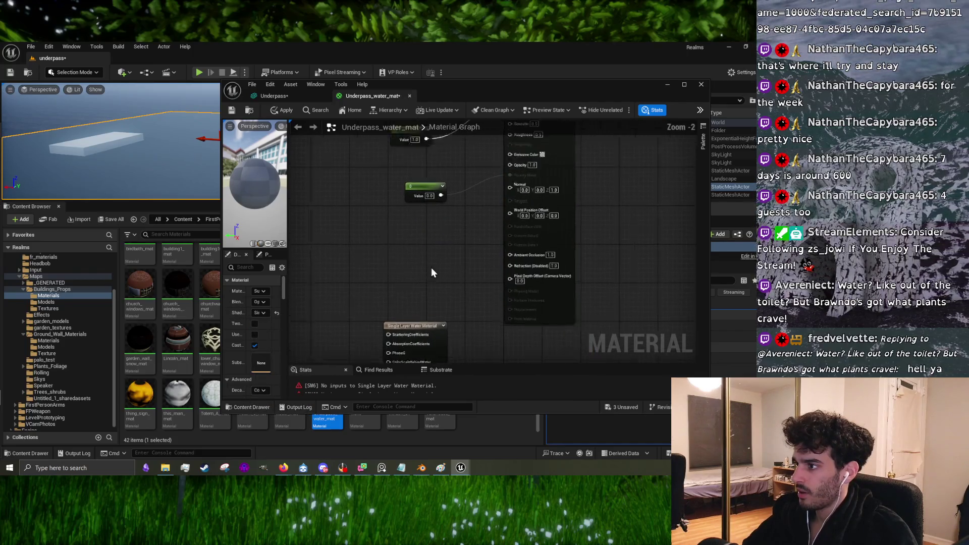
Step: Add a constant with value 1 and connect it to the Refraction input
left_click(385, 253)
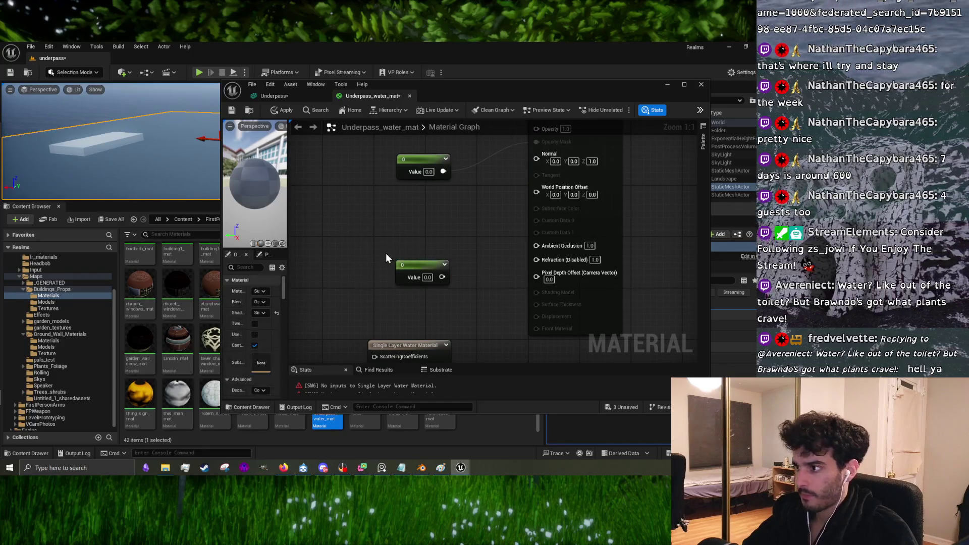
mouse_move(432, 279)
left_mouse_down()
mouse_move(447, 285)
mouse_move(420, 234)
left_mouse_up()
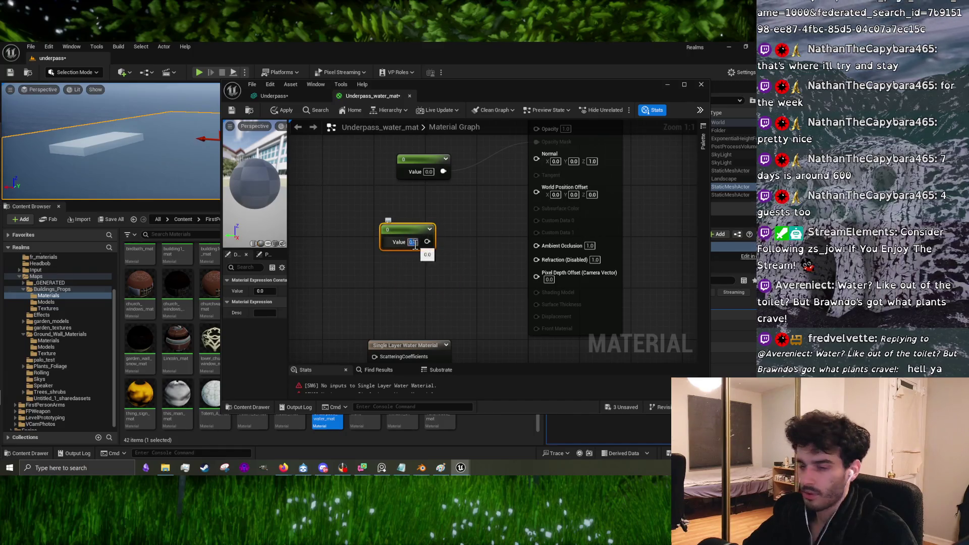
type("1")
key("Return")
mouse_move(427, 242)
left_mouse_down()
mouse_move(535, 231)
mouse_move(549, 261)
left_mouse_up()
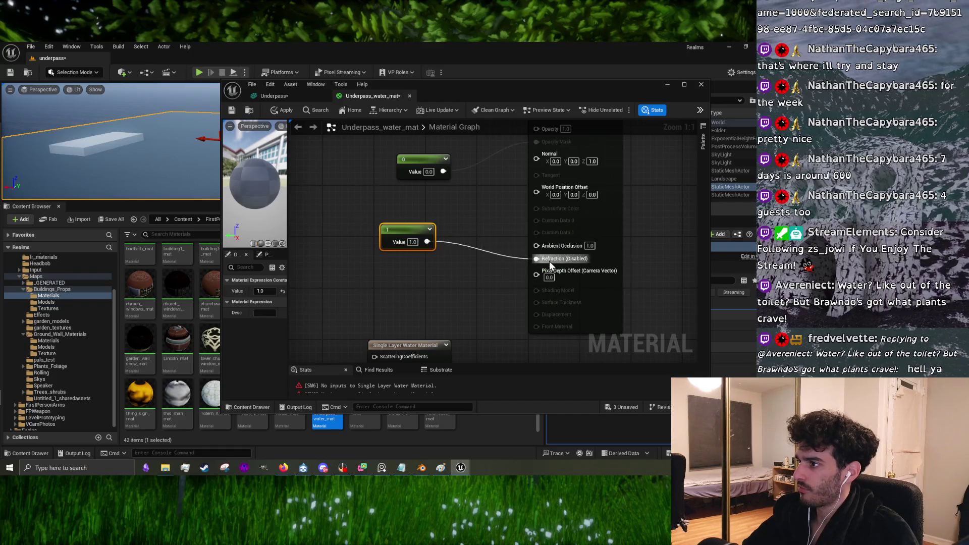
left_click(461, 277)
Step: Pan the graph to review the constant nodes and output pins
mouse_move(350, 311)
left_mouse_down()
mouse_move(389, 247)
mouse_move(469, 235)
left_mouse_up()
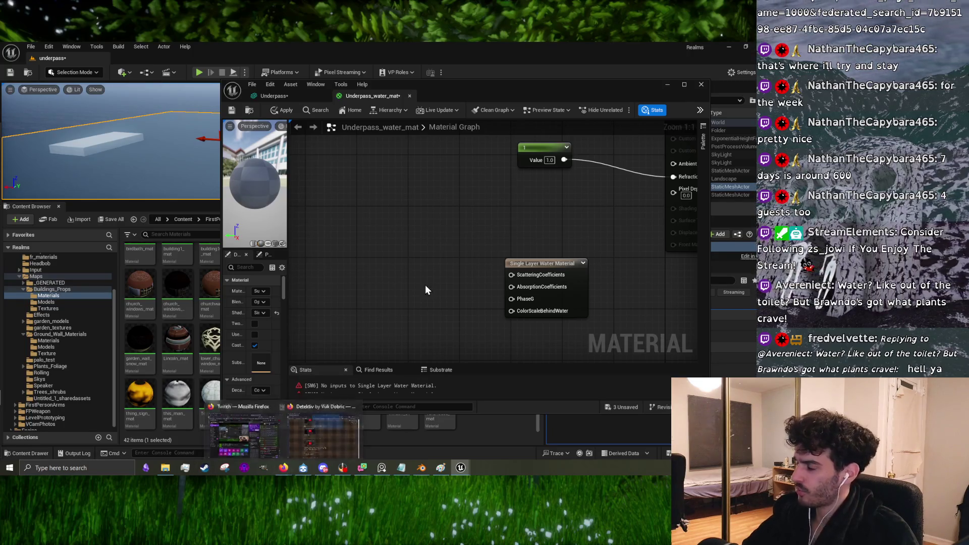
mouse_move(566, 231)
left_mouse_down()
mouse_move(449, 235)
mouse_move(443, 259)
mouse_move(463, 248)
left_mouse_up()
scroll(383, 261, "down", 2)
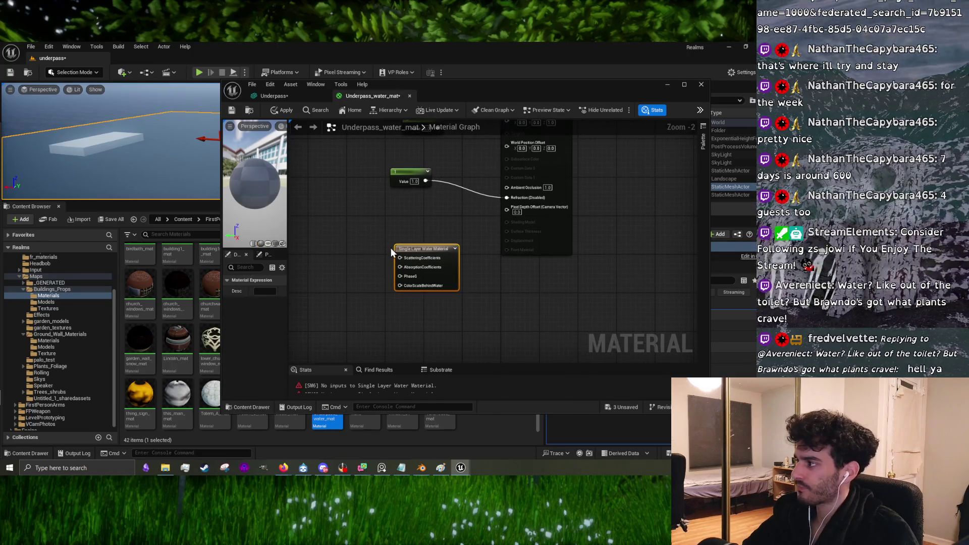
left_click_drag(389, 246, 461, 281)
left_click(395, 259)
right_click(393, 258)
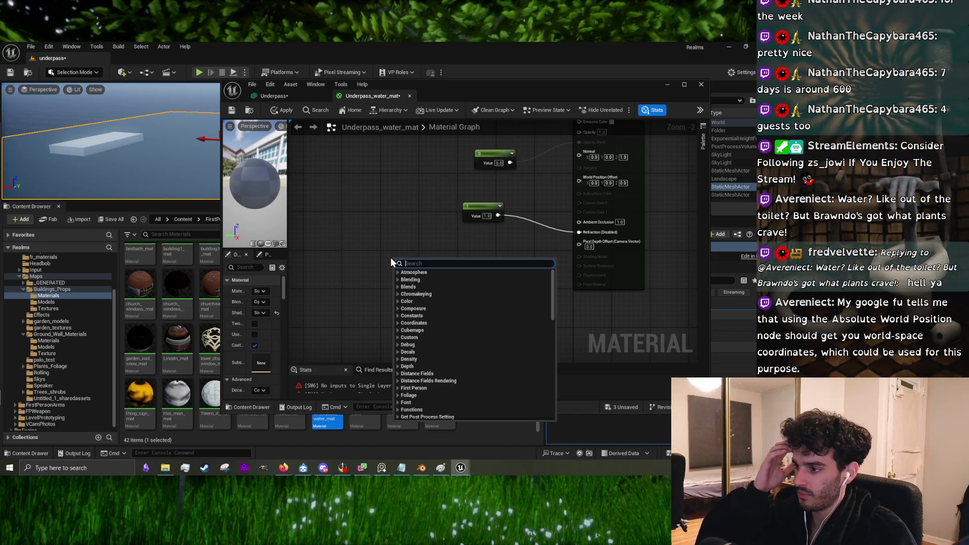
Step: Dismiss the node search and delete a stray constant node
left_click(399, 253)
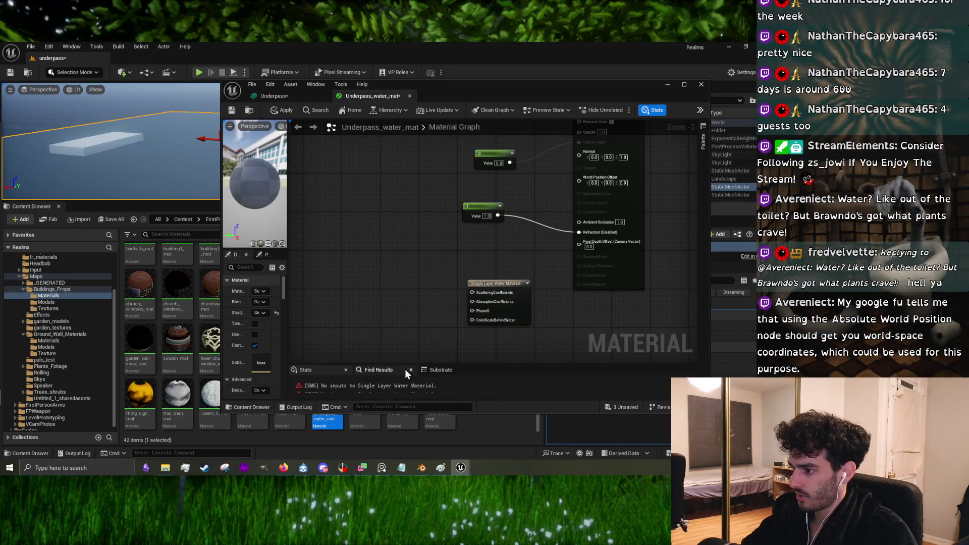
mouse_move(401, 365)
left_mouse_down()
mouse_move(401, 308)
mouse_move(395, 385)
mouse_move(400, 363)
left_mouse_up()
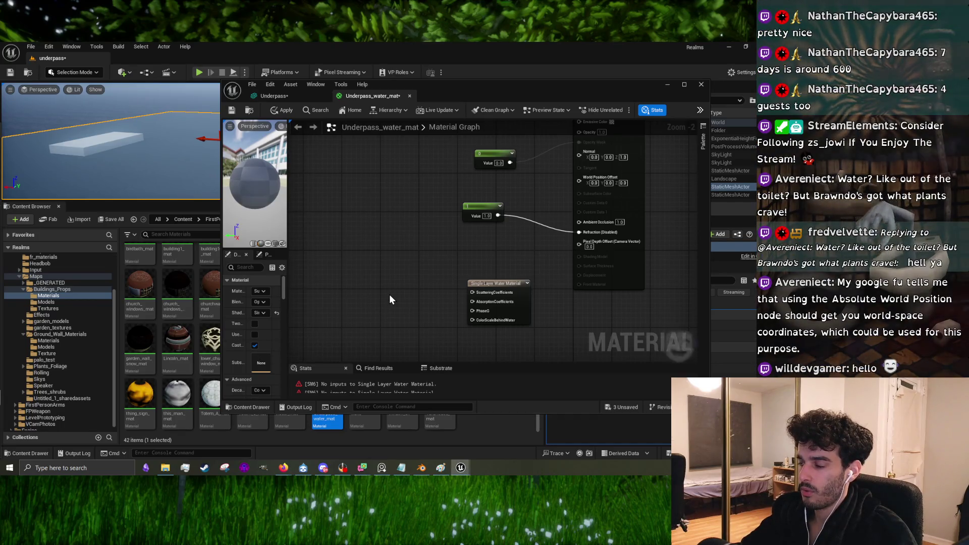
scroll(411, 196, "up", 3)
left_click(338, 277)
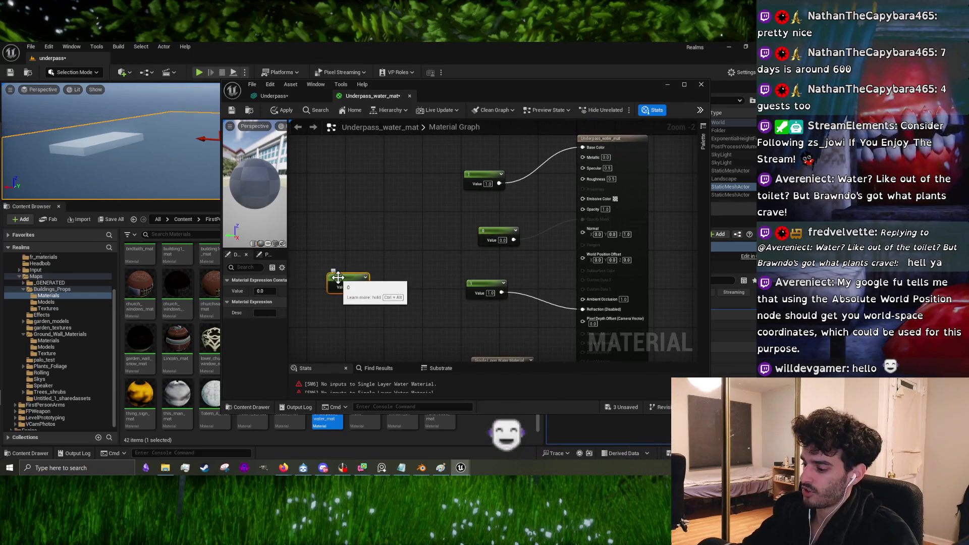
key("Delete")
Step: Add an Absolute World Position node and wire it into World Position Offset
right_click(323, 274)
type("absol")
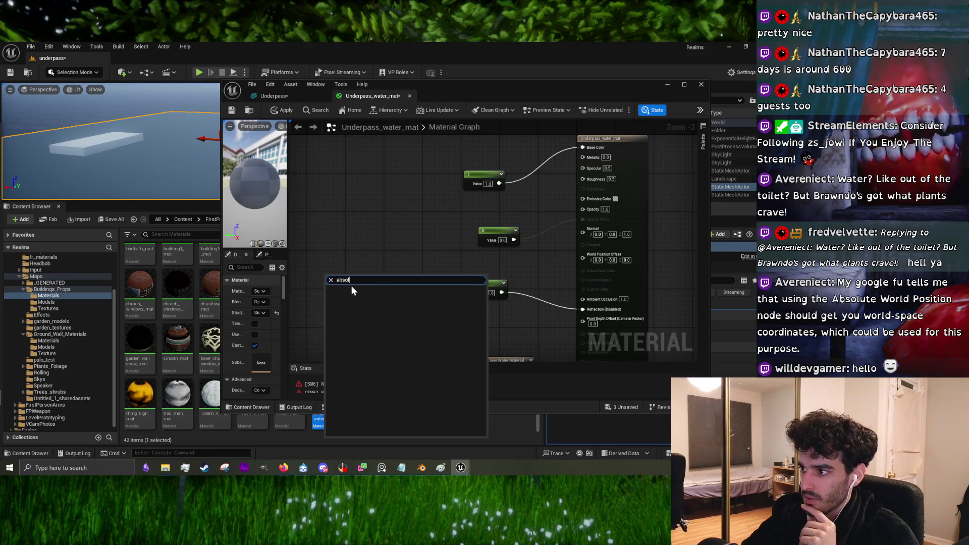
key("BackSpace")
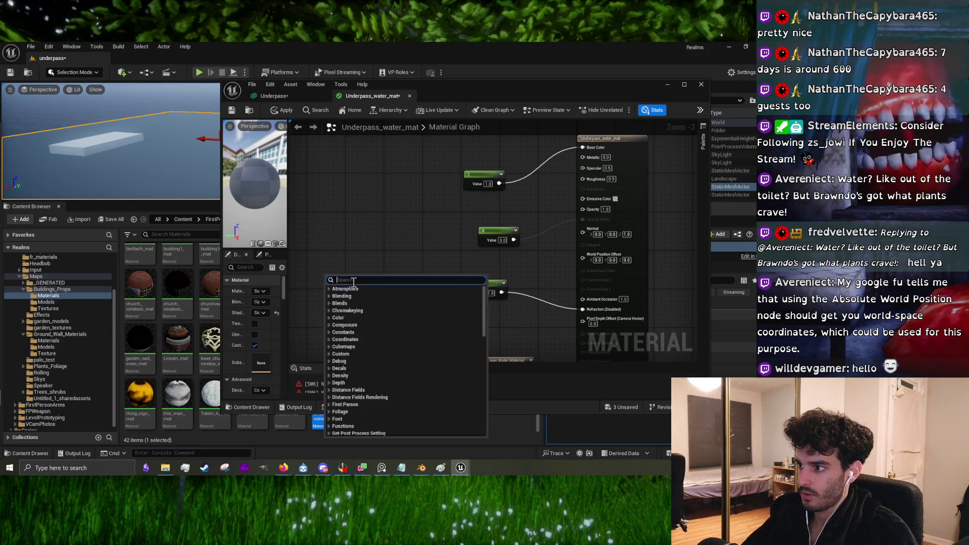
type("ab")
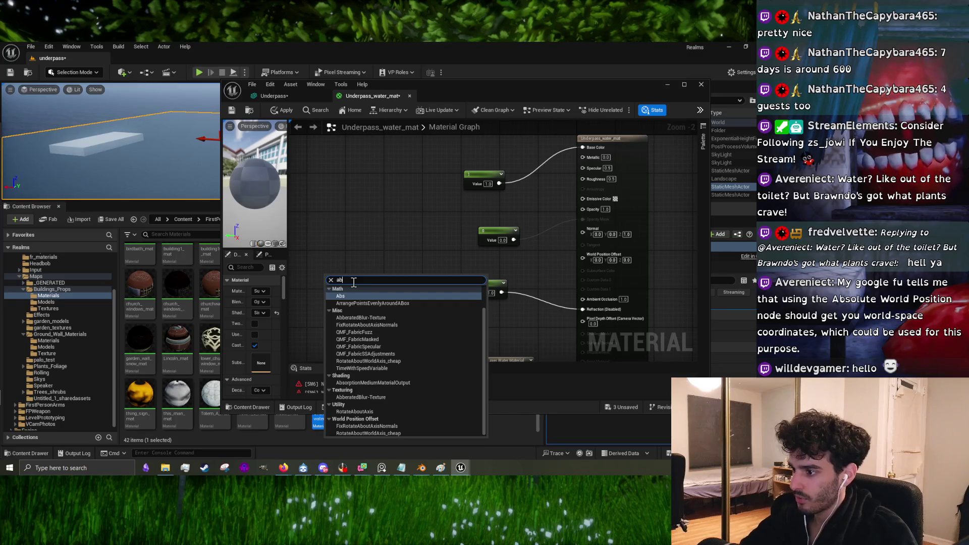
key("BackSpace")
key("BackSpace")
type("worl")
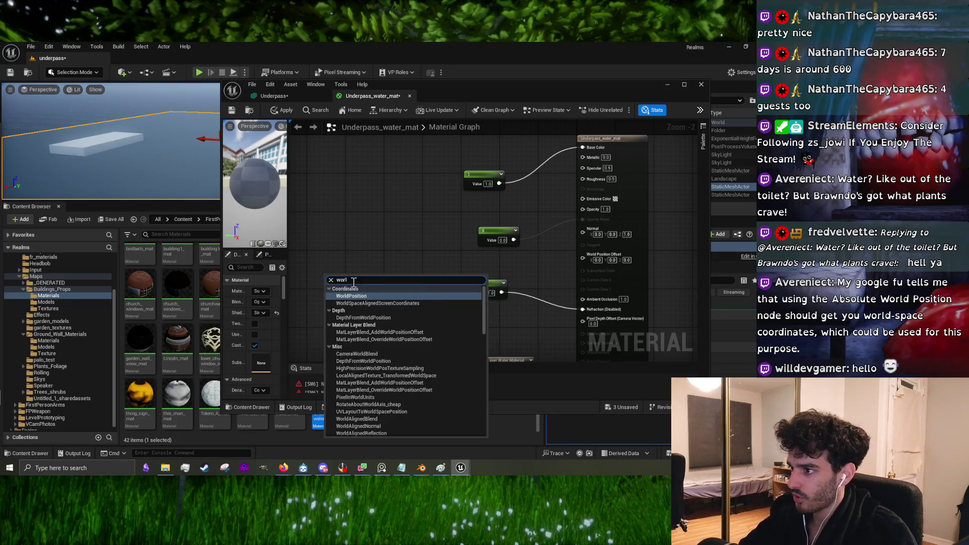
left_click(366, 297)
mouse_move(362, 281)
left_mouse_down()
mouse_move(377, 256)
mouse_move(628, 260)
mouse_move(593, 261)
left_mouse_up()
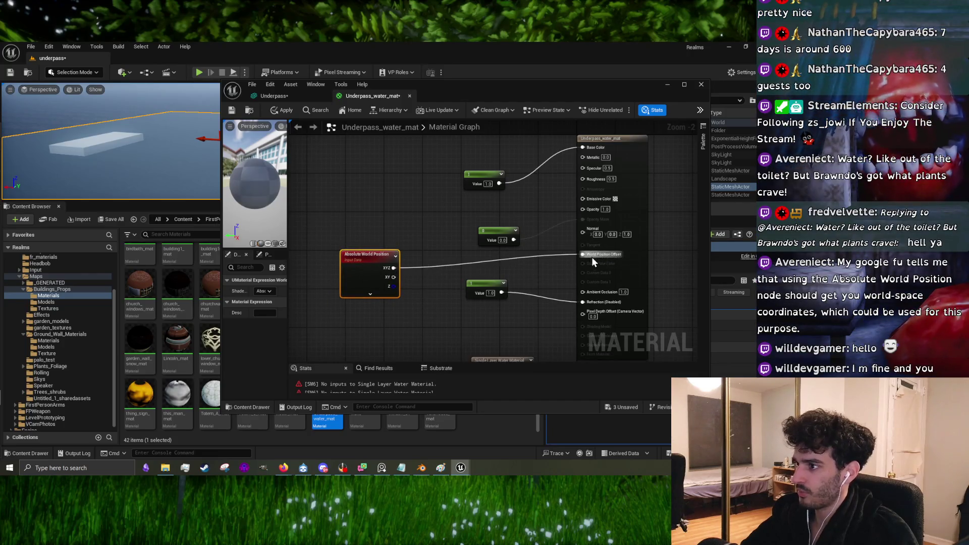
Step: Zoom the level view onto the plane and minimize the material editor
mouse_move(170, 177)
left_mouse_down()
mouse_move(170, 162)
mouse_move(159, 172)
left_mouse_up()
scroll(151, 192, "down", 2)
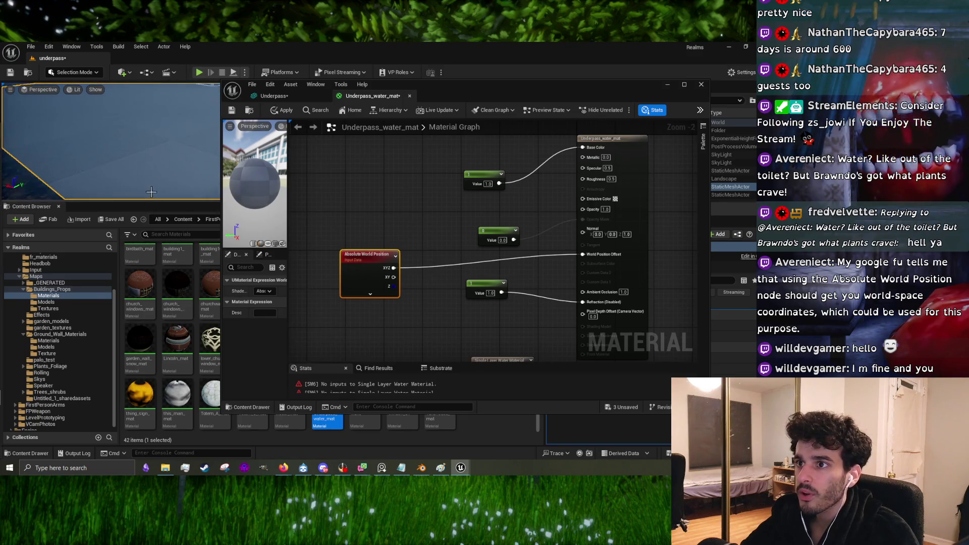
scroll(189, 173, "down", 1)
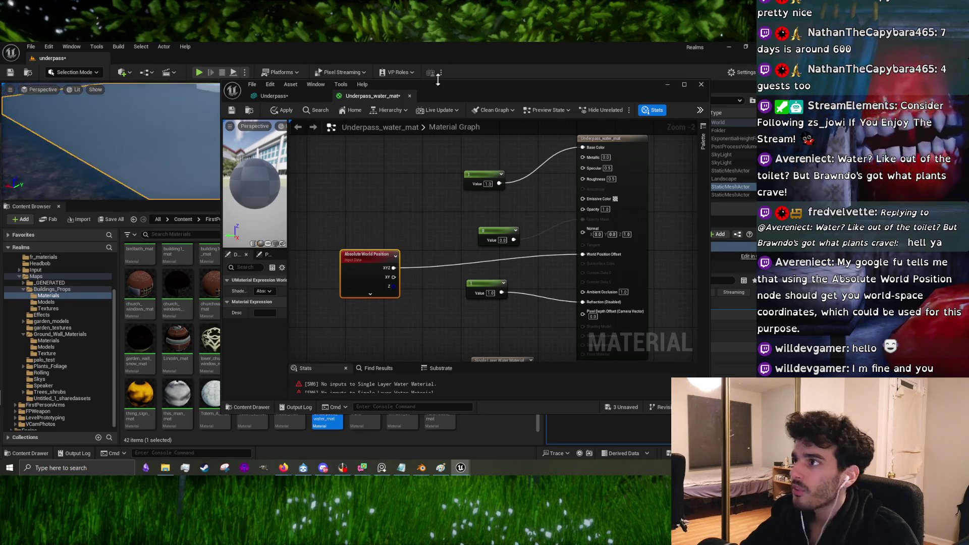
left_click(667, 85)
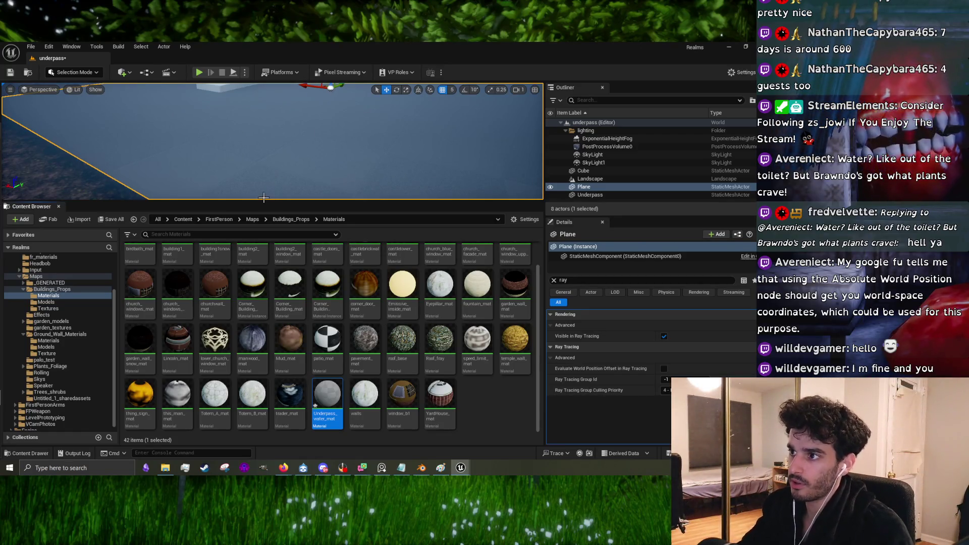
Step: Scale the water plane up so it spreads beneath the underpass arches
left_click_drag(262, 199, 257, 363)
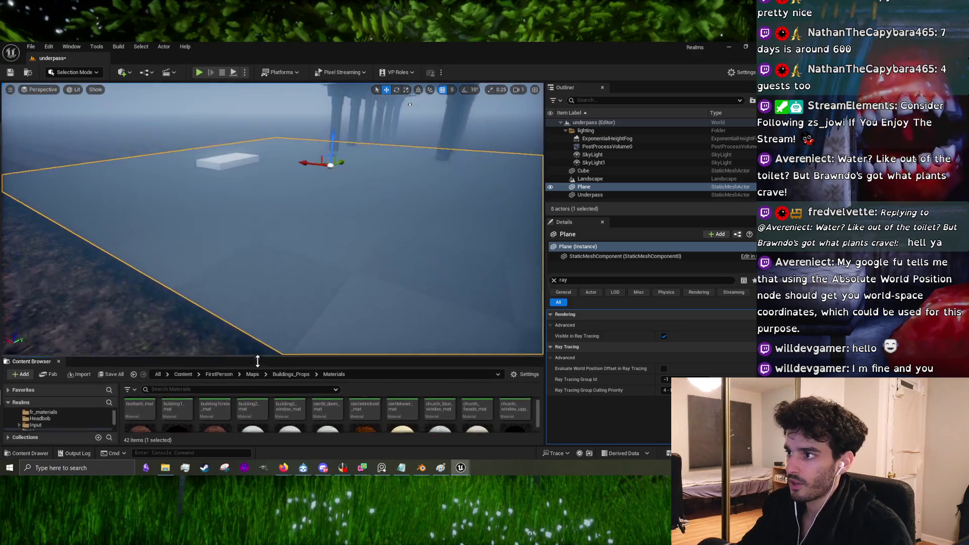
left_click_drag(287, 247, 402, 262)
key("r")
left_click_drag(348, 233, 359, 226)
left_click_drag(473, 174, 220, 294)
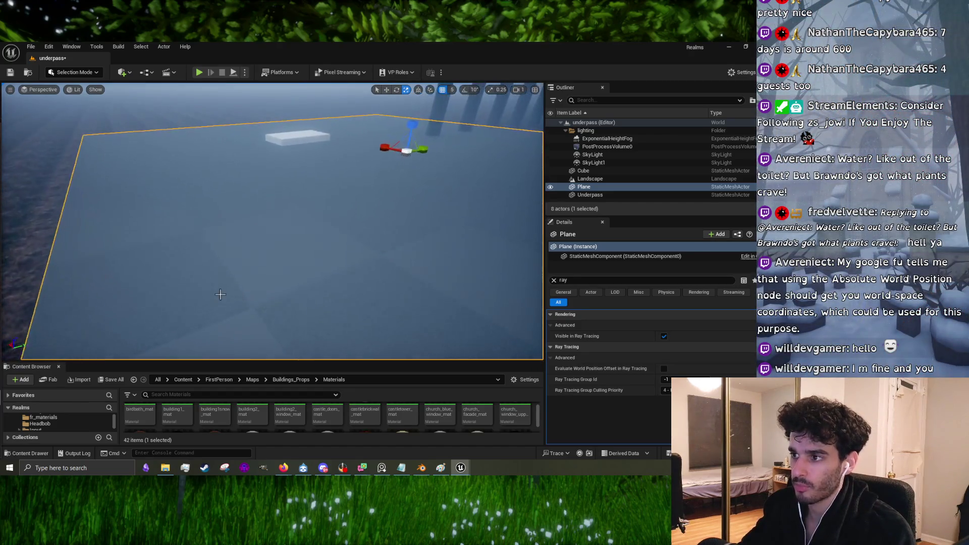
key("ctrl+z")
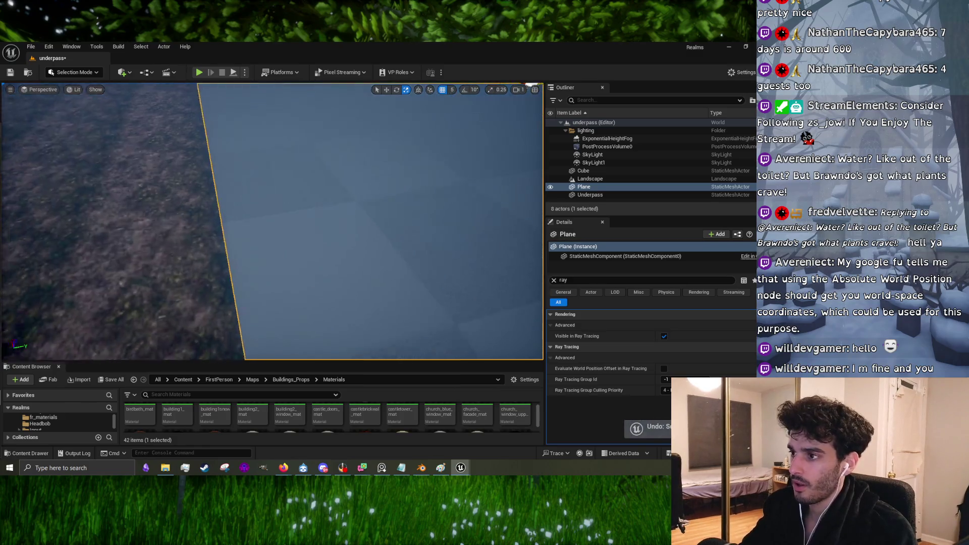
mouse_move(408, 158)
left_mouse_down()
mouse_move(420, 145)
mouse_move(414, 152)
left_mouse_up()
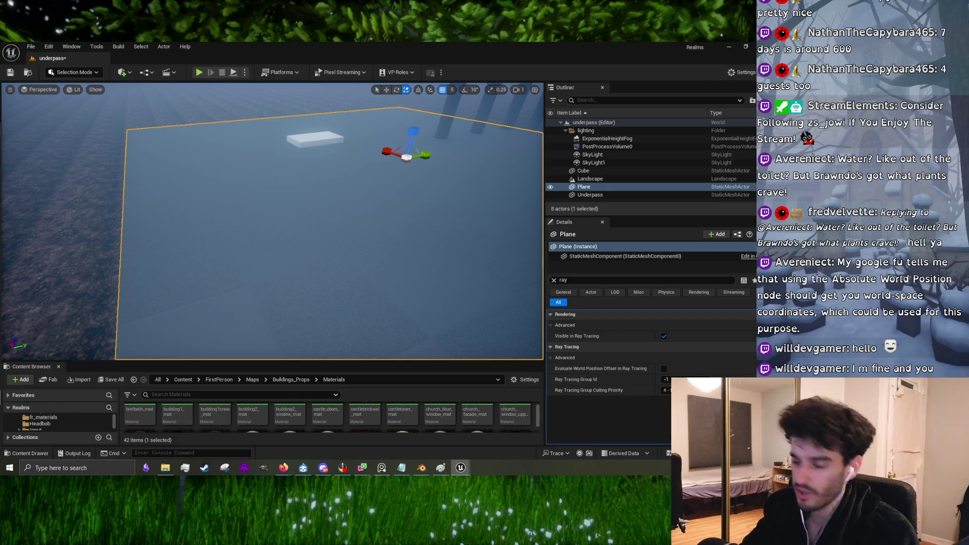
mouse_move(358, 257)
left_mouse_down()
mouse_move(300, 221)
mouse_move(403, 167)
mouse_move(424, 167)
mouse_move(402, 179)
mouse_move(402, 118)
mouse_move(180, 121)
mouse_move(535, 152)
mouse_move(226, 147)
left_mouse_up()
key("w")
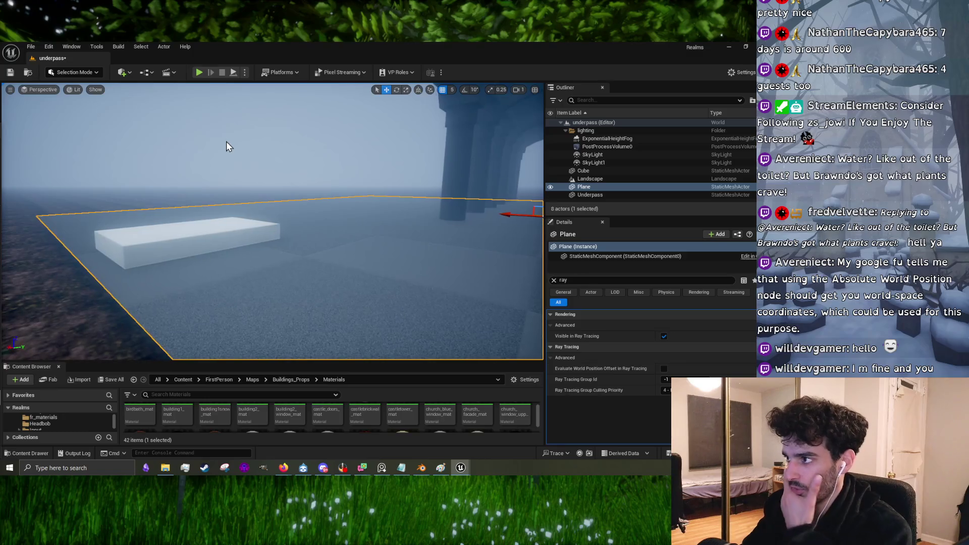
Step: Briefly review the water material graph, then minimize it and enlarge the asset browser
left_click_drag(284, 262, 319, 259)
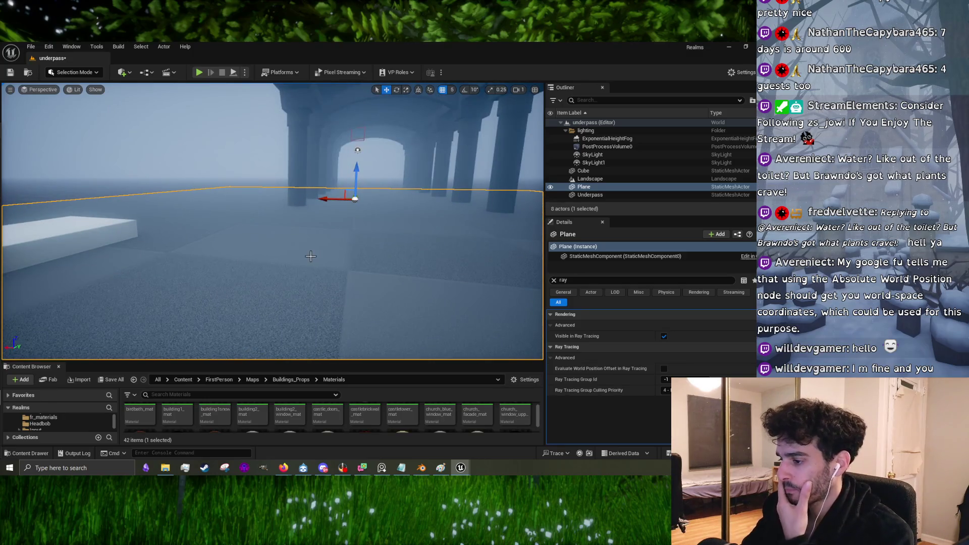
mouse_move(457, 469)
left_click(485, 441)
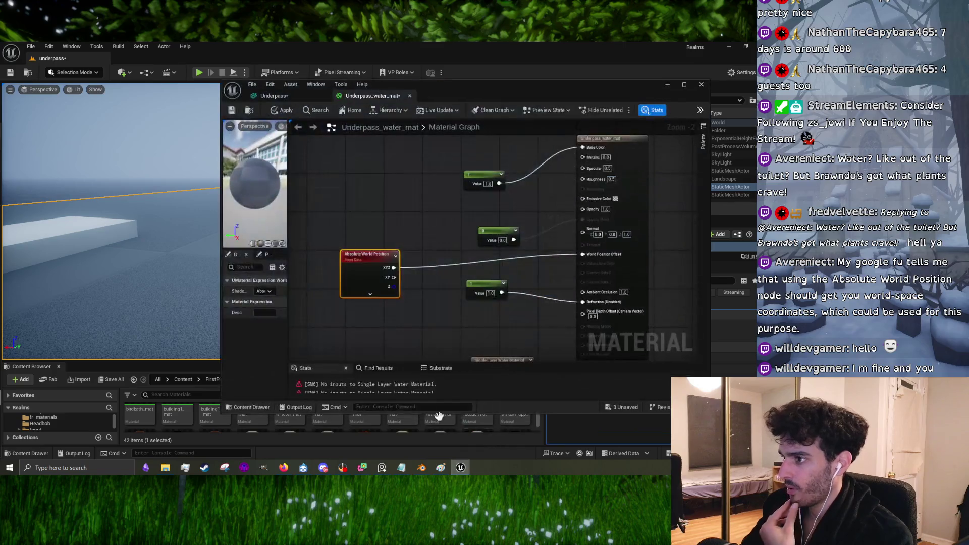
left_click_drag(432, 313, 443, 281)
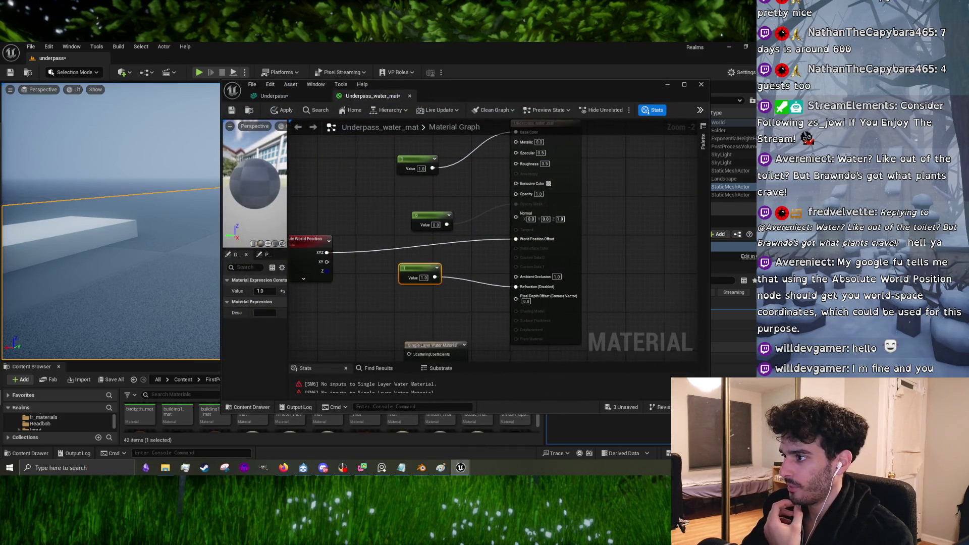
left_click_drag(339, 206, 404, 173)
left_click(667, 84)
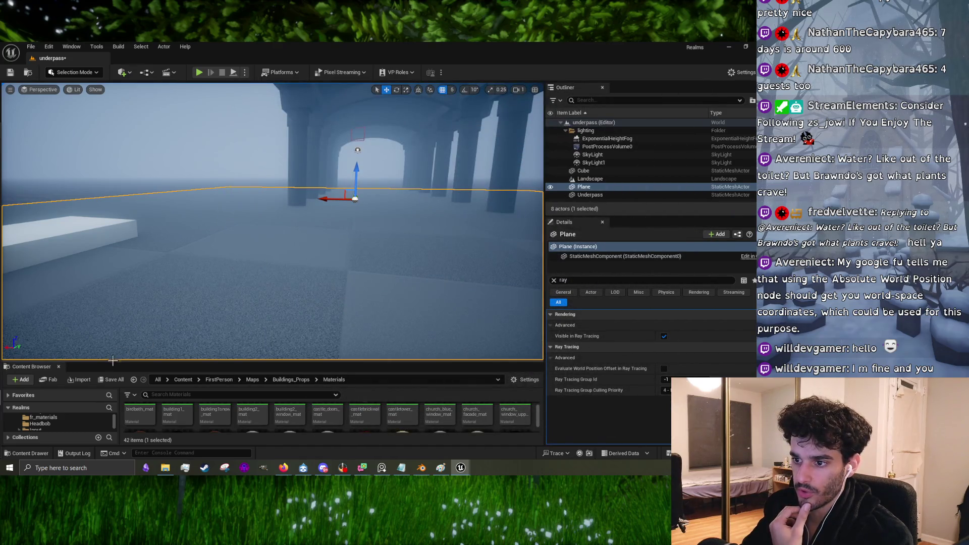
left_click_drag(121, 328, 133, 257)
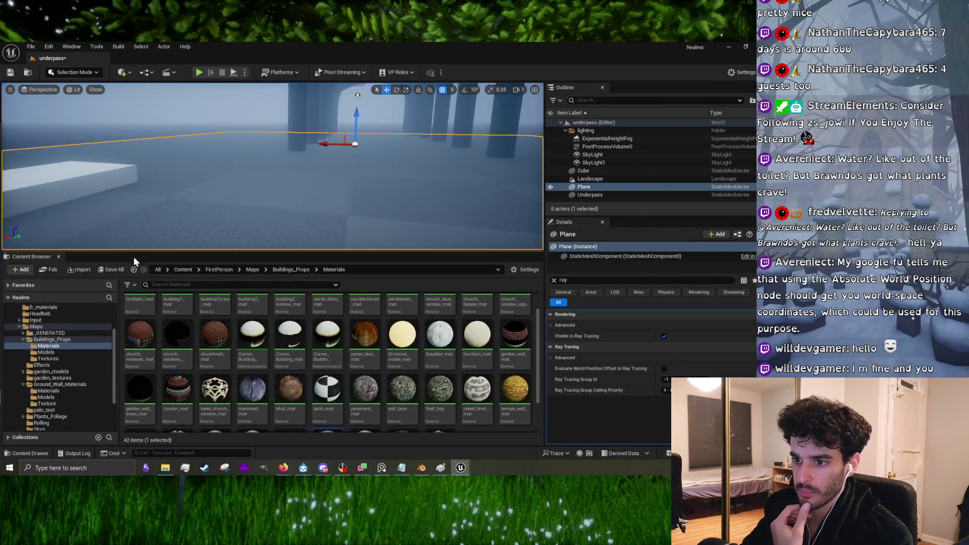
Step: Browse Models and Textures to the Ground_Wall_Materials Materials folder, then switch to Blender
left_click(88, 353)
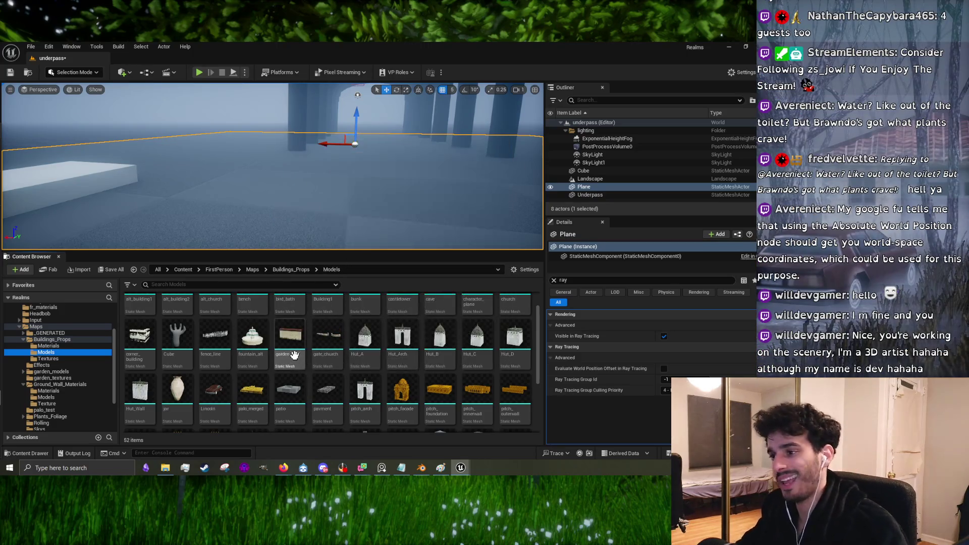
scroll(226, 302, "up", 1)
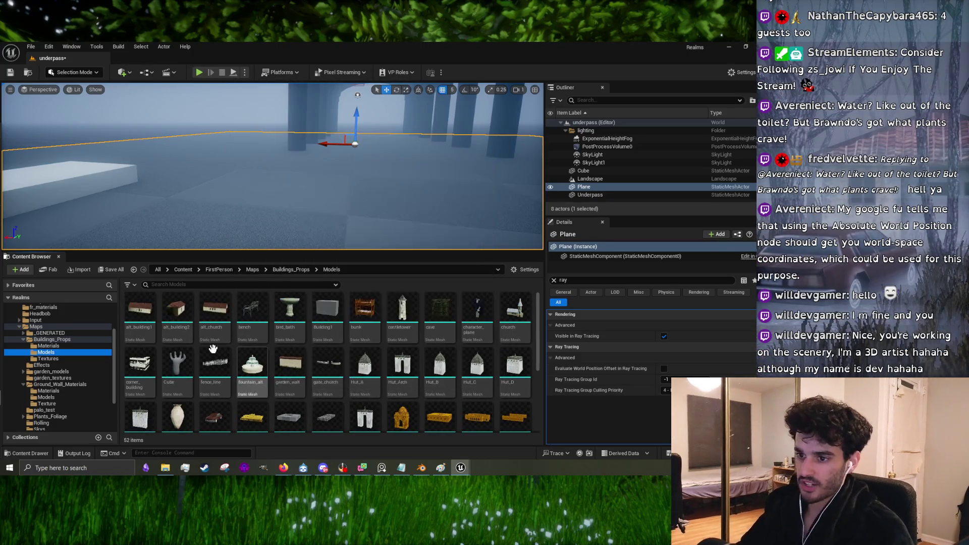
left_click(71, 359)
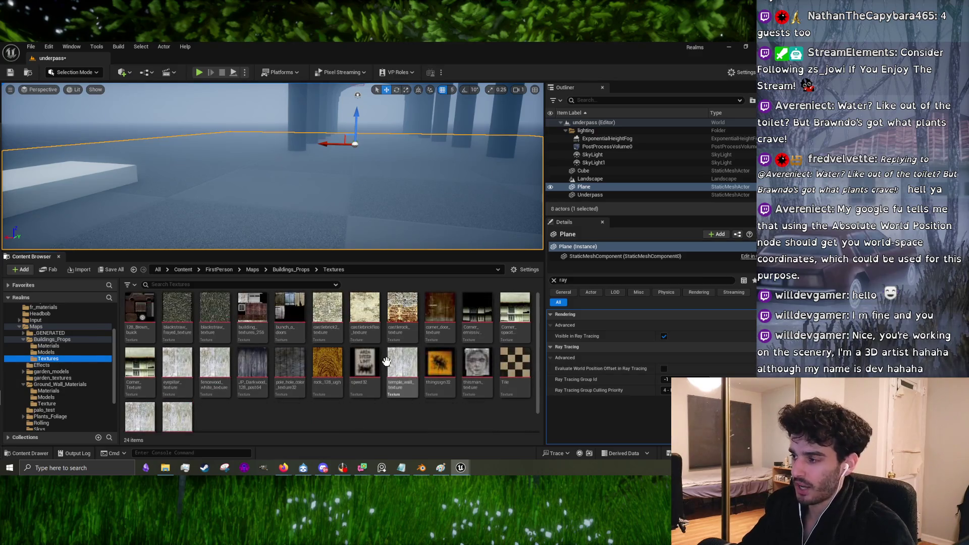
scroll(76, 366, "down", 2)
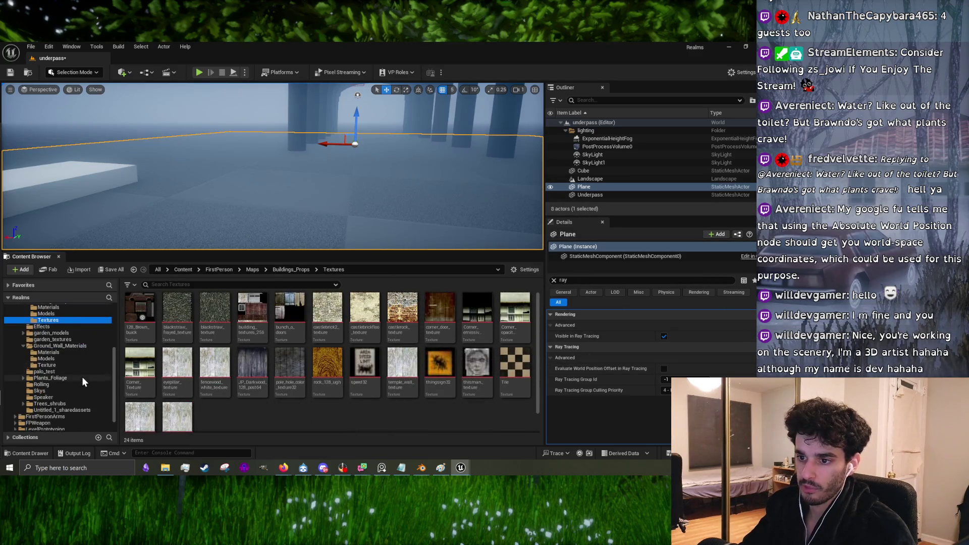
scroll(77, 360, "down", 1)
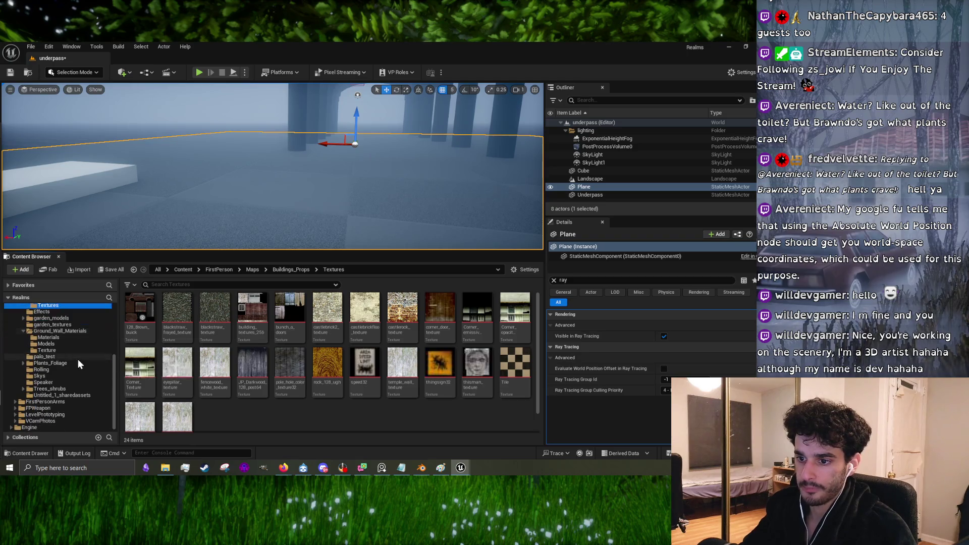
left_click(68, 338)
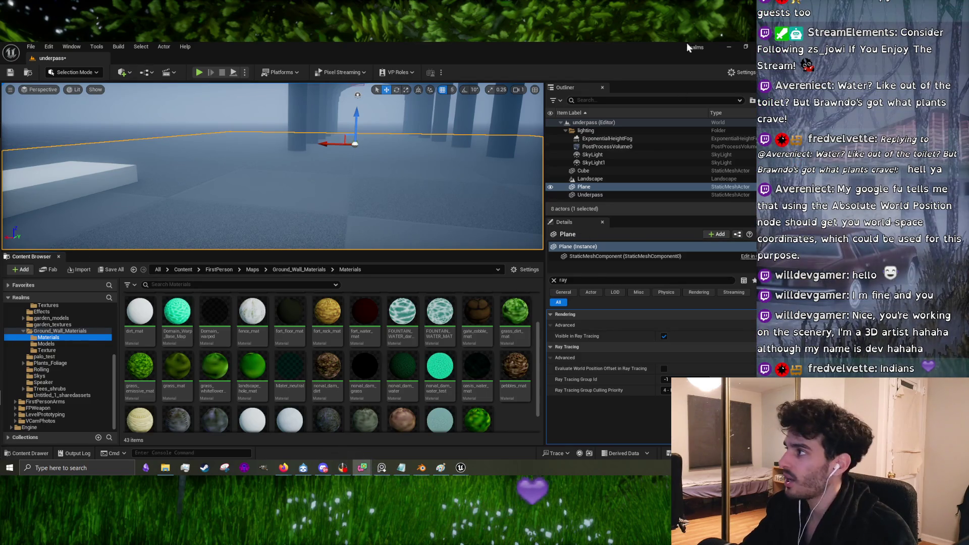
left_click(730, 47)
left_click(421, 467)
Step: Orbit the underpass model in Blender, then switch back to the Unreal Editor
mouse_move(312, 359)
left_mouse_down()
mouse_move(341, 199)
mouse_move(329, 262)
mouse_move(335, 316)
left_mouse_up()
scroll(335, 316, "up", 6)
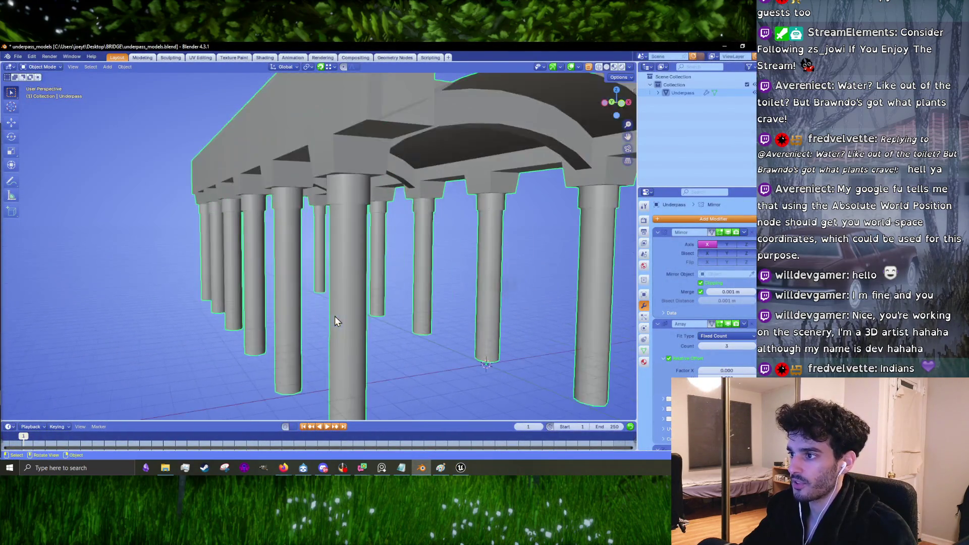
left_click(725, 47)
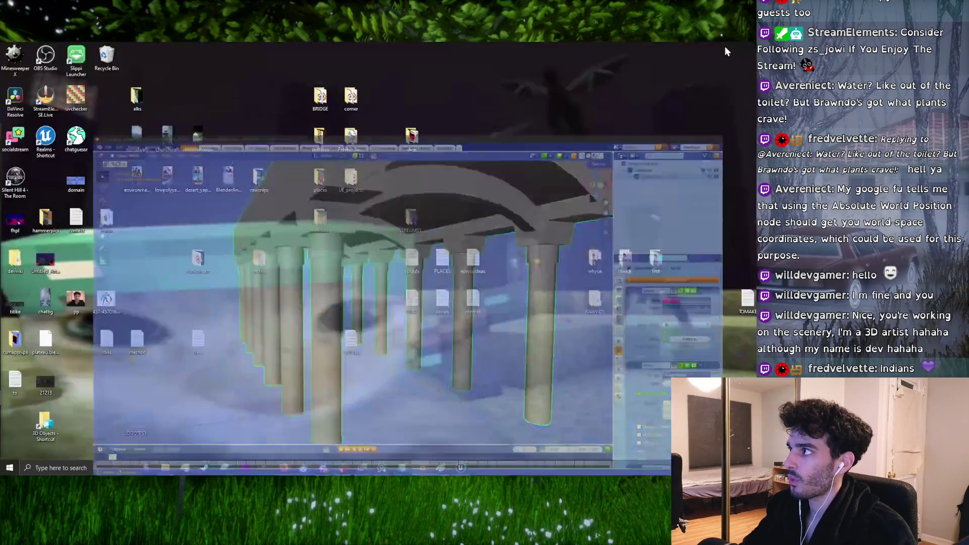
left_click(460, 467)
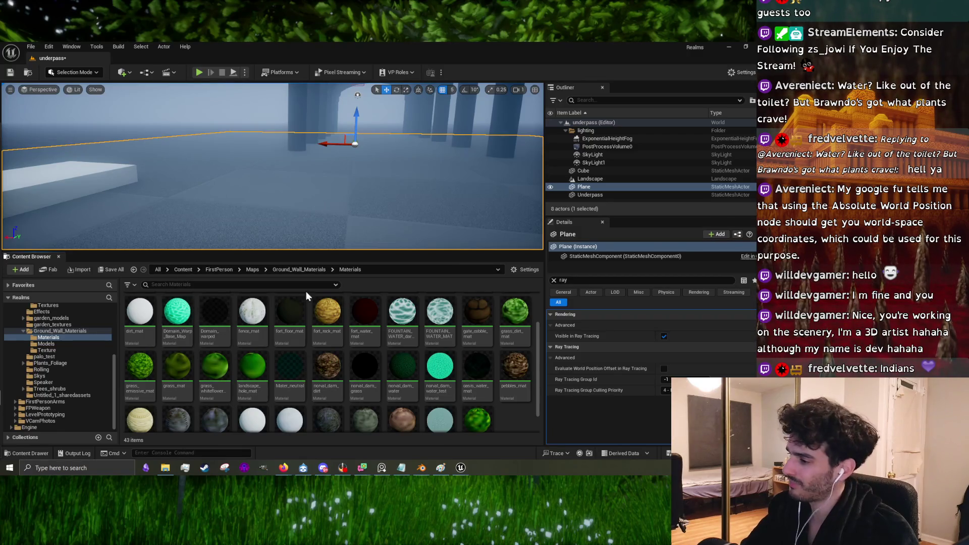
Step: Apply norval_dam_water to the plane and browse the Ground_Wall_Materials subfolders
left_click_drag(402, 376, 302, 211)
left_click_drag(385, 193, 385, 193)
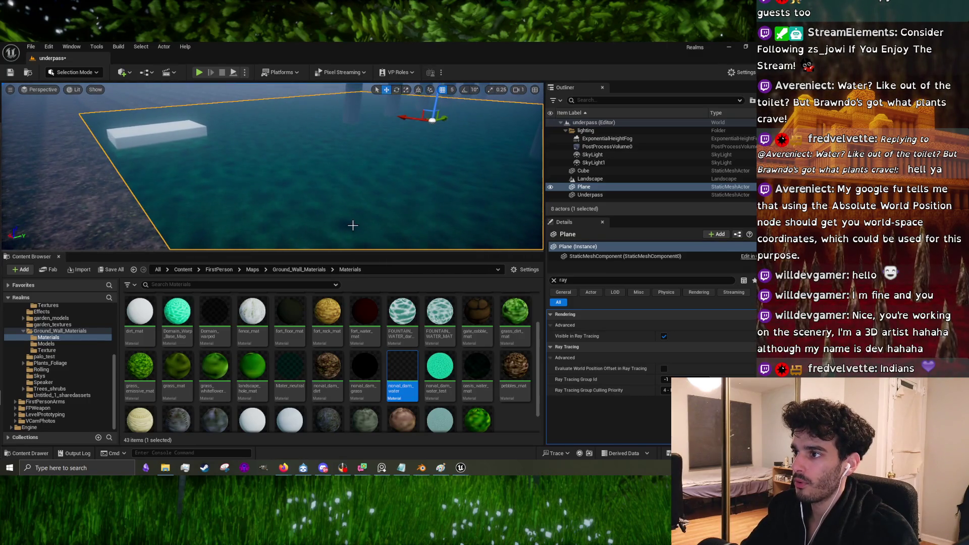
left_click(72, 350)
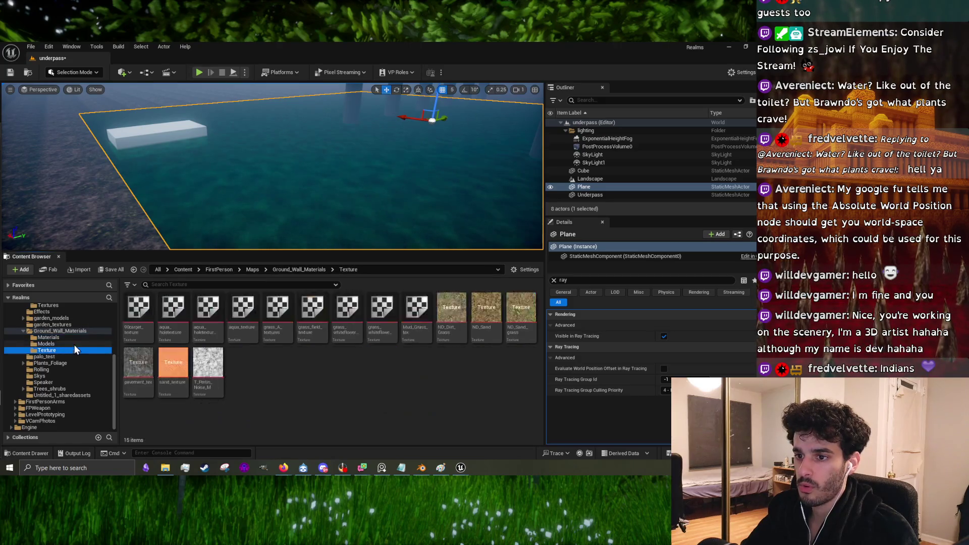
left_click(74, 345)
left_click(75, 337)
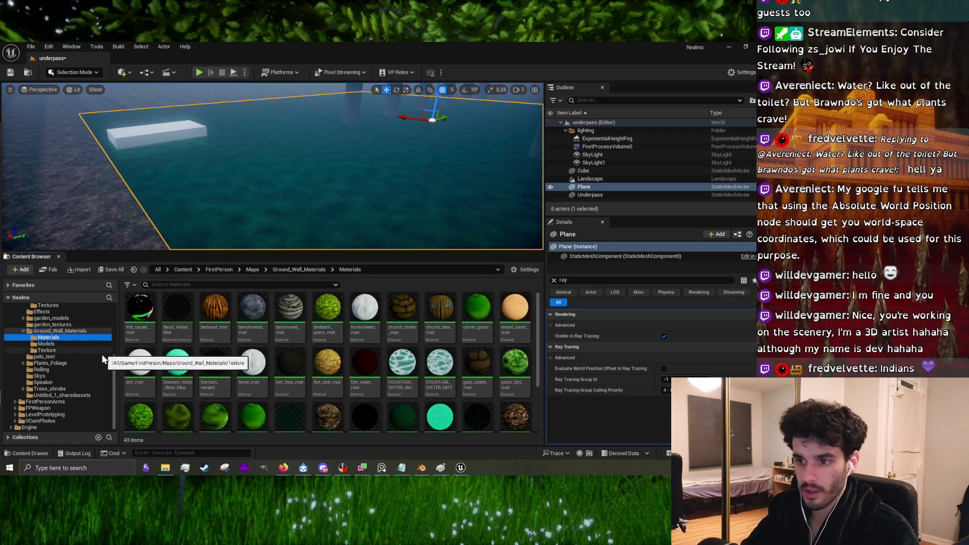
left_click(75, 345)
left_click(71, 349)
left_click(74, 343)
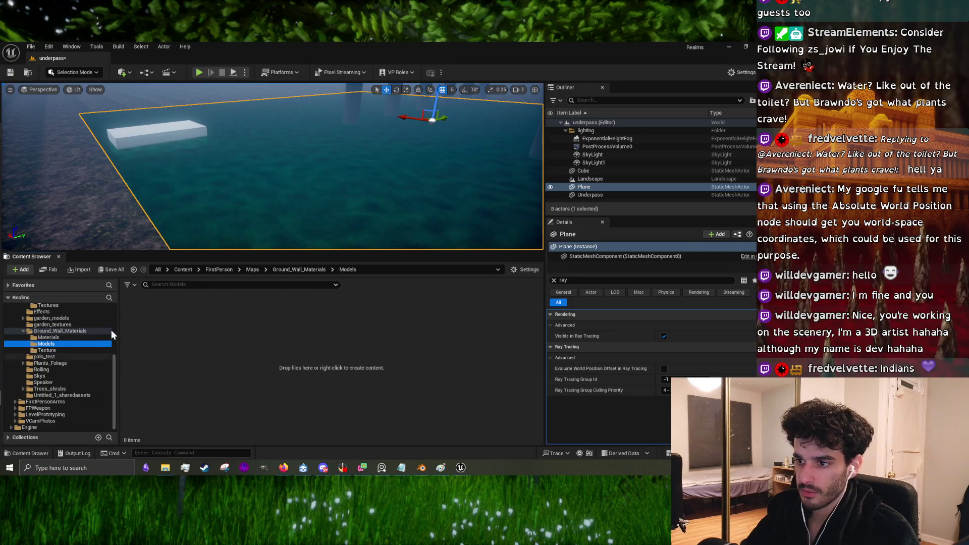
left_click_drag(312, 202, 312, 187)
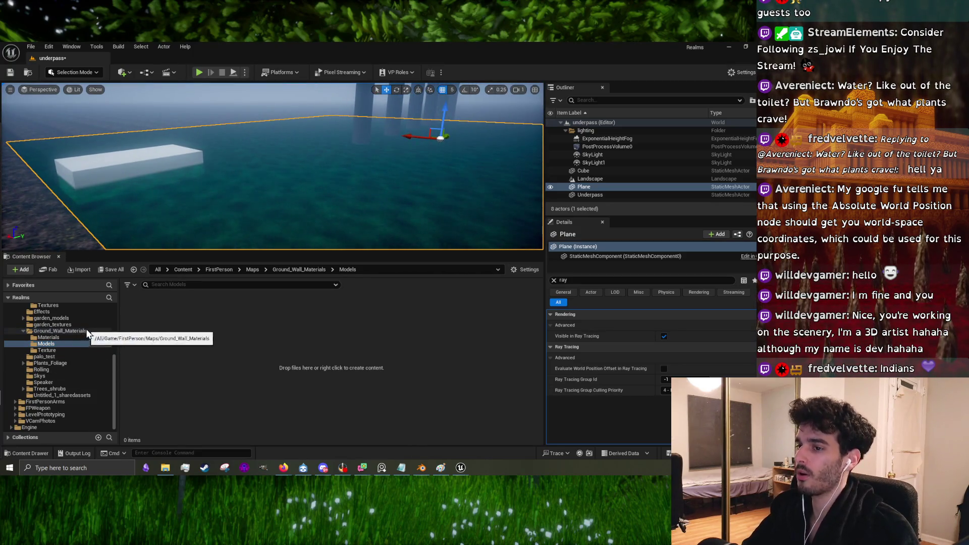
Step: Widen the folder tree, check the garden folders, and return to Ground_Wall_Materials/Models
left_click_drag(127, 321, 149, 323)
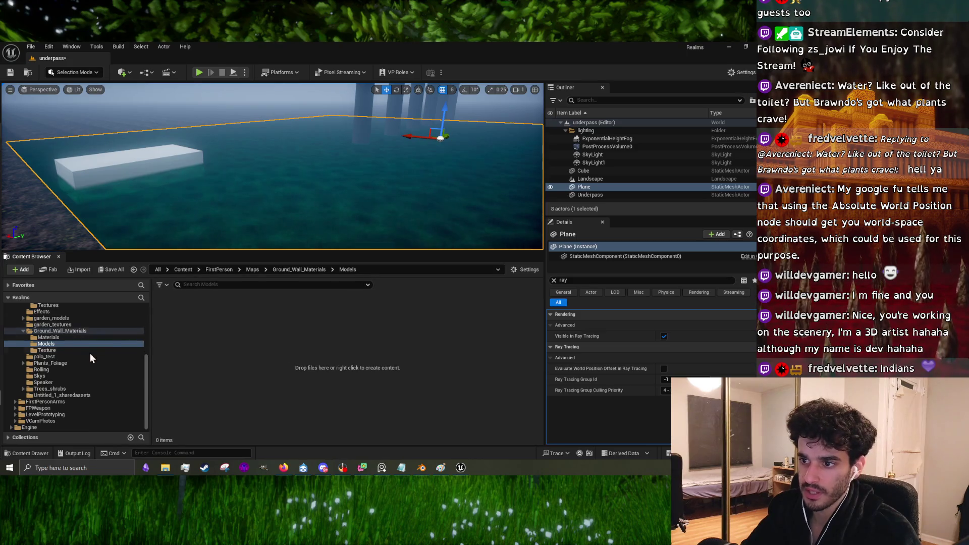
scroll(91, 357, "up", 2)
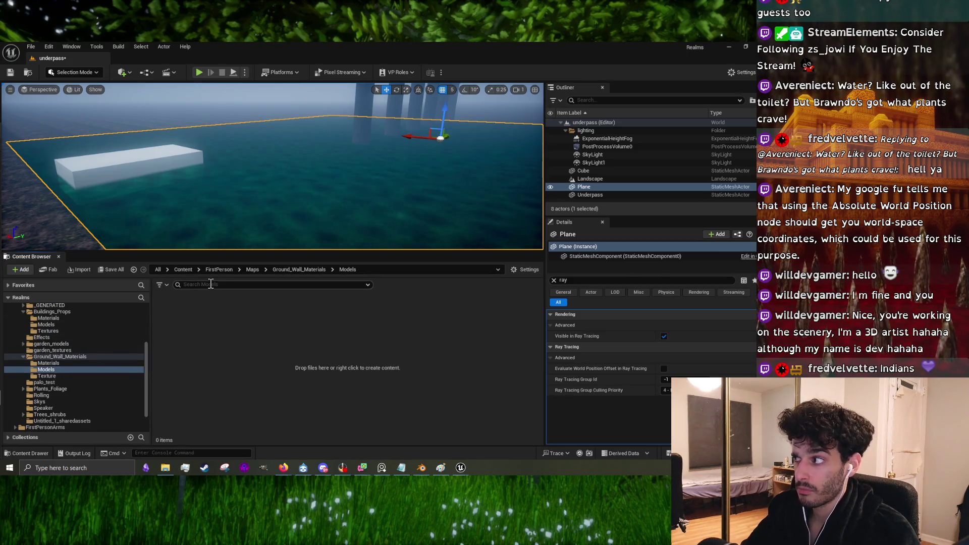
left_click(64, 345)
left_click(61, 352)
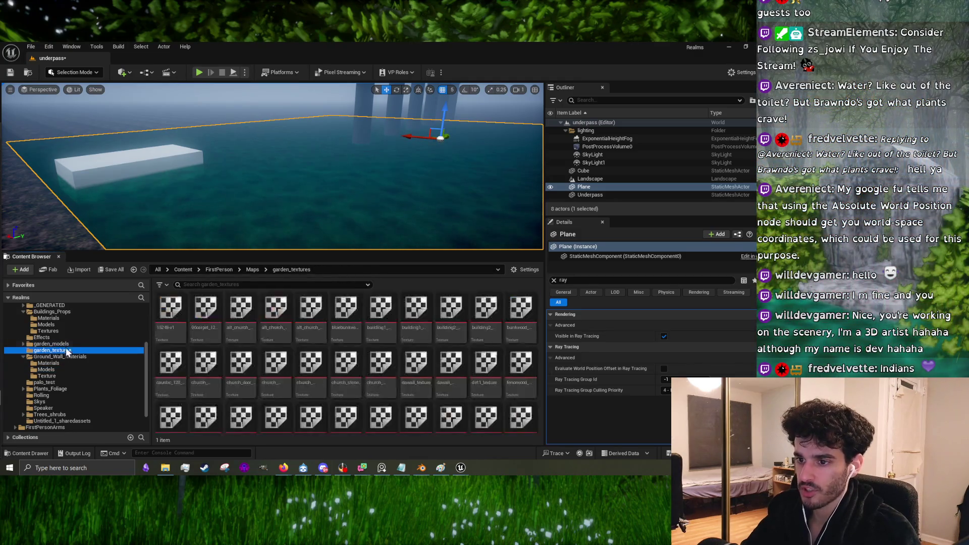
left_click(74, 376)
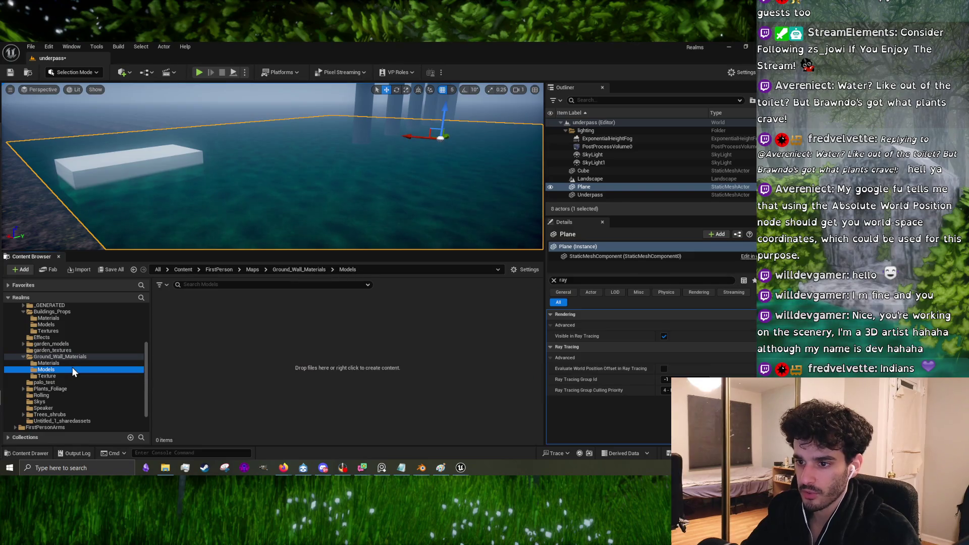
scroll(70, 318, "up", 3)
left_click(323, 201)
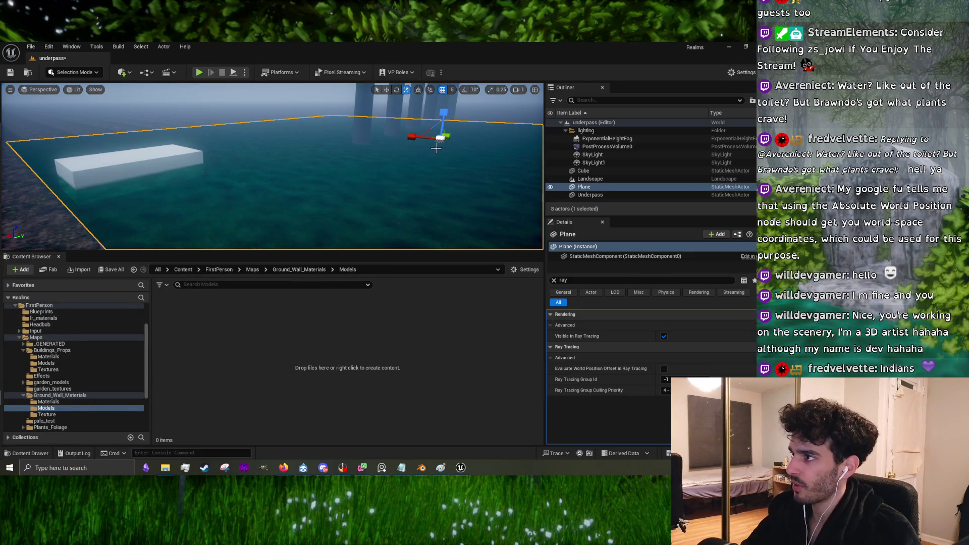
Step: Scale the water plane up to about 119.88 to cover the ground under the arches
left_click_drag(443, 139, 440, 137)
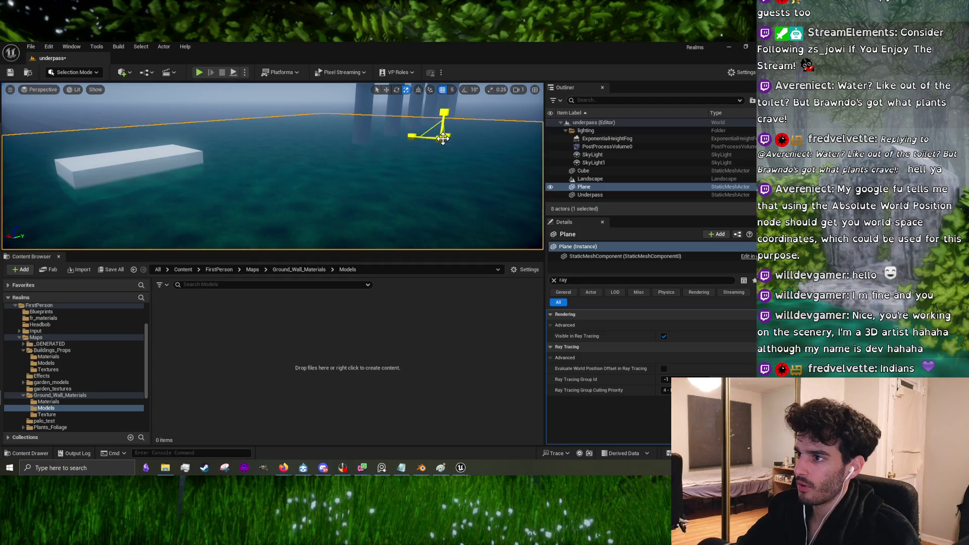
scroll(402, 158, "down", 5)
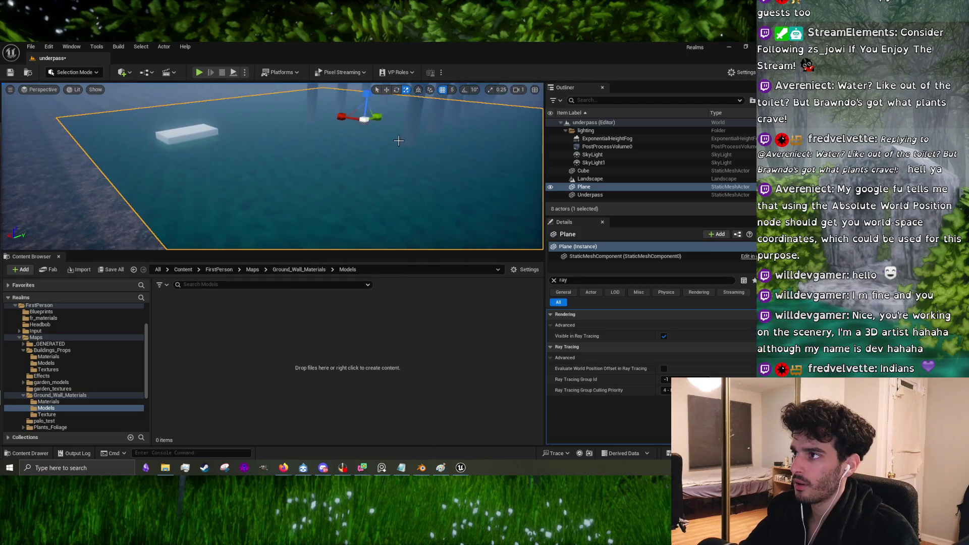
left_click_drag(366, 119, 389, 103)
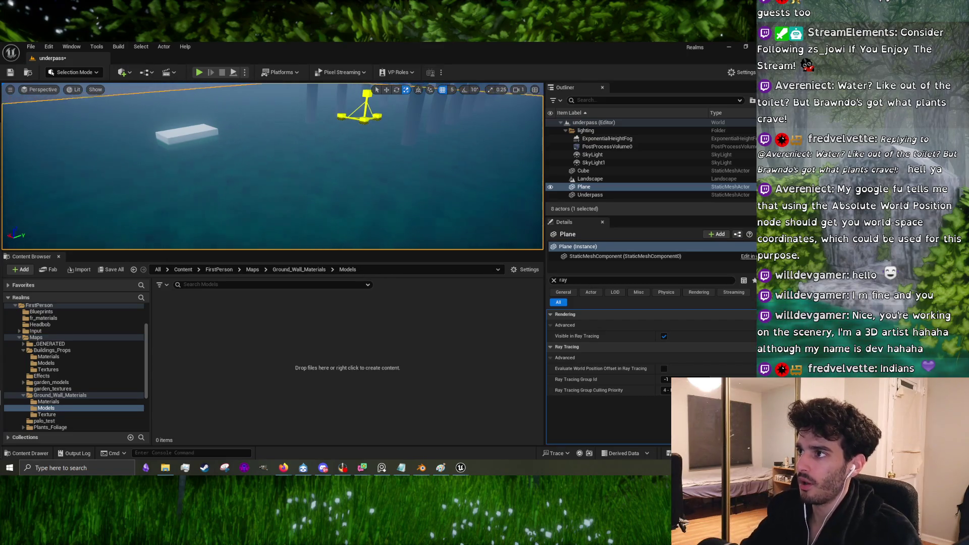
mouse_move(366, 124)
left_mouse_down()
mouse_move(328, 129)
mouse_move(320, 161)
mouse_move(321, 126)
mouse_move(359, 121)
mouse_move(349, 121)
mouse_move(306, 198)
left_mouse_up()
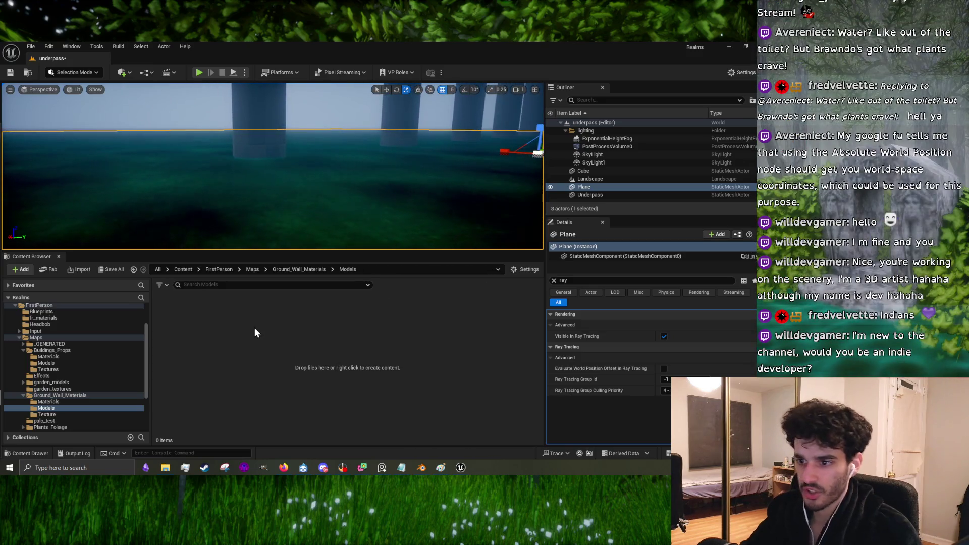
scroll(71, 382, "down", 3)
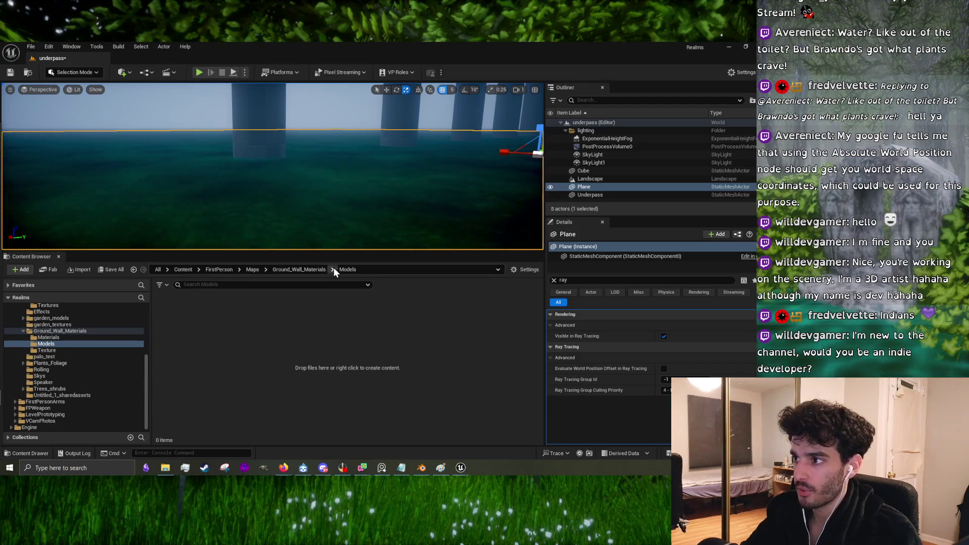
Step: Enlarge the level view, fly toward the arches, and clear the 'ray' Details filter
left_click_drag(341, 255, 340, 378)
left_click_drag(224, 142, 224, 143)
mouse_move(313, 261)
left_mouse_down()
mouse_move(303, 255)
mouse_move(311, 261)
left_mouse_up()
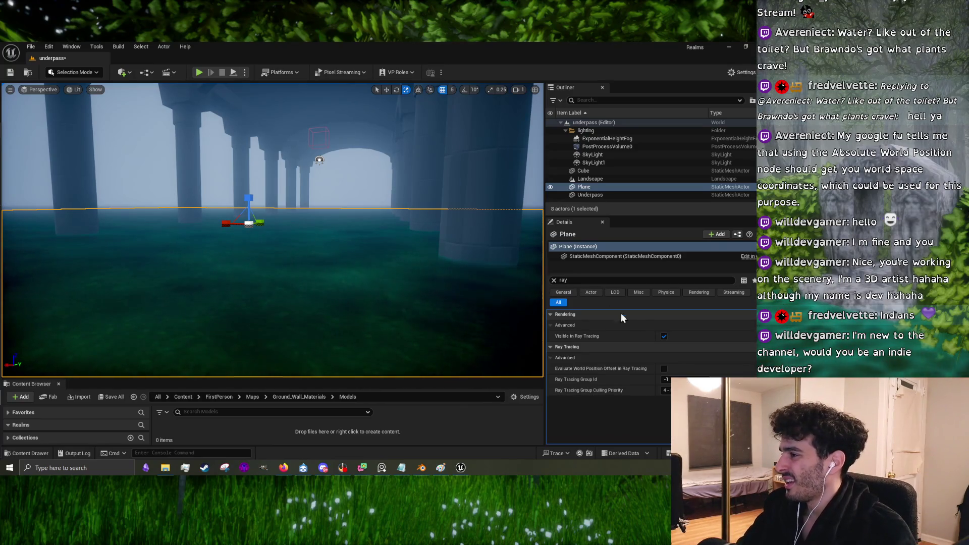
left_click(553, 280)
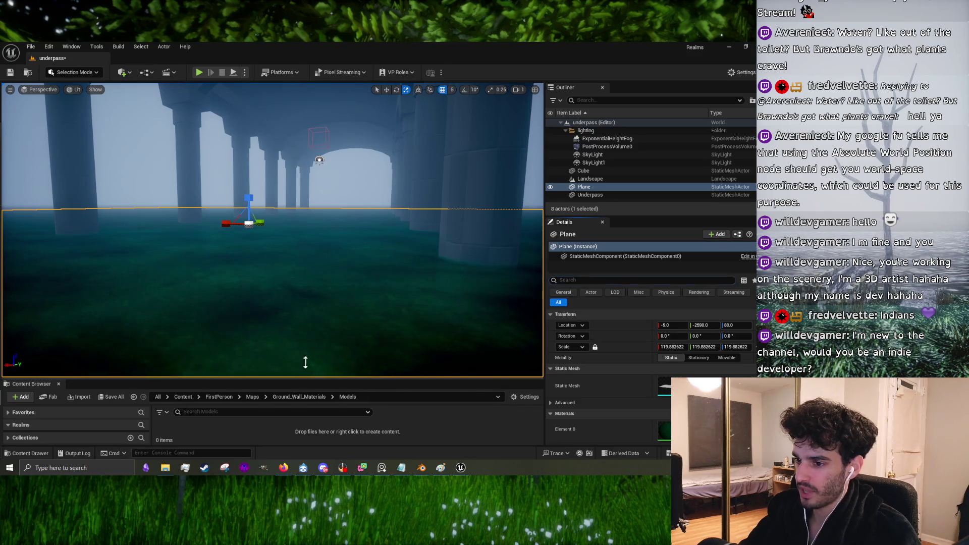
Step: Enlarge the Content Browser and browse the Texture, Skys, Speaker, Rolling and Models folders
left_click_drag(305, 362, 305, 247)
left_click(97, 362)
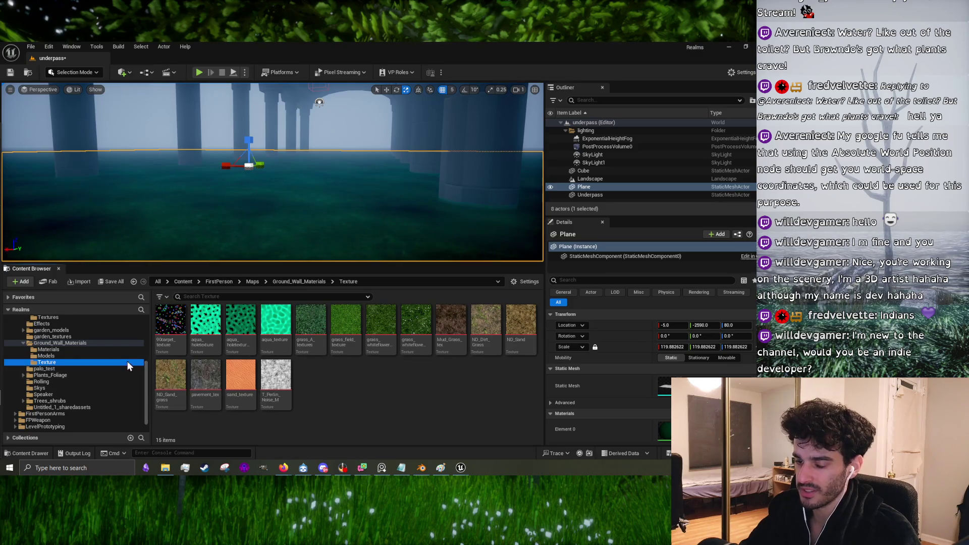
left_click(93, 388)
left_click(77, 395)
left_click(87, 382)
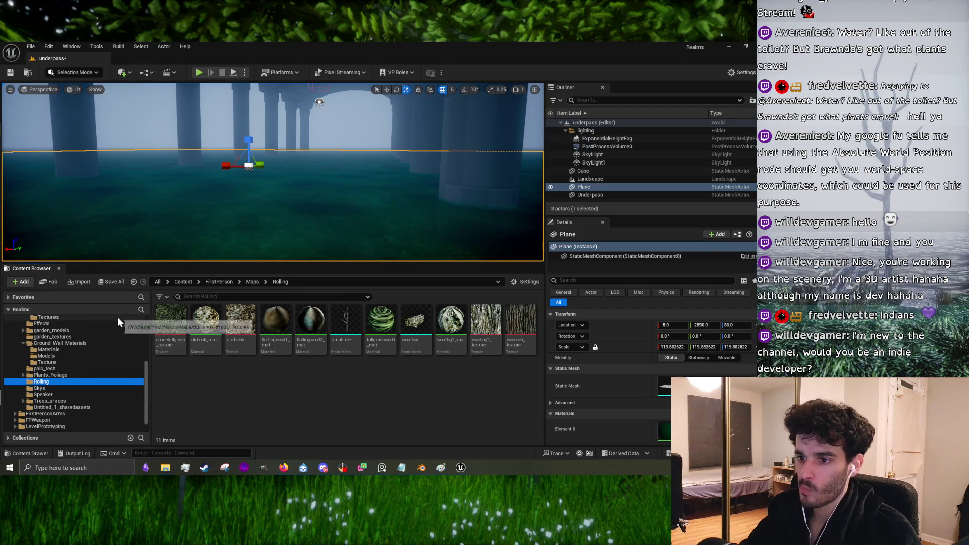
left_click_drag(273, 202, 308, 202)
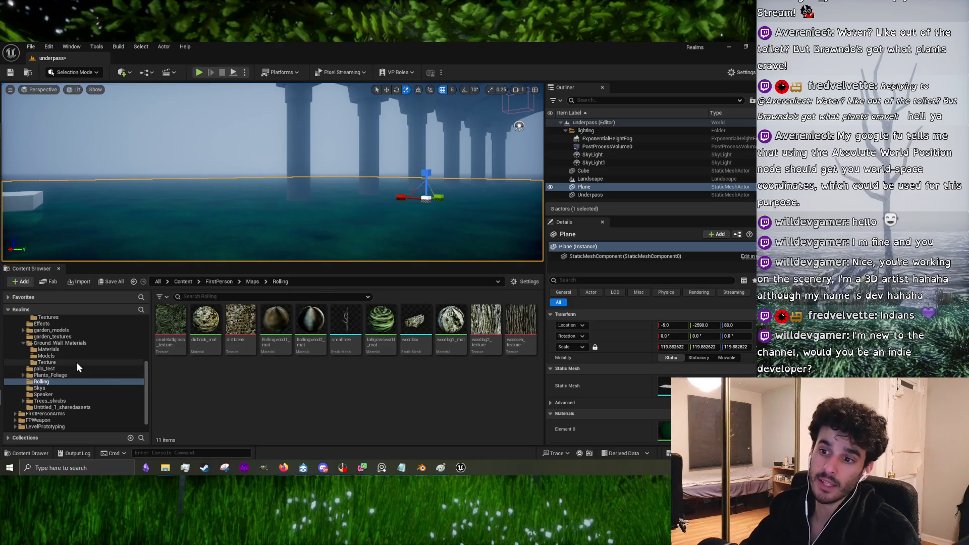
left_click(75, 357)
left_click(75, 362)
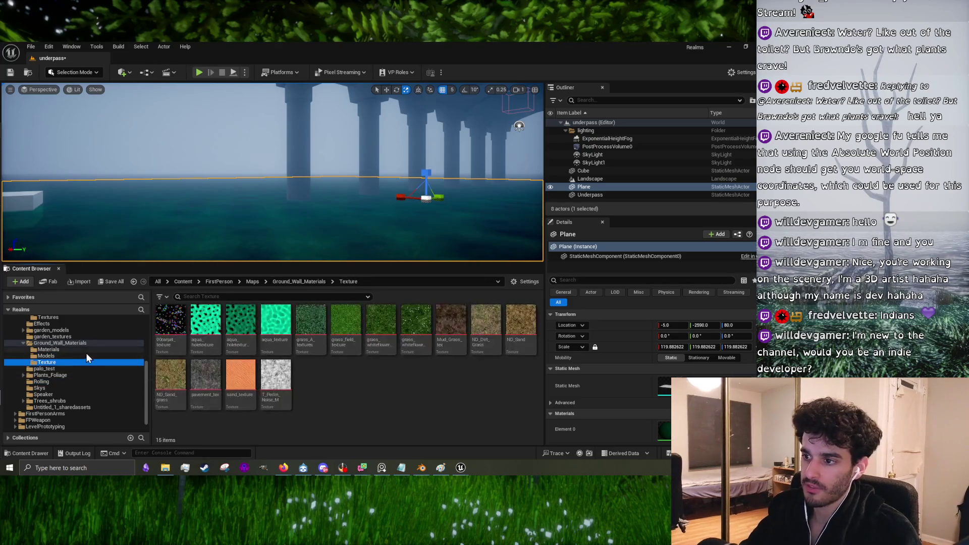
left_click(80, 394)
left_click(86, 382)
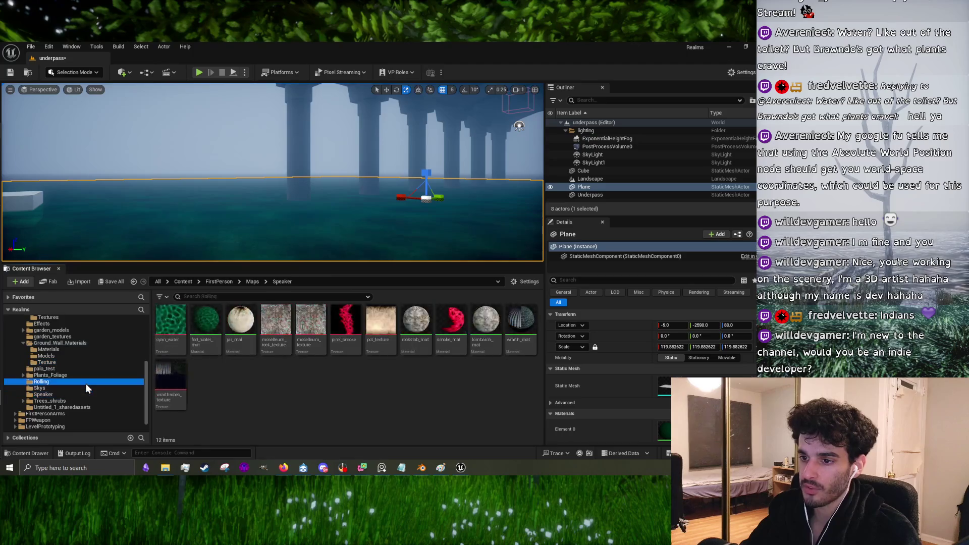
left_click(82, 388)
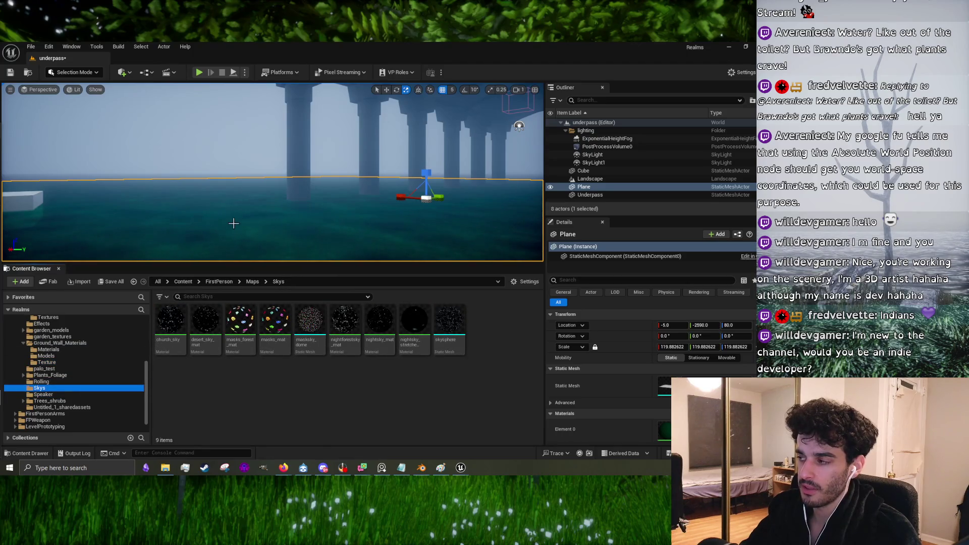
Step: List the Ground_Wall_Materials Materials folder, then return to the Underpass_water_mat material editor
scroll(93, 379, "up", 5)
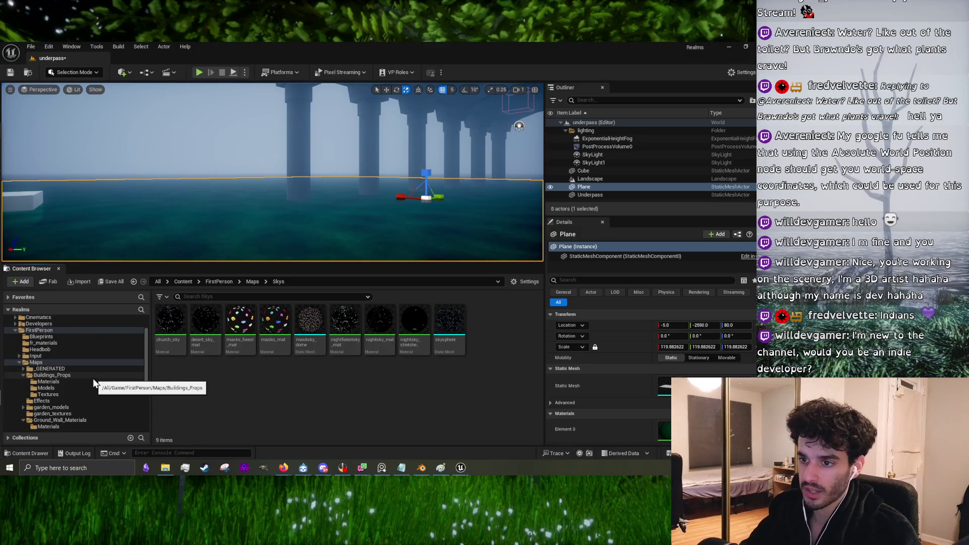
left_click(68, 387)
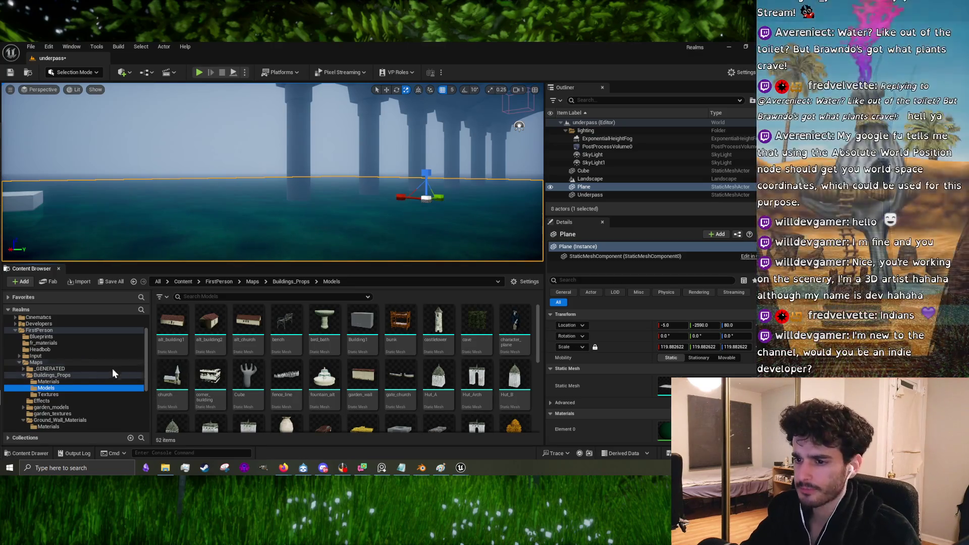
scroll(101, 378, "down", 5)
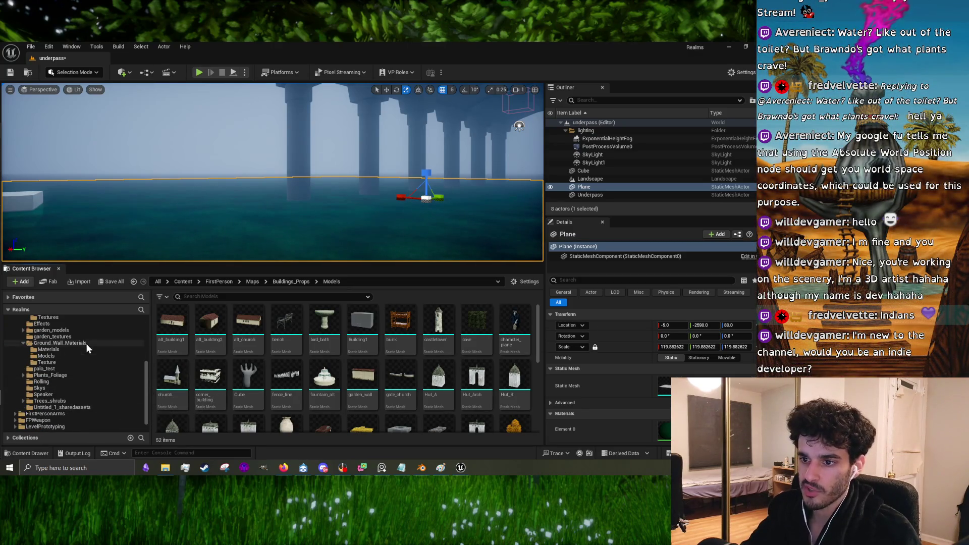
left_click(80, 350)
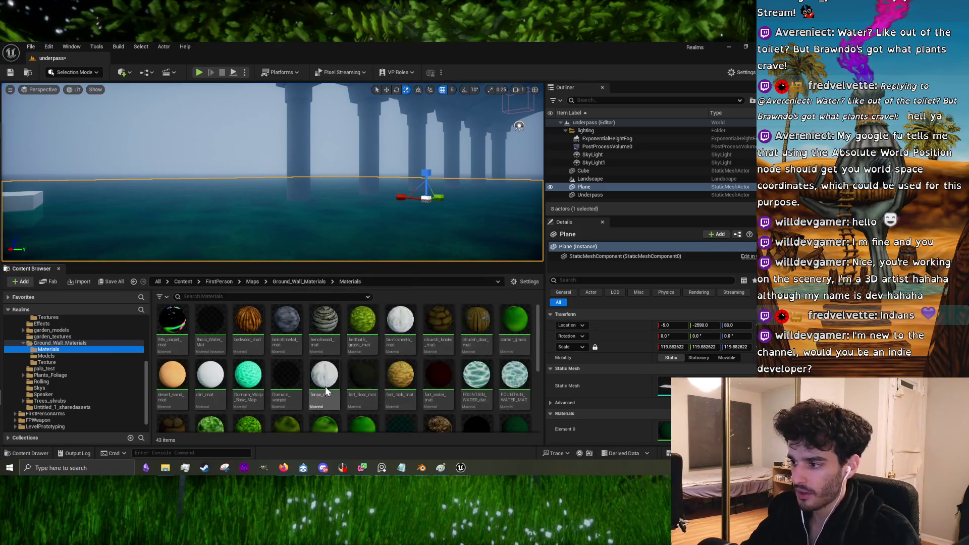
scroll(409, 404, "down", 5)
scroll(409, 406, "up", 3)
scroll(444, 401, "down", 3)
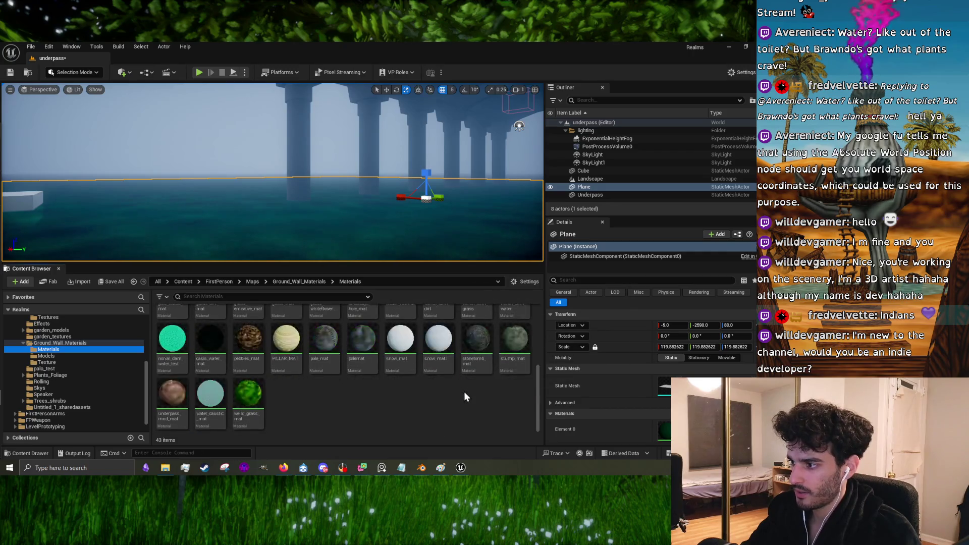
scroll(461, 390, "up", 5)
mouse_move(461, 467)
left_click(492, 431)
Step: Shrink the material editor so more of the asset list is visible
mouse_move(367, 280)
left_mouse_down()
mouse_move(402, 218)
mouse_move(397, 254)
left_mouse_up()
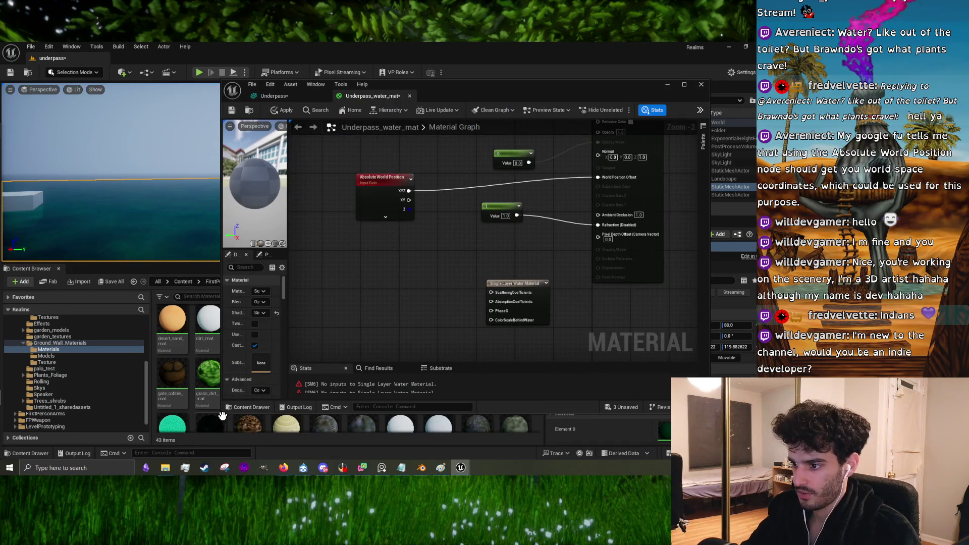
mouse_move(222, 415)
left_mouse_down()
mouse_move(329, 260)
mouse_move(348, 267)
mouse_move(317, 263)
left_mouse_up()
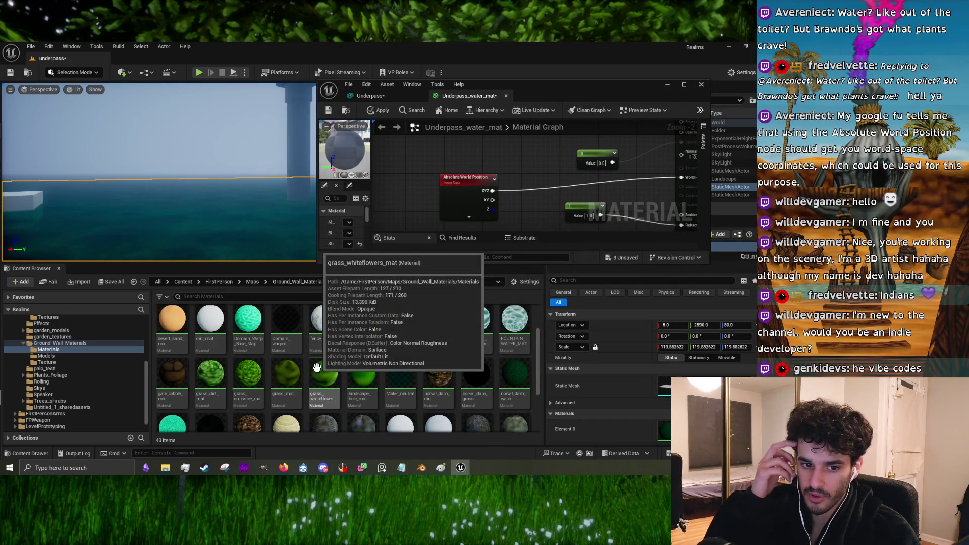
scroll(398, 364, "up", 2)
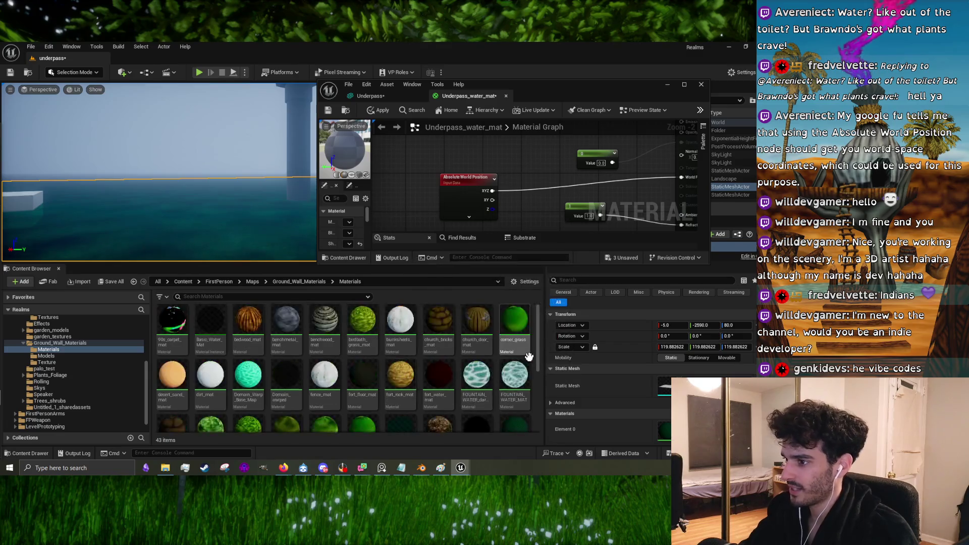
scroll(412, 362, "down", 3)
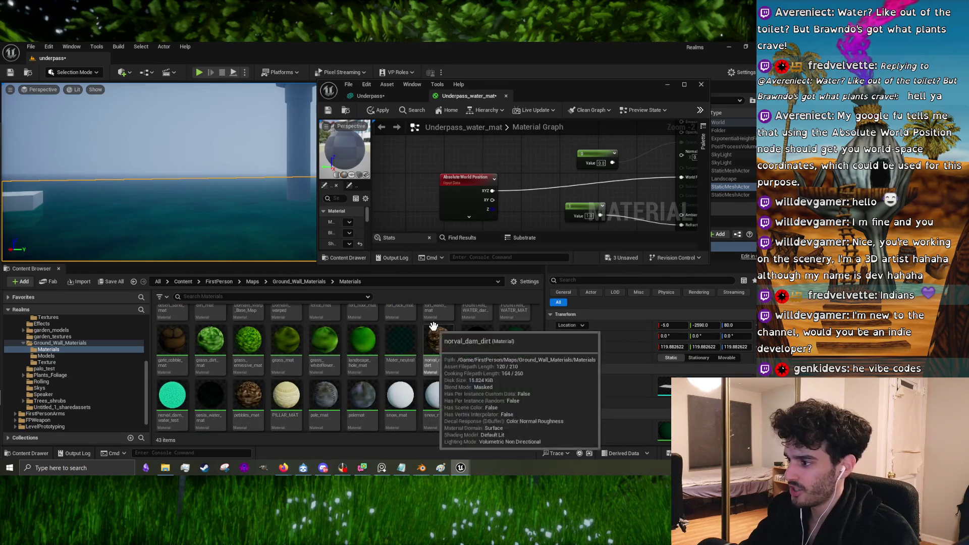
scroll(466, 386, "up", 3)
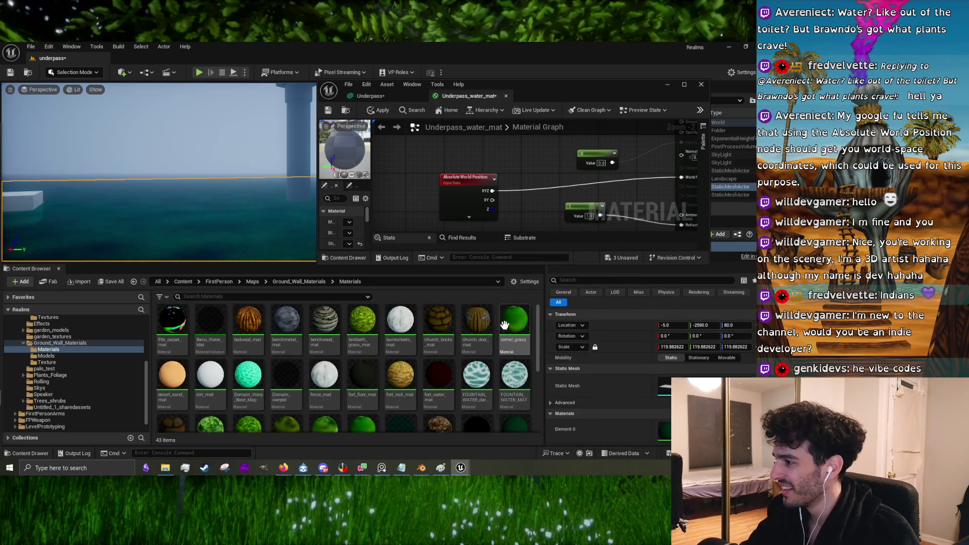
scroll(505, 324, "down", 2)
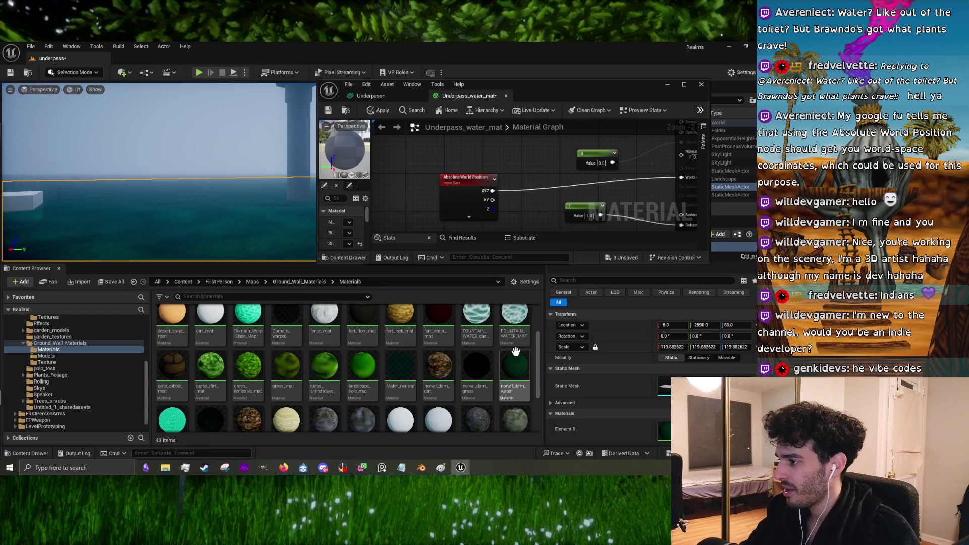
scroll(516, 351, "down", 1)
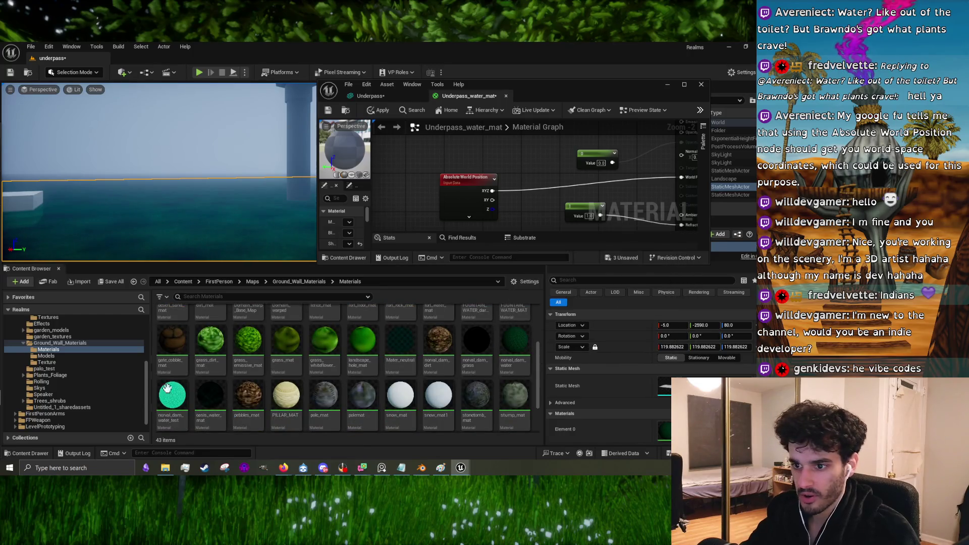
scroll(396, 398, "up", 4)
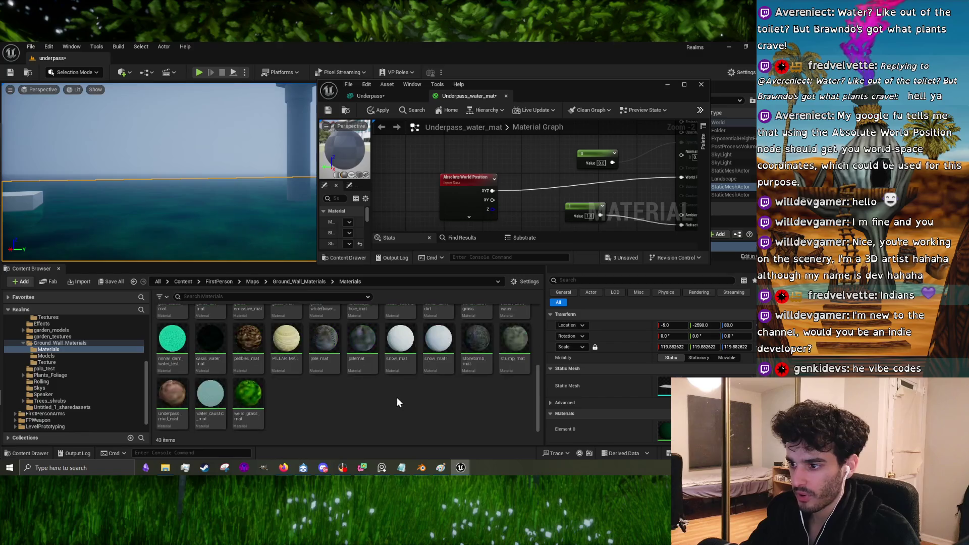
left_click(365, 344)
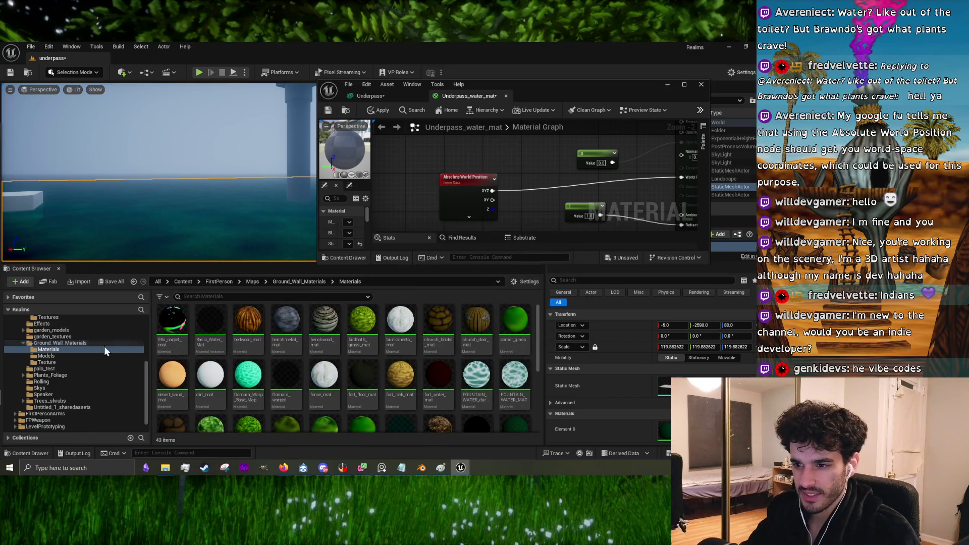
scroll(77, 347, "up", 2)
Step: Move Underpass_water_mat from Buildings_Props/Materials into Ground_Wall_Materials/Materials
left_click(80, 343)
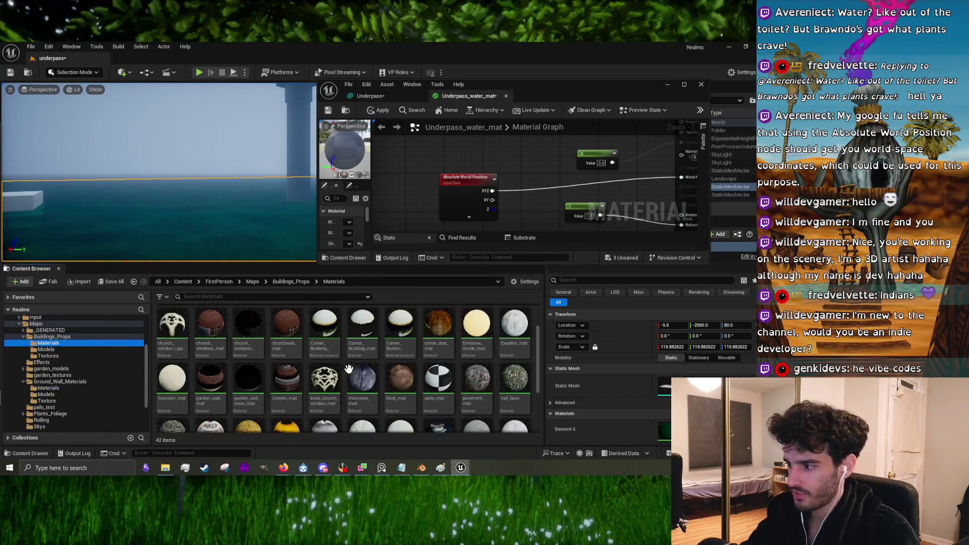
scroll(348, 369, "down", 1)
left_click_drag(476, 384, 54, 390)
left_click(62, 408)
left_click(55, 389)
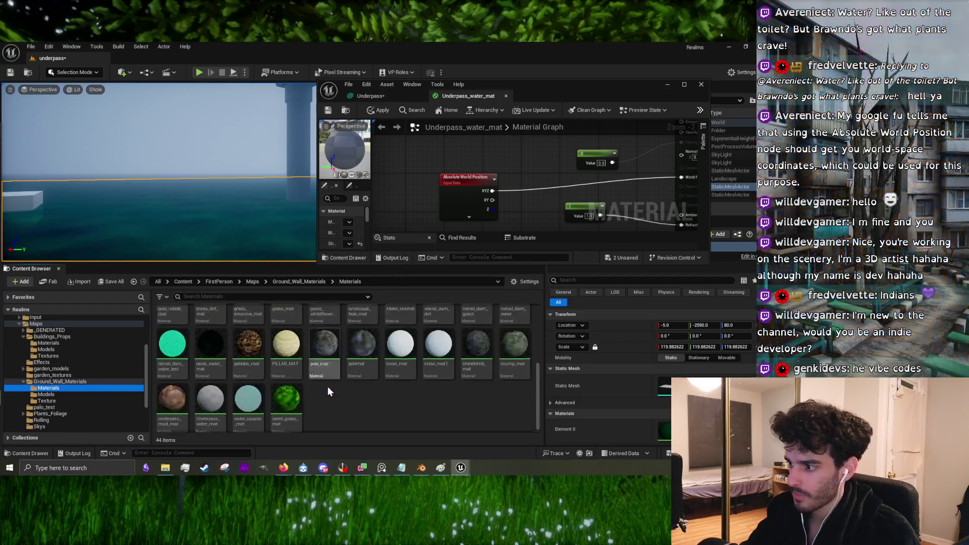
scroll(335, 388, "down", 1)
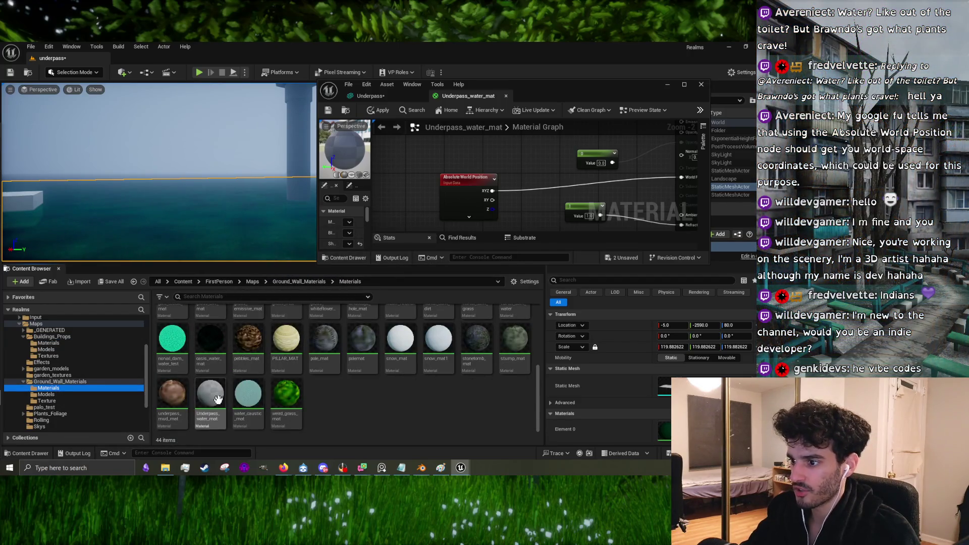
Step: Return to the Buildings_Props Materials folder and show the top level of all content
left_click_drag(436, 263, 430, 361)
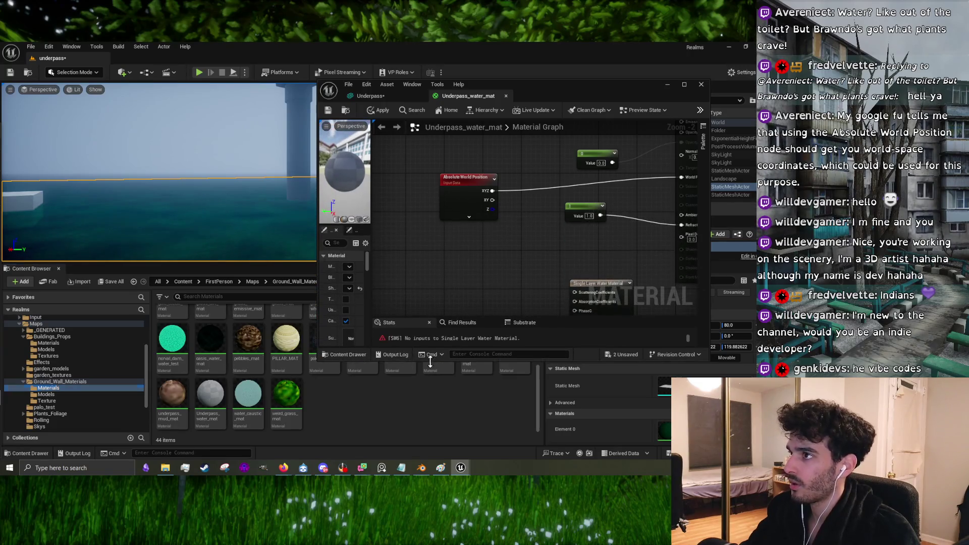
left_click(83, 347)
left_click(89, 342)
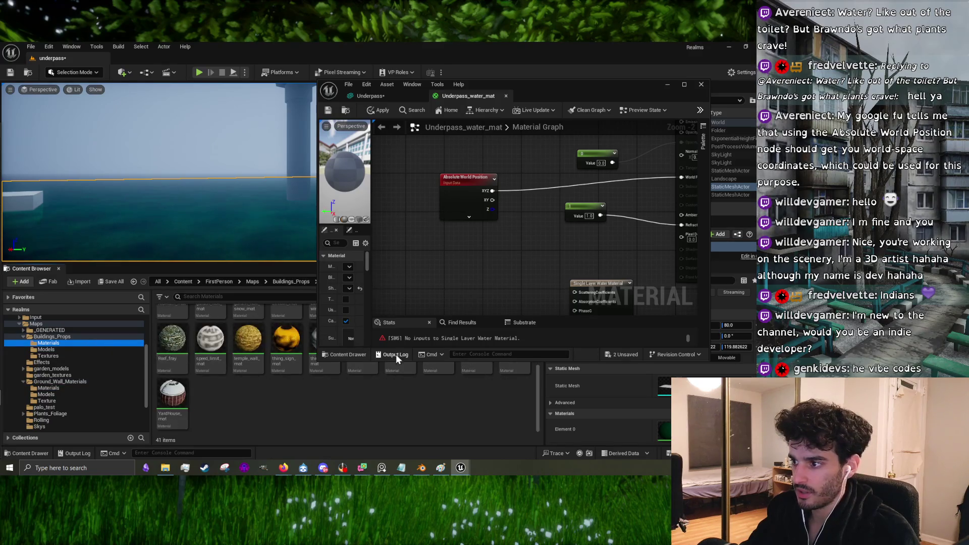
left_click_drag(397, 360, 405, 270)
scroll(72, 329, "up", 5)
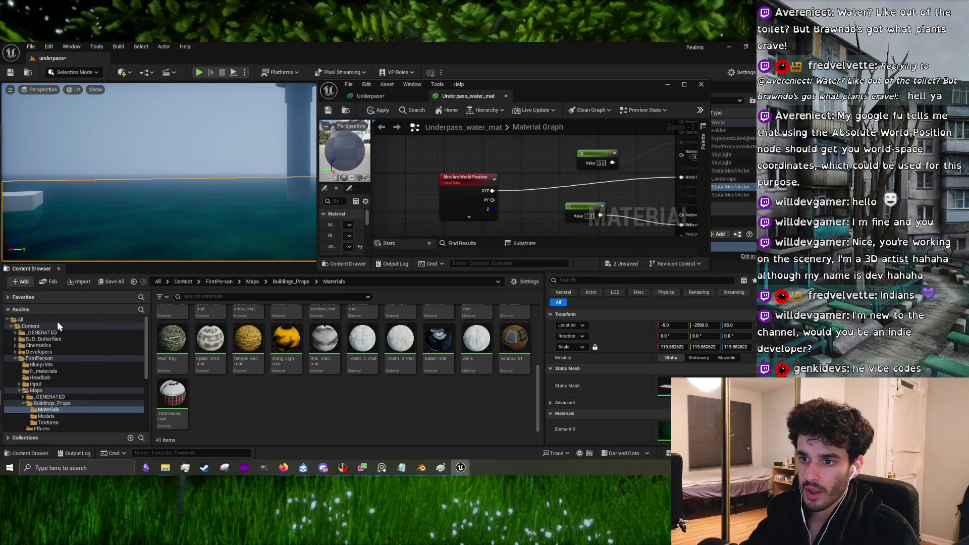
left_click(57, 321)
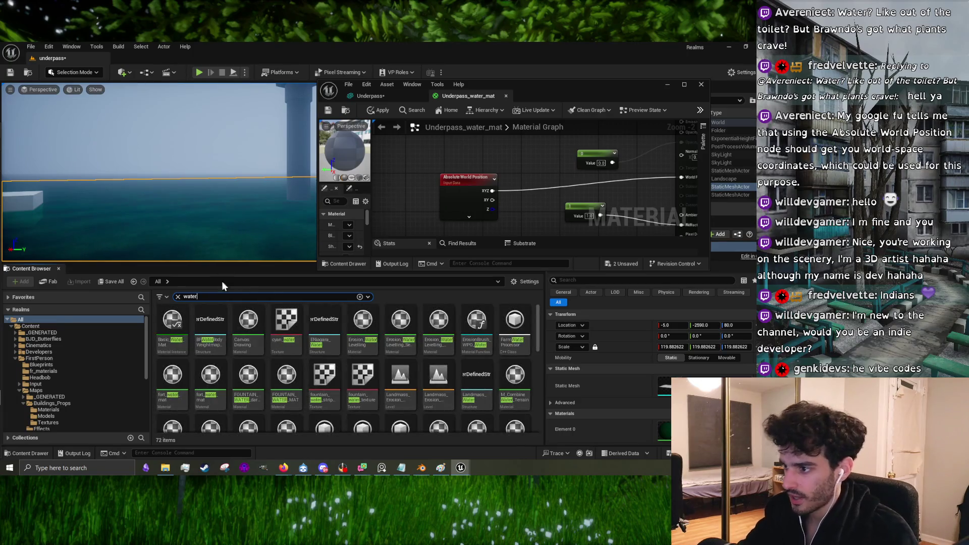
Step: Open M_Simple_River_01 for reference in a maximized material editor
scroll(446, 365, "down", 5)
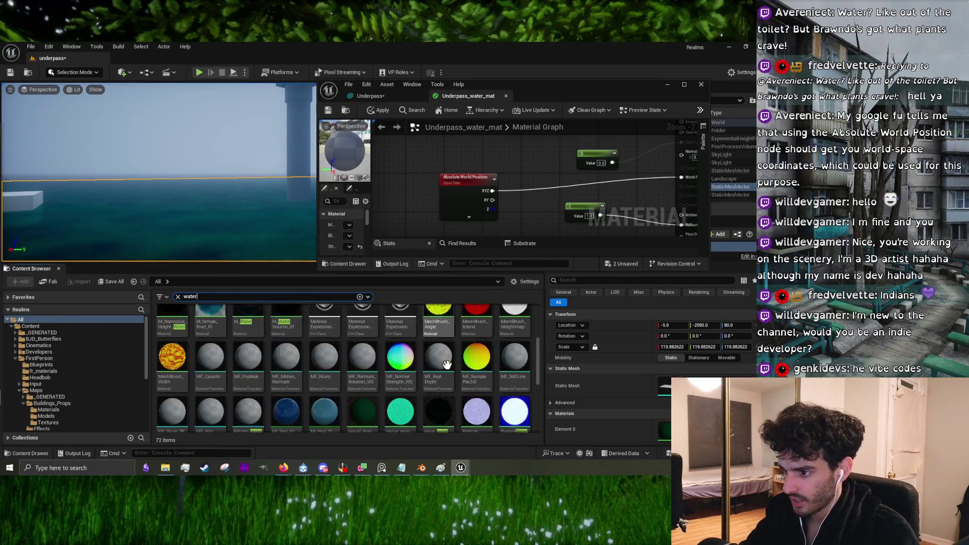
scroll(242, 348, "up", 2)
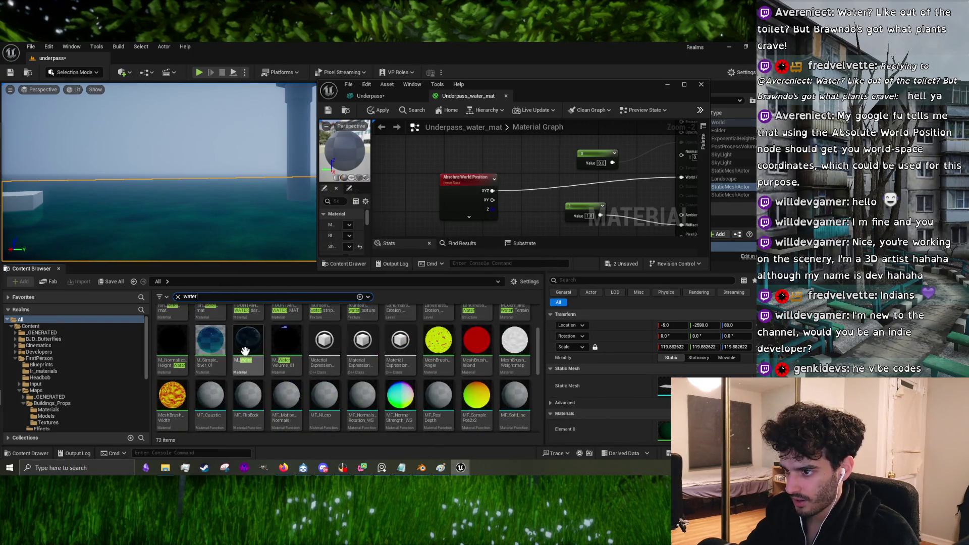
double_click(211, 346)
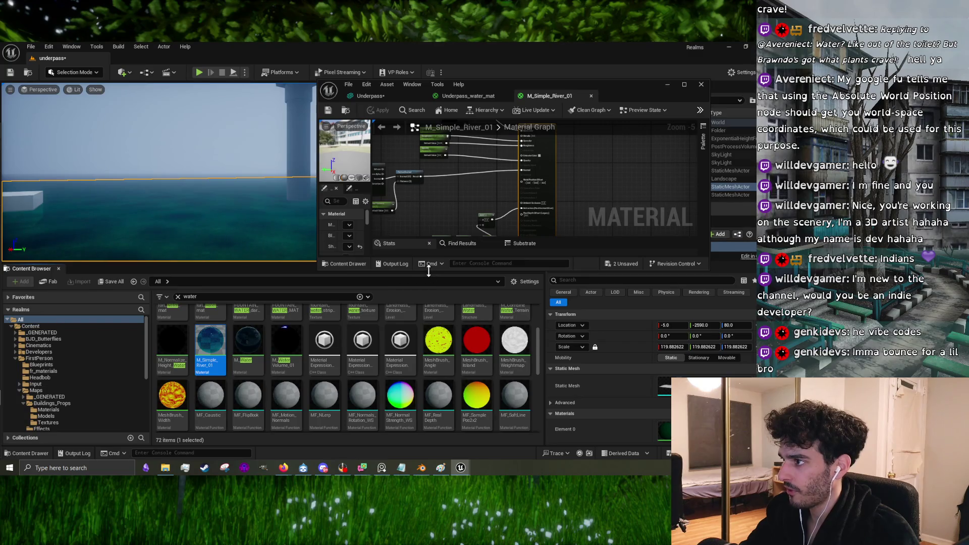
left_click_drag(426, 273, 423, 400)
left_click(684, 85)
Step: Pan around the river graph to find the water nodes and FlowMaps_Simple
scroll(372, 281, "up", 5)
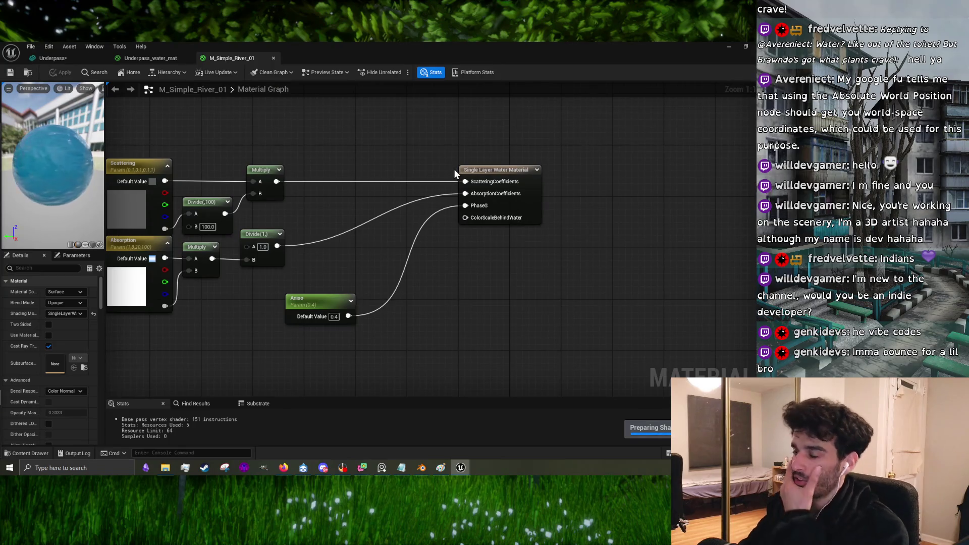
left_click_drag(363, 214, 465, 224)
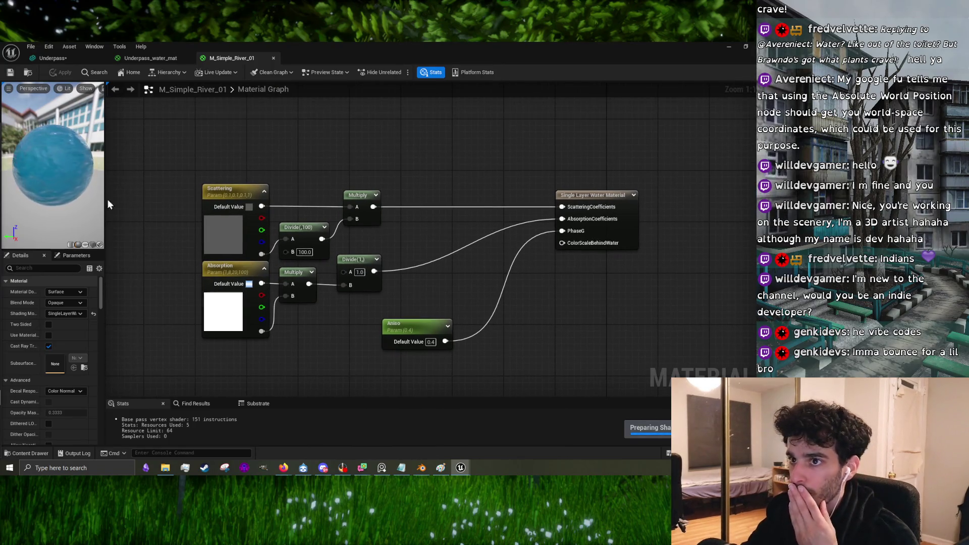
scroll(84, 194, "down", 3)
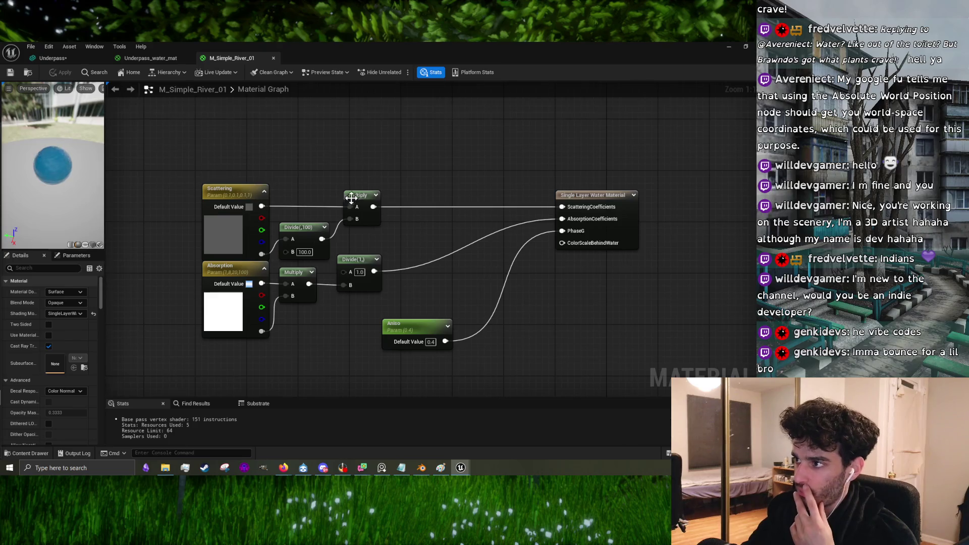
scroll(363, 212, "down", 3)
scroll(326, 227, "down", 1)
scroll(331, 225, "up", 4)
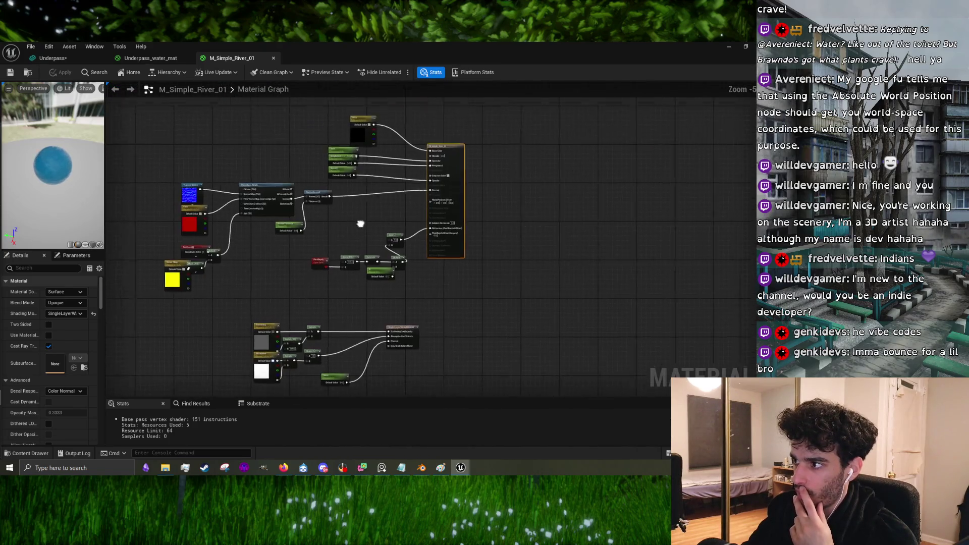
left_click_drag(378, 332, 383, 427)
left_click_drag(458, 214, 634, 217)
scroll(328, 285, "down", 2)
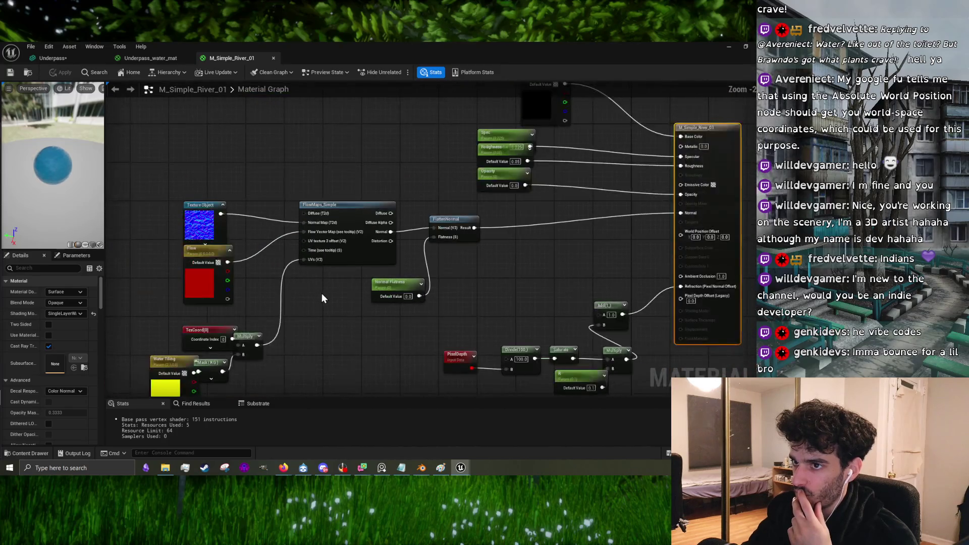
Step: Inspect the output, Add, Multiply, Water Tiling, Spec, Roughness and Opacity nodes, selecting FlowMaps_Simple
mouse_move(570, 188)
left_mouse_down()
mouse_move(439, 290)
mouse_move(428, 291)
mouse_move(420, 260)
left_mouse_up()
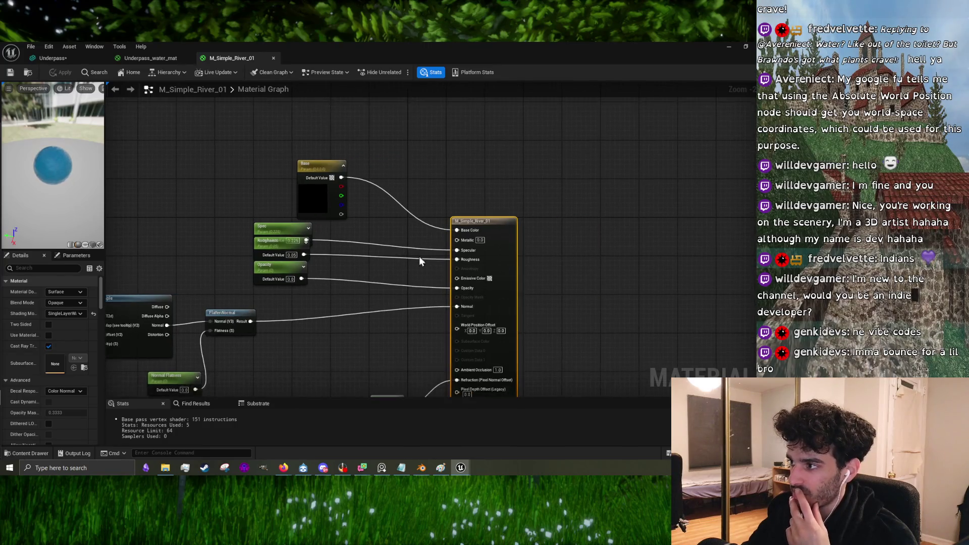
scroll(453, 259, "up", 2)
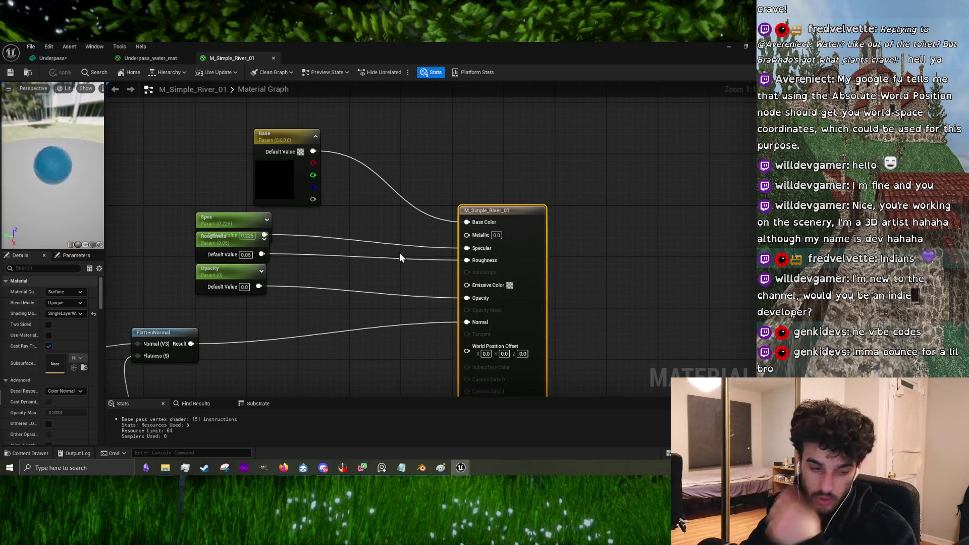
mouse_move(313, 332)
left_mouse_down()
mouse_move(416, 281)
mouse_move(495, 206)
mouse_move(461, 254)
left_mouse_up()
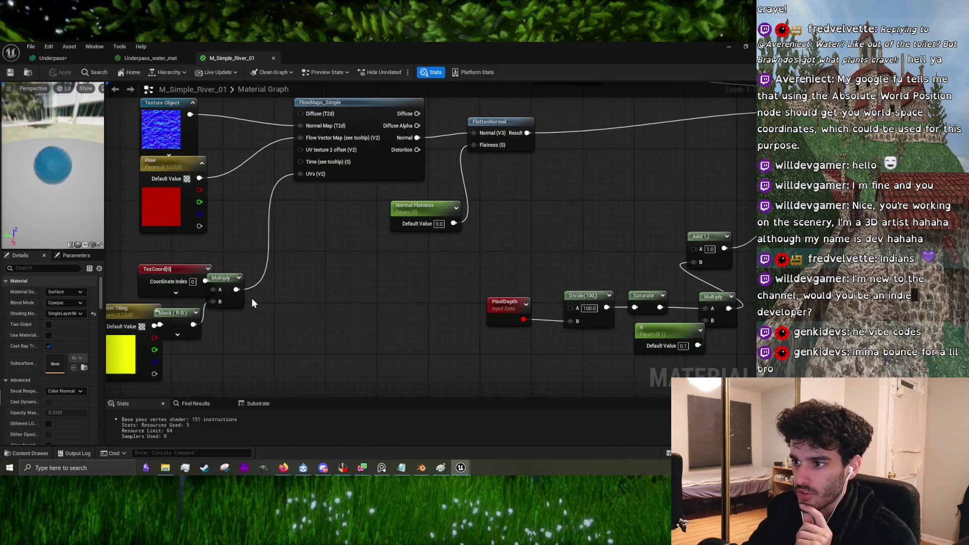
left_click_drag(253, 301, 361, 254)
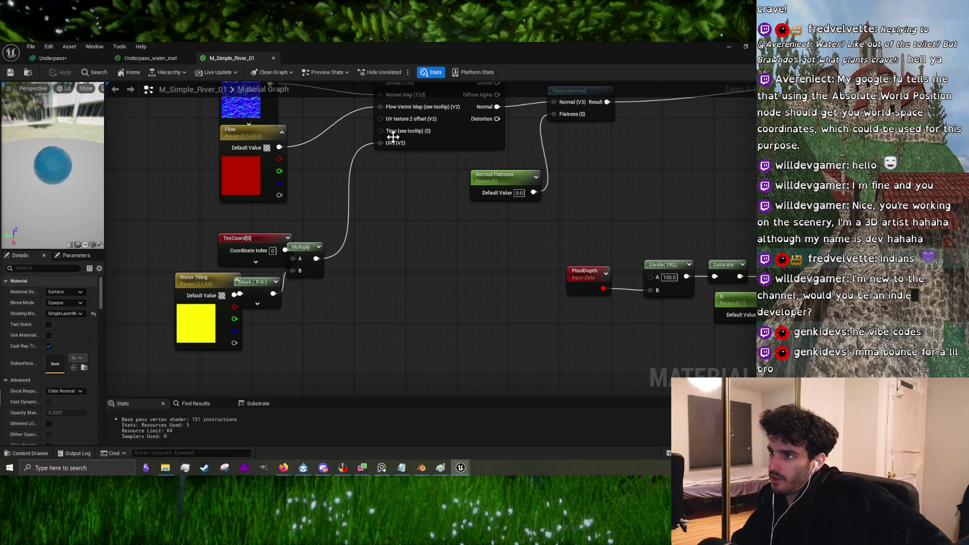
left_click_drag(376, 197, 374, 309)
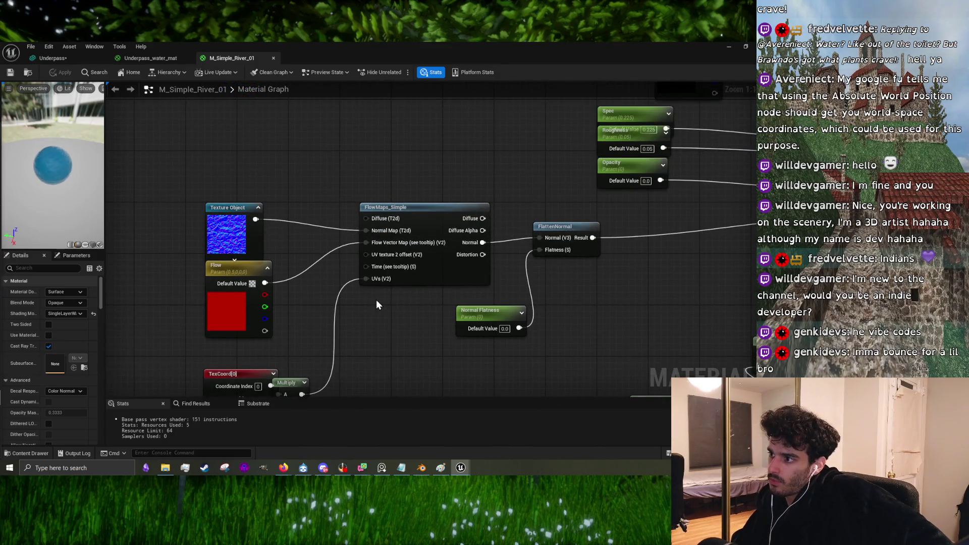
left_click(422, 211)
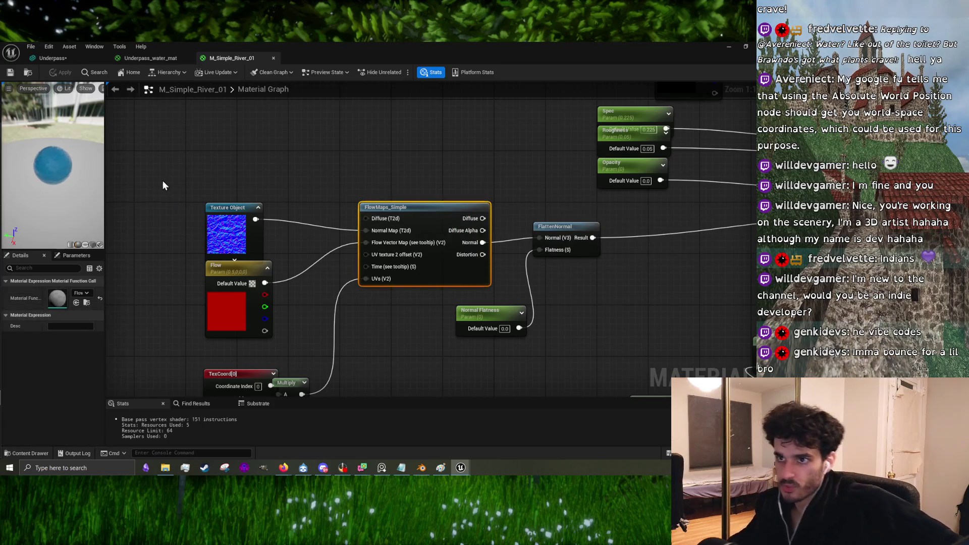
Step: Move the Texture Object node up-left, restore the editor, and apply the river material to the plane
mouse_move(562, 289)
left_mouse_down()
mouse_move(401, 261)
mouse_move(288, 267)
left_mouse_up()
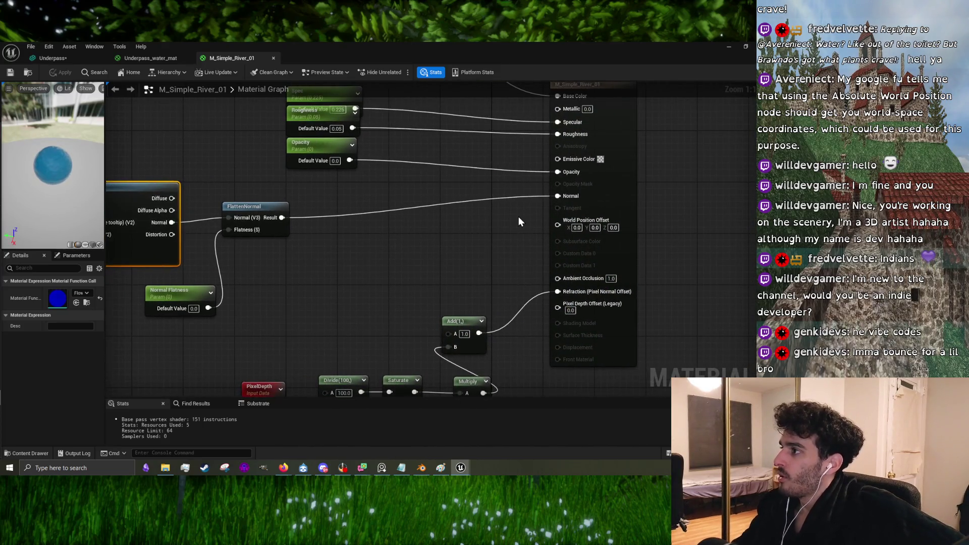
mouse_move(491, 224)
left_mouse_down()
mouse_move(151, 225)
mouse_move(230, 222)
left_mouse_up()
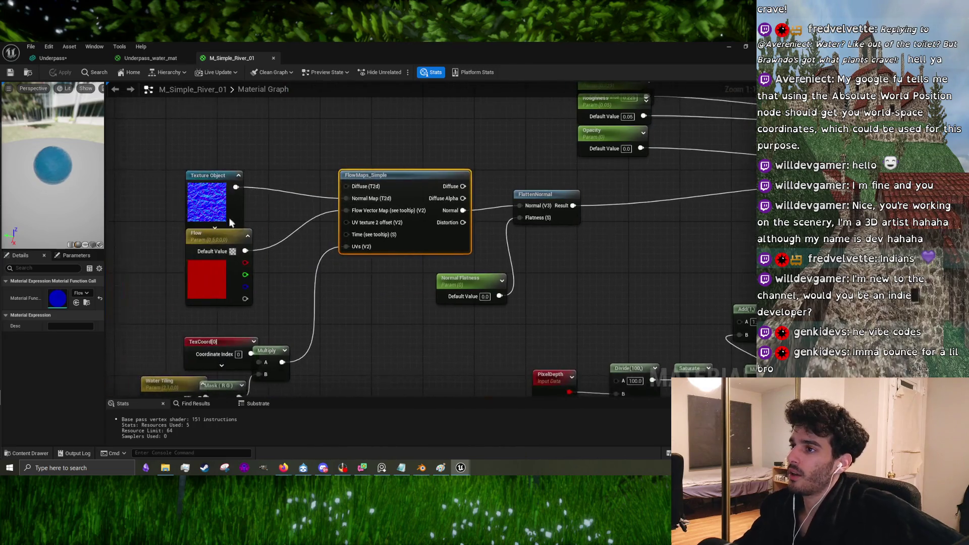
left_click_drag(209, 178, 177, 152)
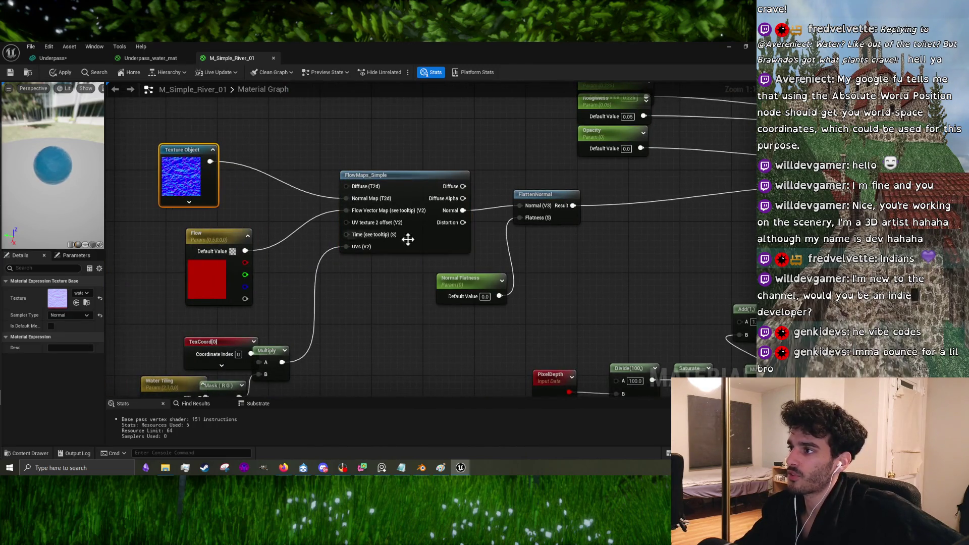
scroll(407, 238, "down", 4)
left_click_drag(554, 277, 488, 262)
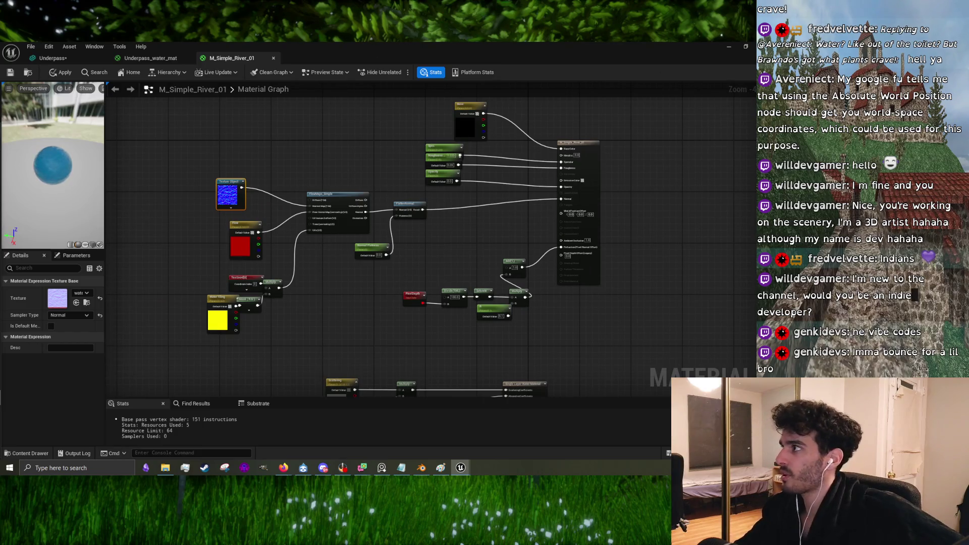
left_click(746, 47)
left_click_drag(202, 353, 222, 237)
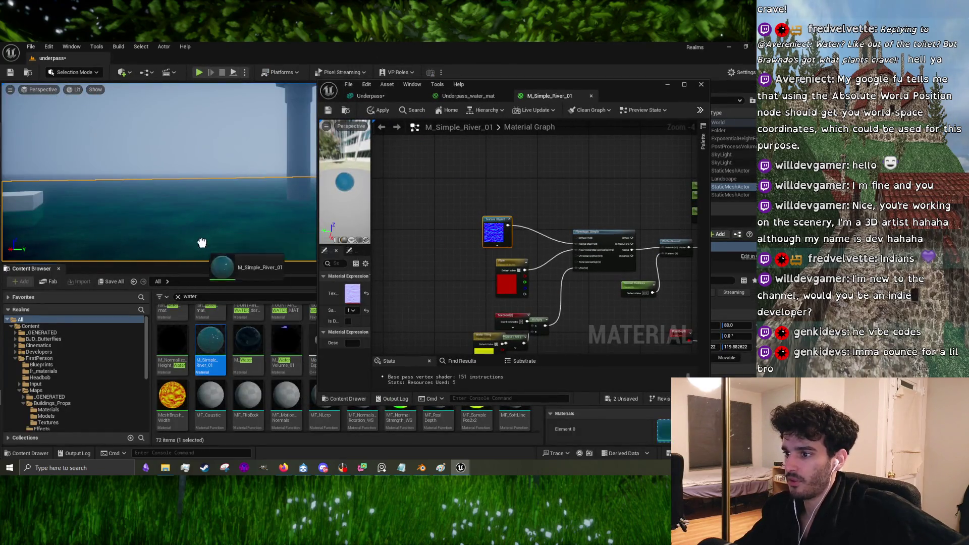
Step: Lower the water plane below the pillar tops and apply M_Water to it
mouse_move(171, 114)
left_mouse_down()
mouse_move(174, 125)
mouse_move(205, 134)
mouse_move(205, 174)
mouse_move(204, 154)
left_mouse_up()
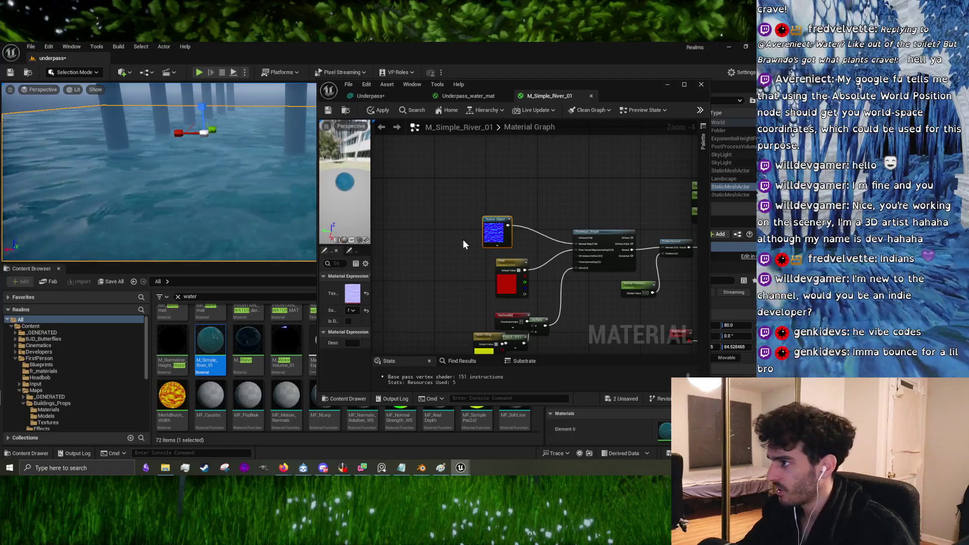
key("Home")
left_click_drag(248, 343, 230, 238)
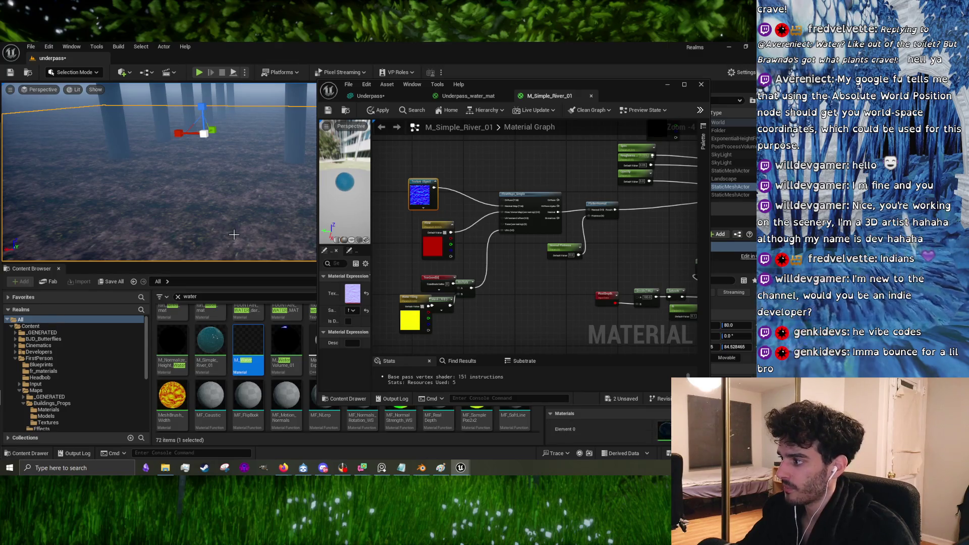
mouse_move(245, 200)
left_mouse_down()
mouse_move(246, 171)
mouse_move(265, 158)
left_mouse_up()
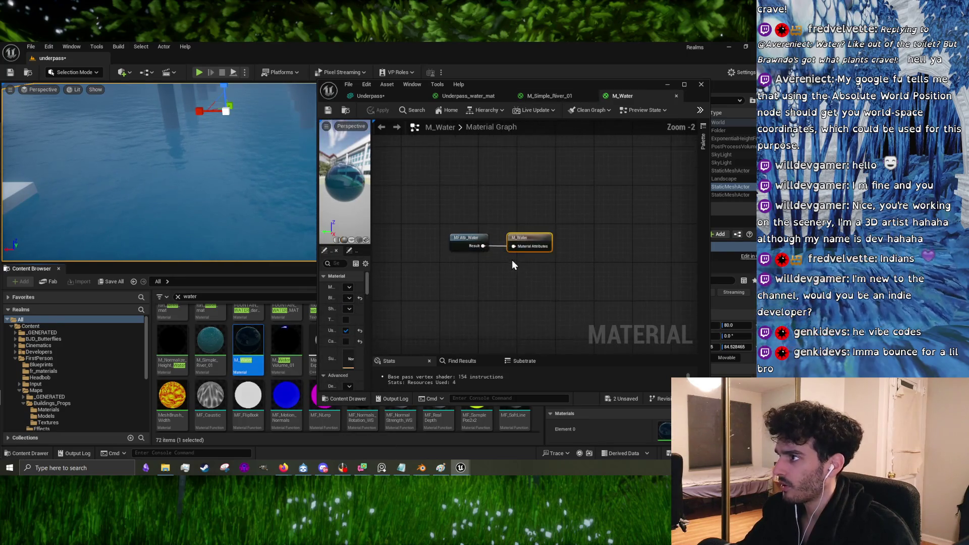
Step: Open the MFAttr_Water function and inspect its MakeMaterialAttributes, Multiply and Constant nodes
left_click(473, 237)
double_click(473, 237)
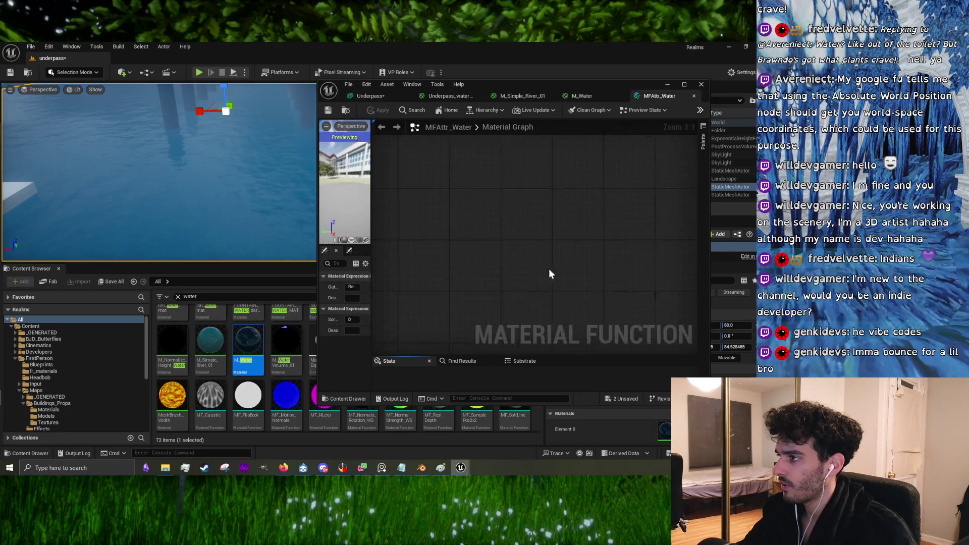
scroll(545, 313, "down", 4)
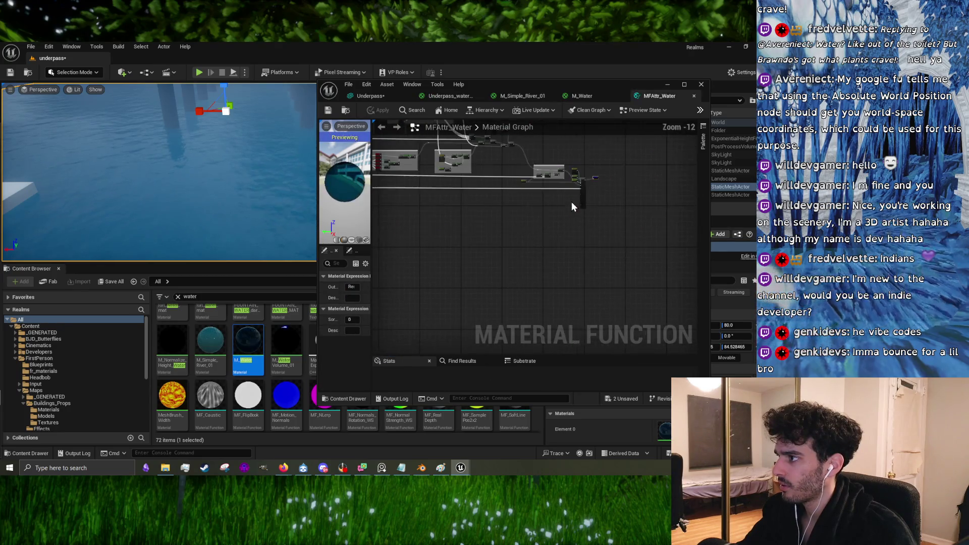
scroll(550, 273, "up", 6)
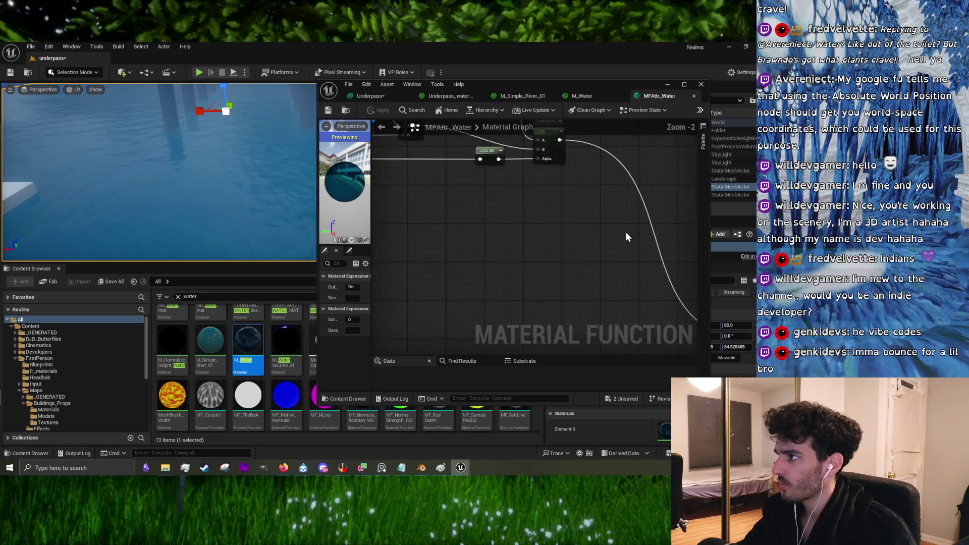
left_click_drag(586, 325, 388, 132)
mouse_move(586, 323)
left_mouse_down()
mouse_move(480, 212)
mouse_move(373, 144)
left_mouse_up()
scroll(479, 223, "down", 3)
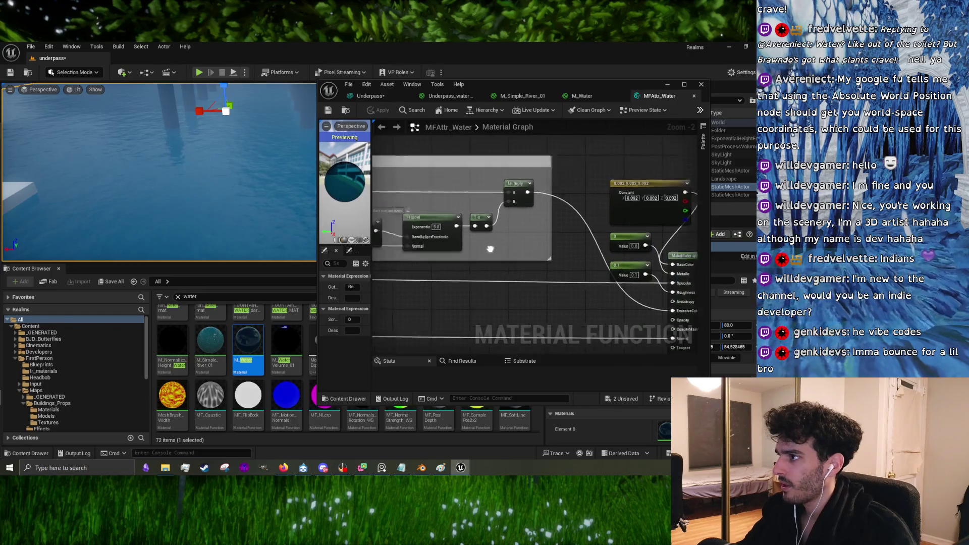
scroll(479, 217, "down", 3)
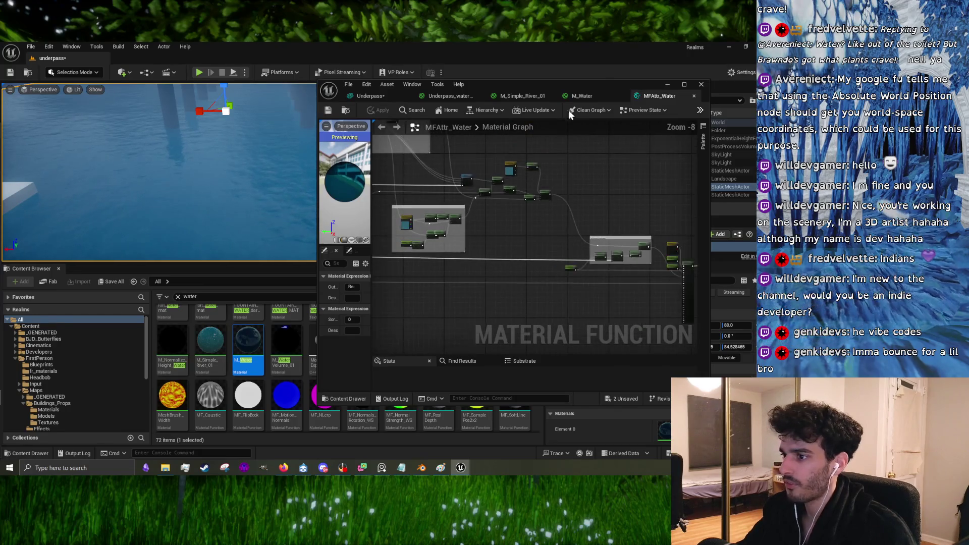
Step: Open MI_Pool_01, go to its parent M_Water, and view MFAttr_Water's Distortion nodes
left_click(667, 86)
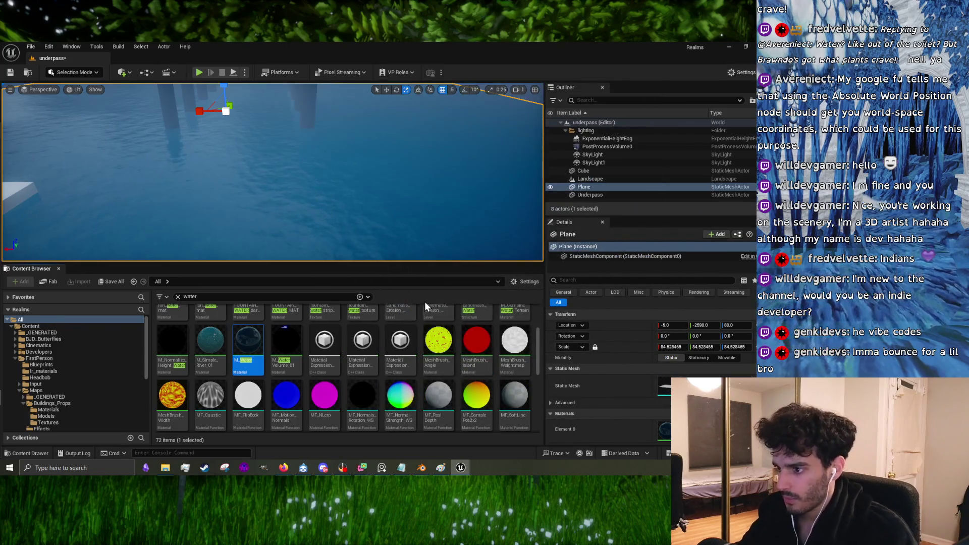
scroll(353, 363, "down", 2)
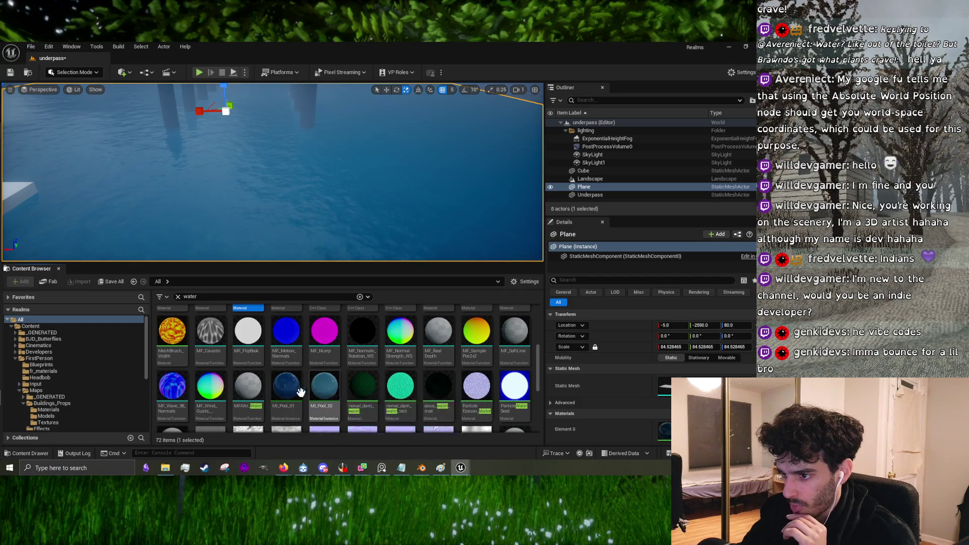
double_click(287, 392)
scroll(434, 250, "up", 3)
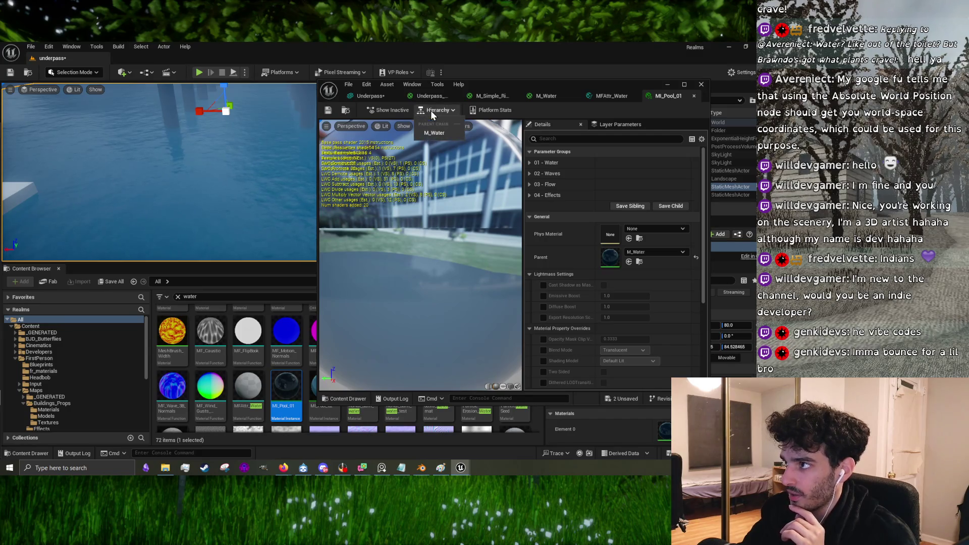
left_click(430, 132)
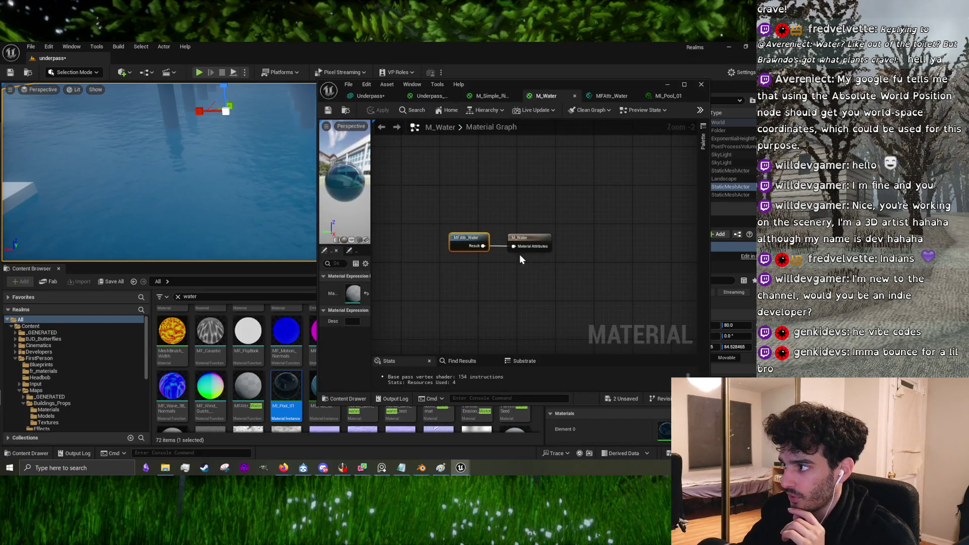
double_click(477, 242)
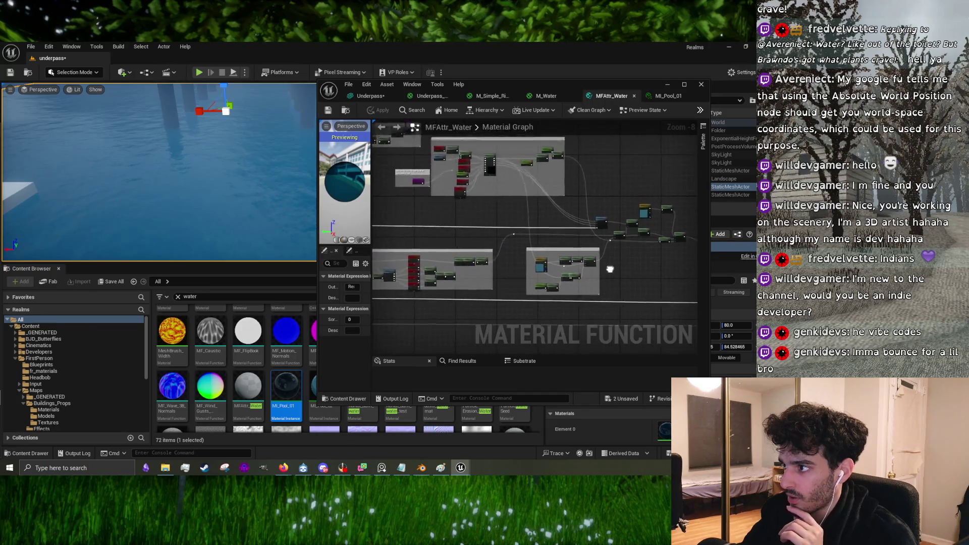
scroll(583, 280, "up", 5)
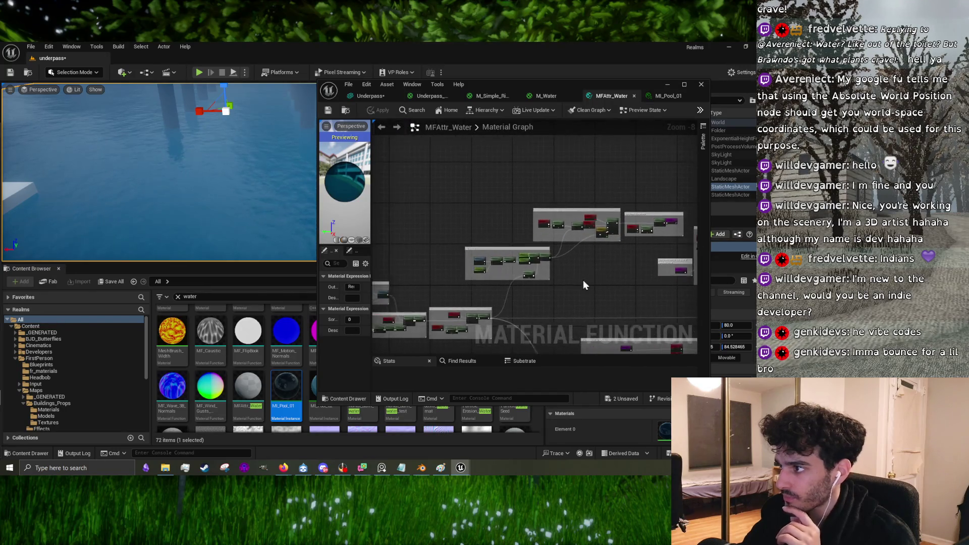
left_click_drag(431, 309, 609, 302)
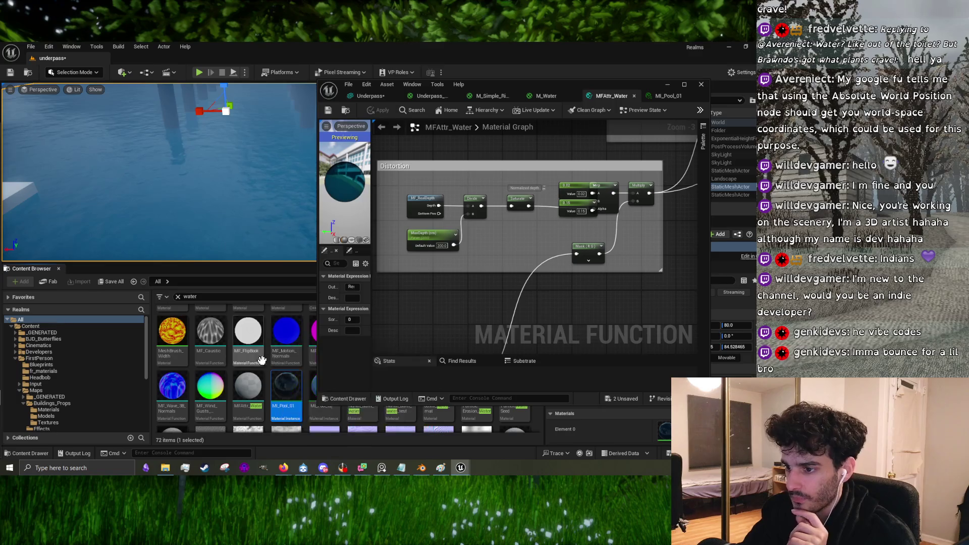
Step: Minimize the material editor and apply MI_Pool_02 to the water plane
mouse_move(285, 381)
left_mouse_down()
mouse_move(228, 185)
mouse_move(360, 243)
left_mouse_up()
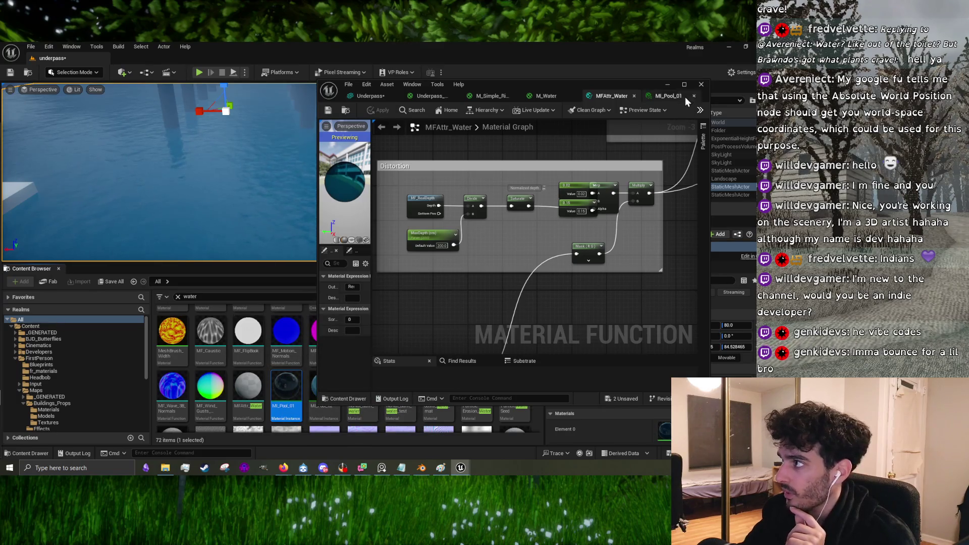
left_click(667, 85)
left_click_drag(325, 386, 298, 227)
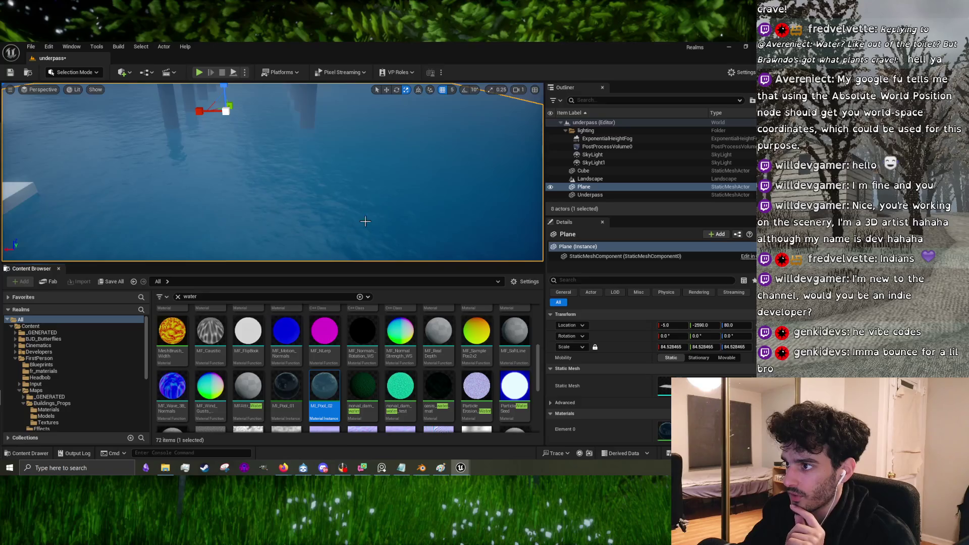
Step: Assign ML_Pool_01 to the Plane's Element 0 slot via a 'pool' search, then look down at it
left_click_drag(365, 221, 401, 215)
scroll(485, 372, "down", 2)
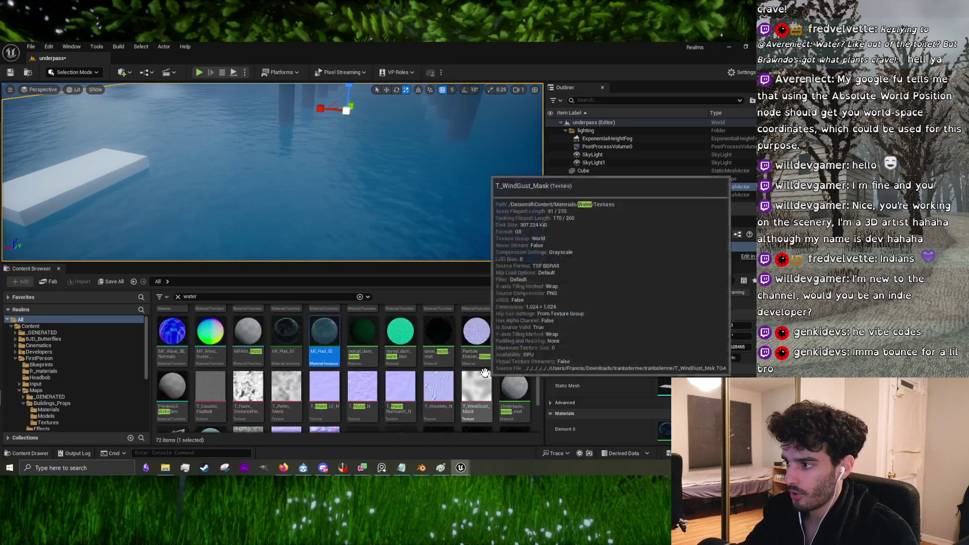
scroll(482, 373, "up", 2)
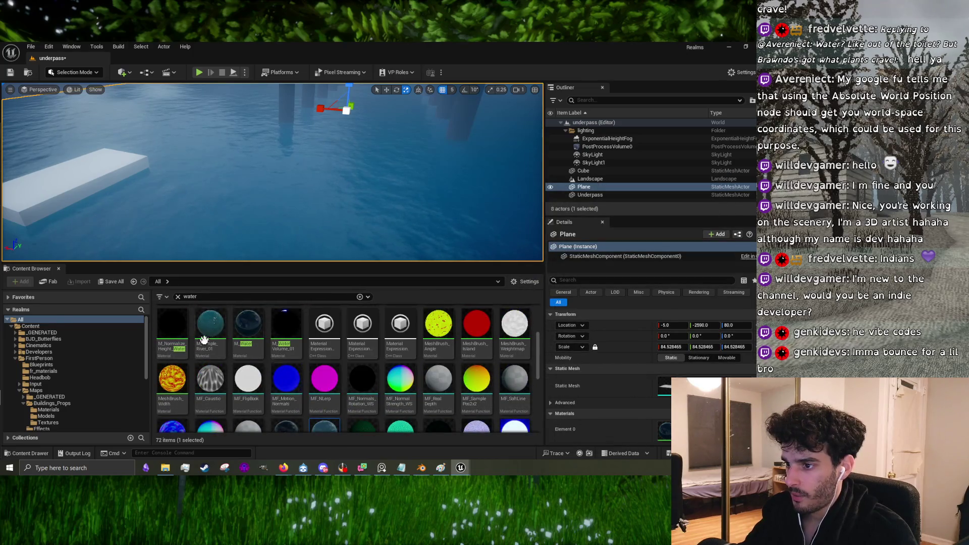
left_click(255, 326)
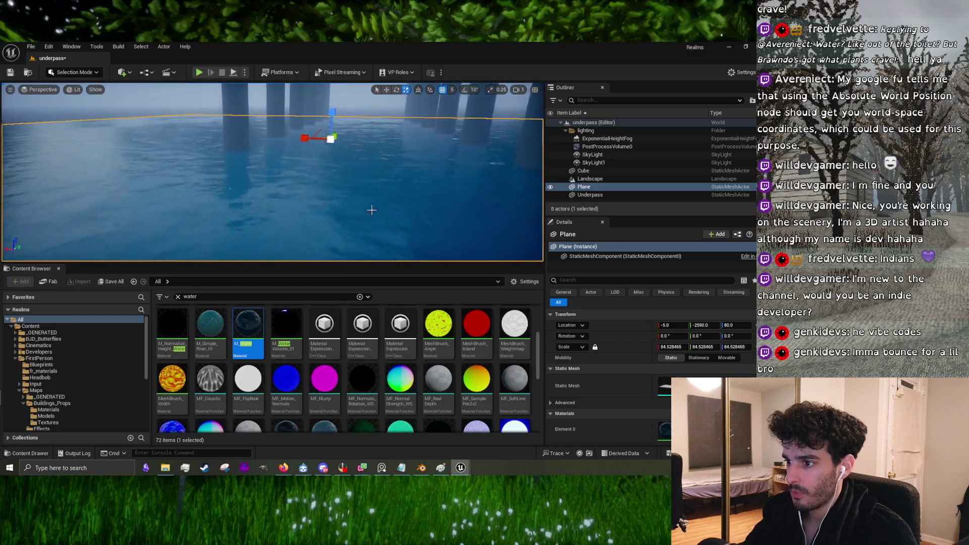
key("Left")
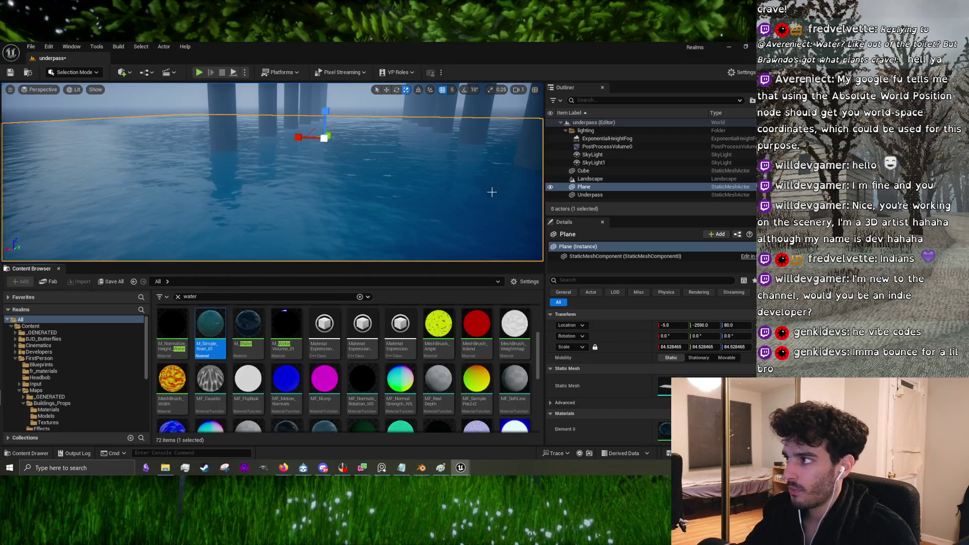
left_click(620, 189)
scroll(343, 369, "down", 2)
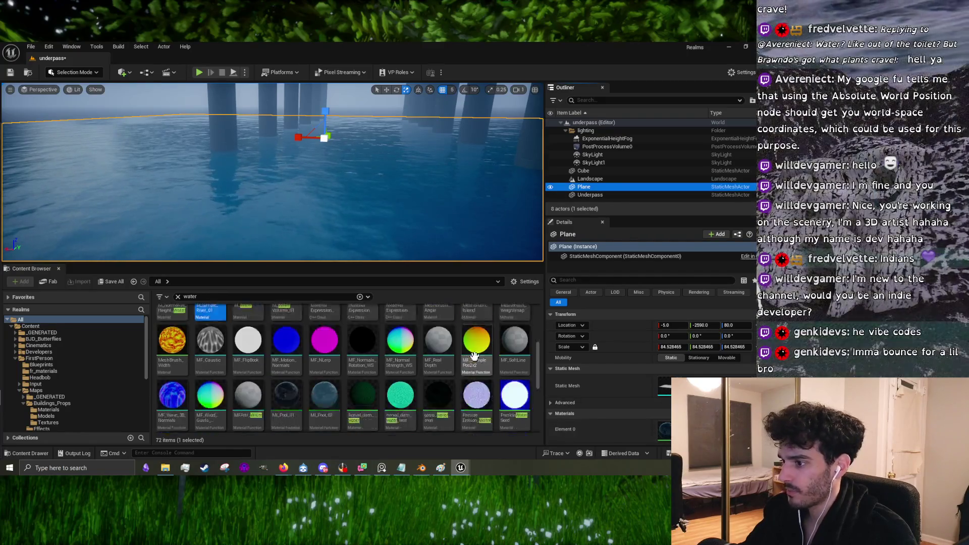
type("pool")
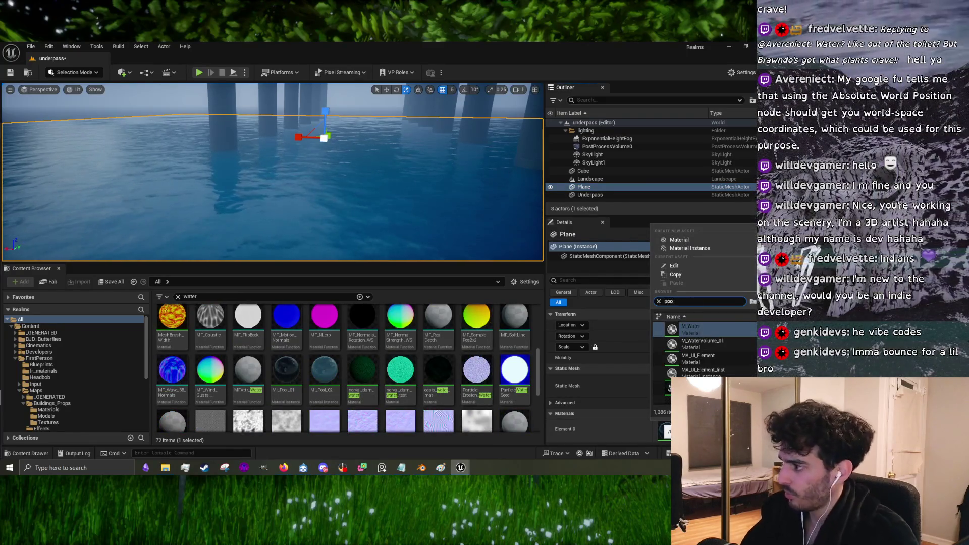
left_click(696, 327)
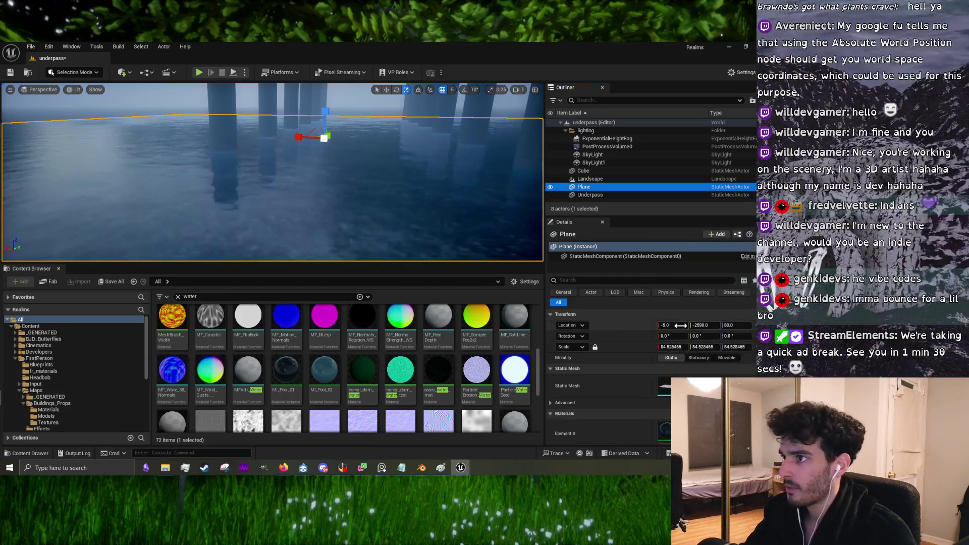
mouse_move(378, 237)
left_mouse_down()
mouse_move(378, 272)
mouse_move(349, 232)
mouse_move(296, 260)
left_mouse_up()
Step: Play the YouTube water tutorial past 3:23 and turn on its captions
key("alt+Tab")
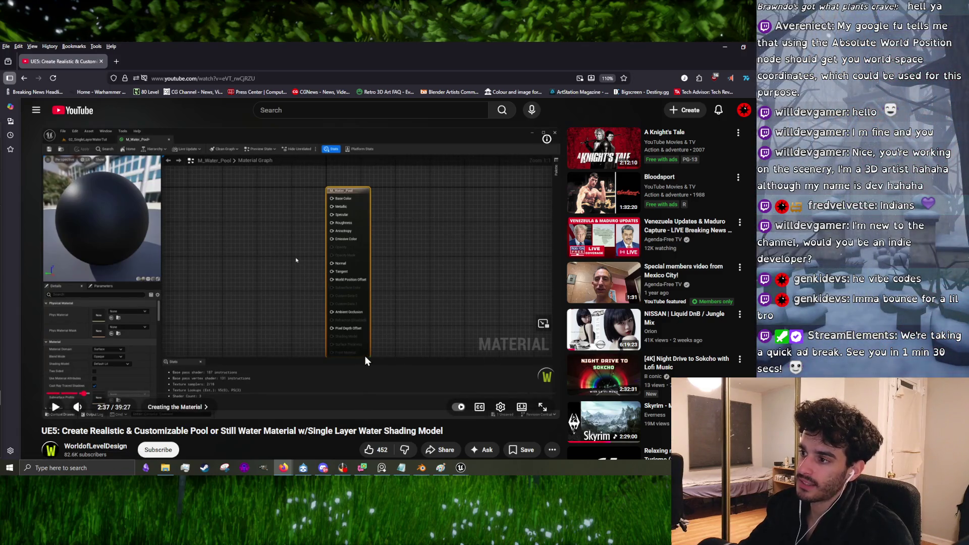
left_click(372, 318)
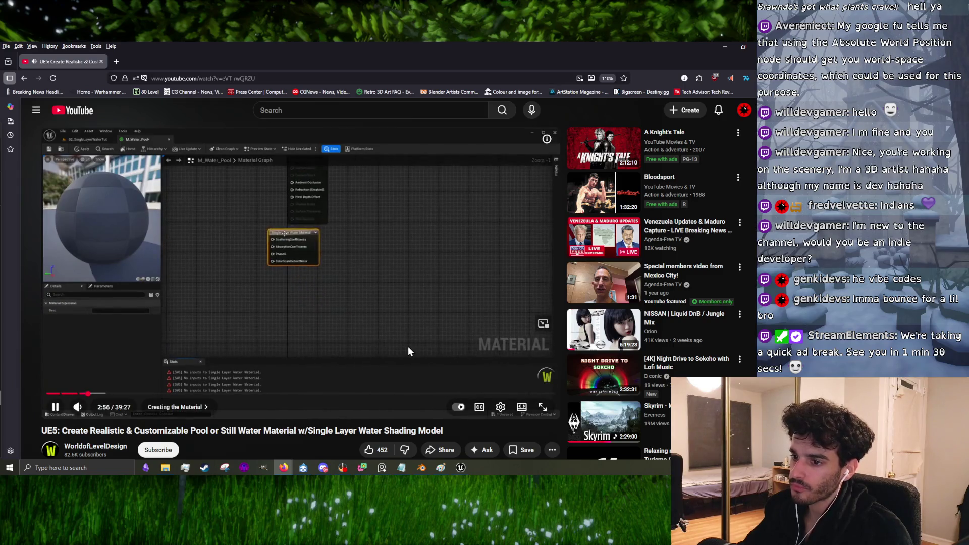
left_click(295, 260)
left_click(335, 328)
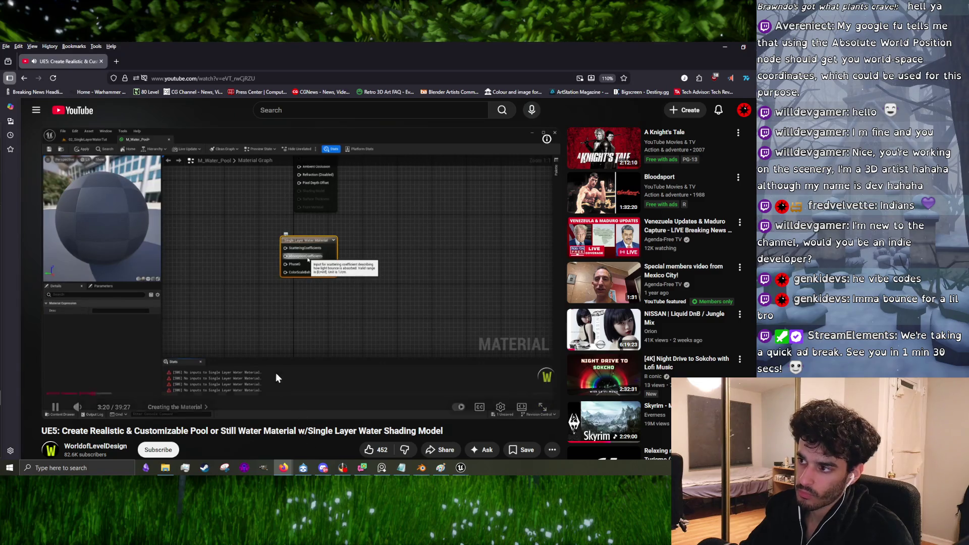
left_click(314, 318)
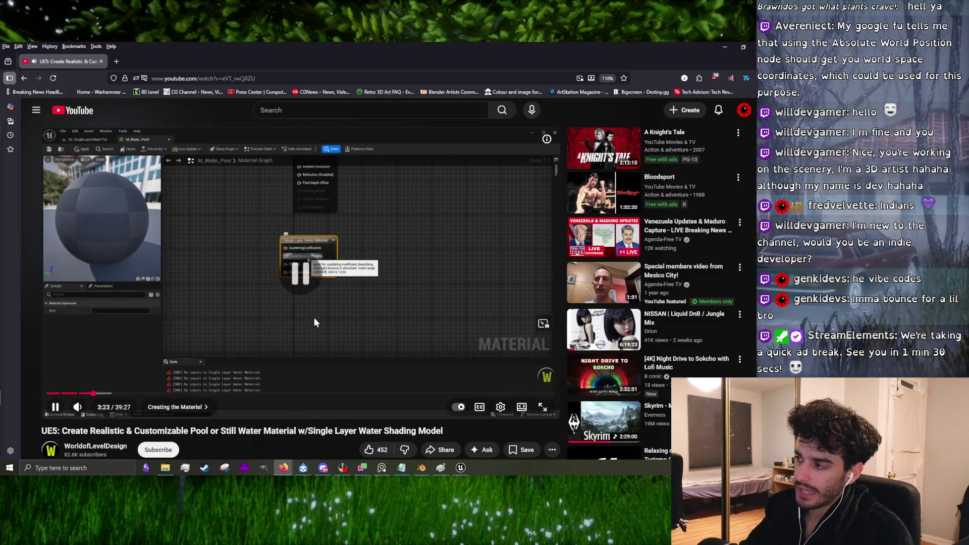
left_click(376, 325)
left_click(334, 349)
left_click(212, 302)
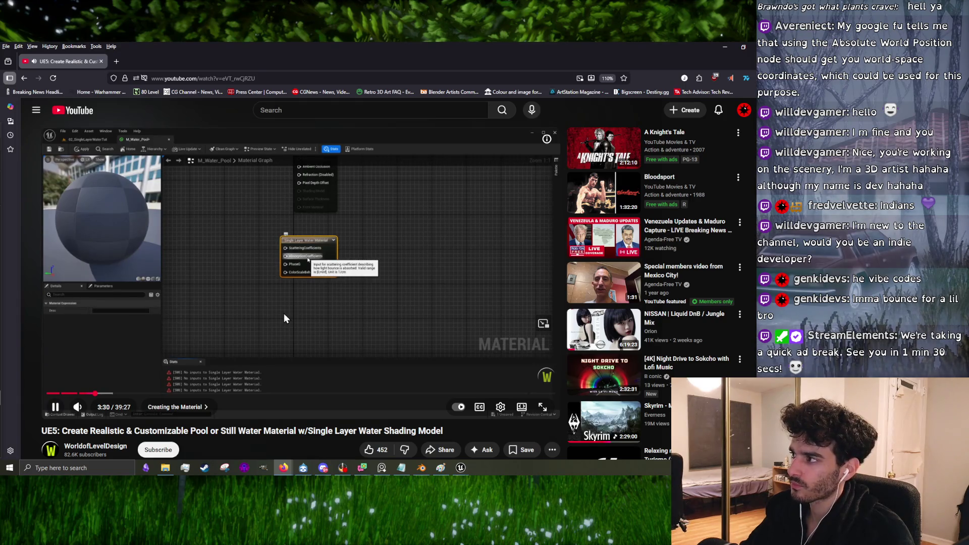
left_click(479, 407)
left_click(500, 407)
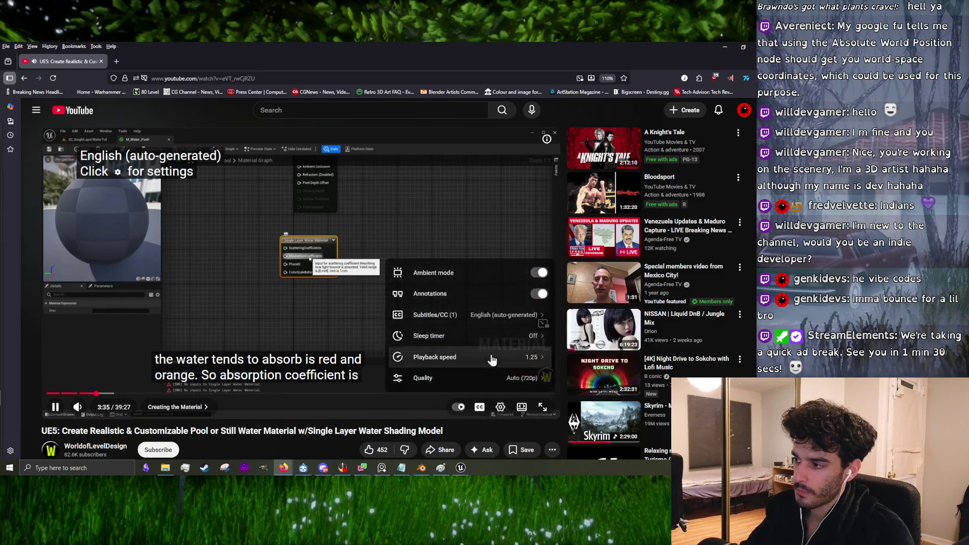
Step: Look at the playback speed options, then close the player settings menu
left_click(492, 360)
scroll(492, 360, "down", 2)
left_click(481, 353)
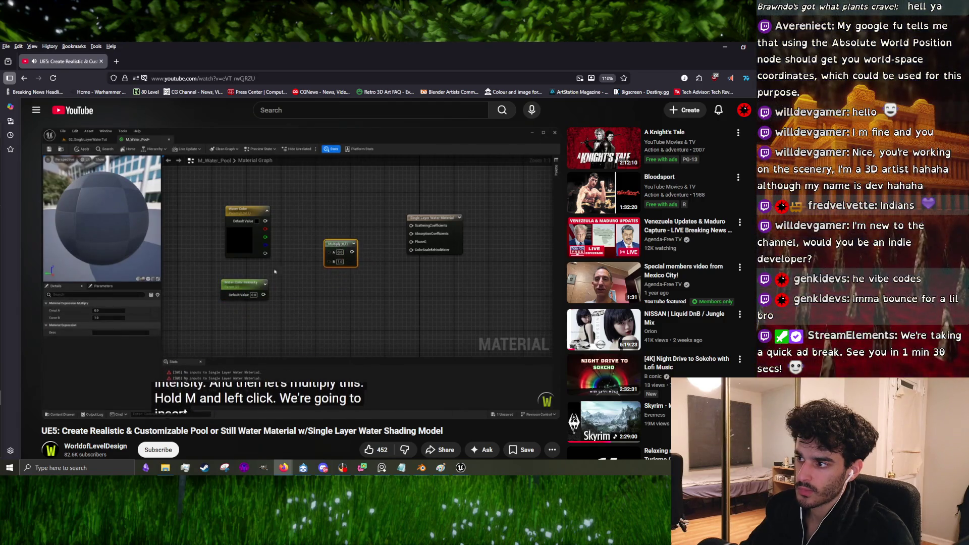
Step: Step through the tutorial until it is paused at 4:36
left_click(361, 297)
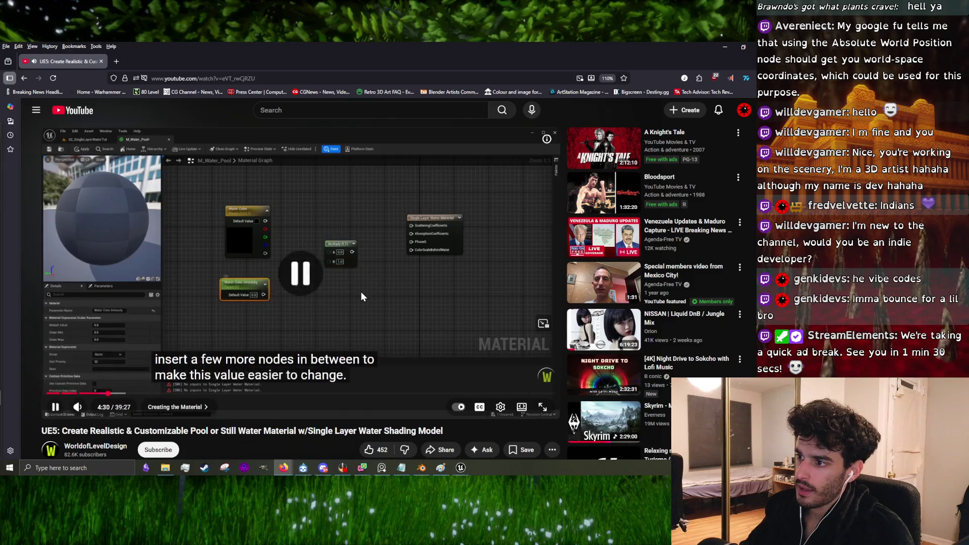
left_click(361, 297)
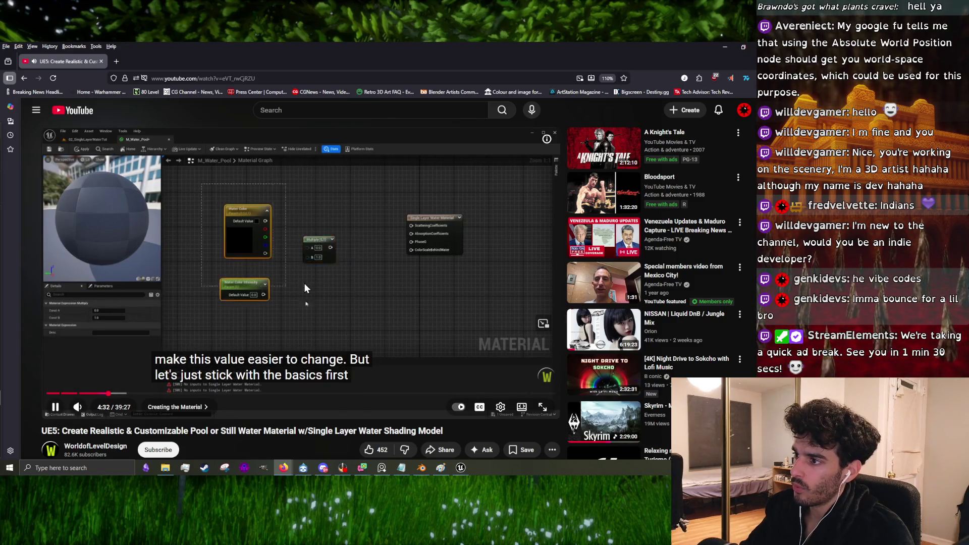
left_click(192, 297)
left_click(281, 278)
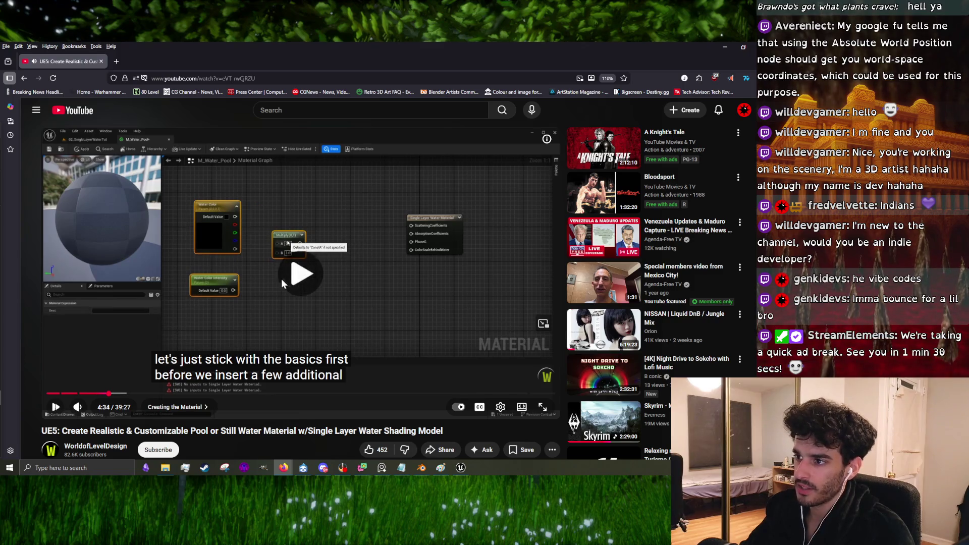
left_click(259, 282)
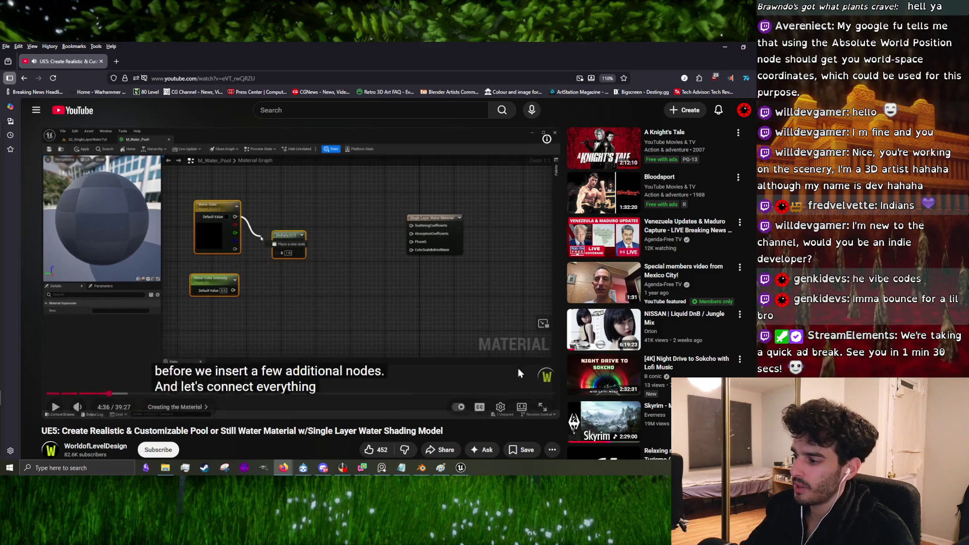
Step: Back in Unreal, select Underpass_water_mat in Ground_Wall_Materials > Materials
mouse_move(461, 468)
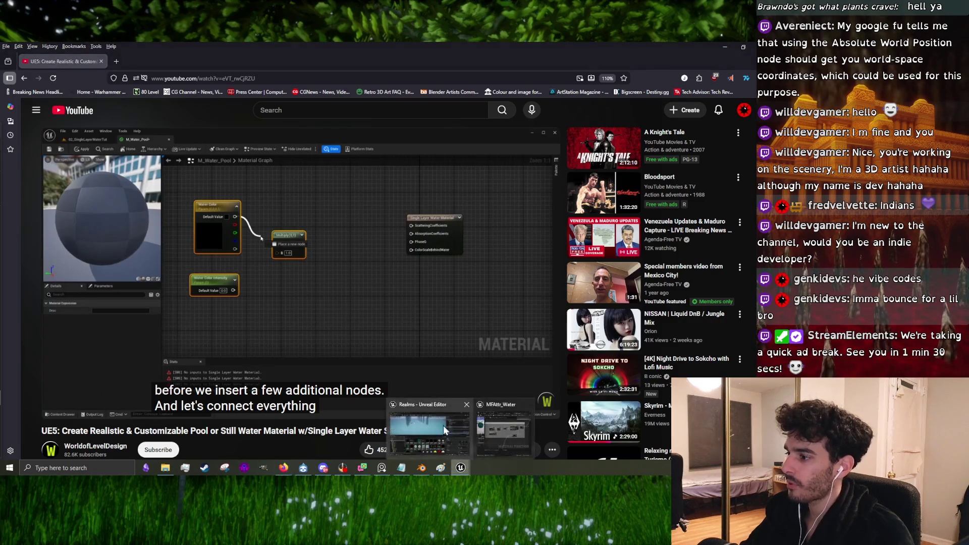
left_click(447, 435)
scroll(303, 353, "down", 2)
scroll(303, 353, "up", 2)
scroll(70, 353, "down", 3)
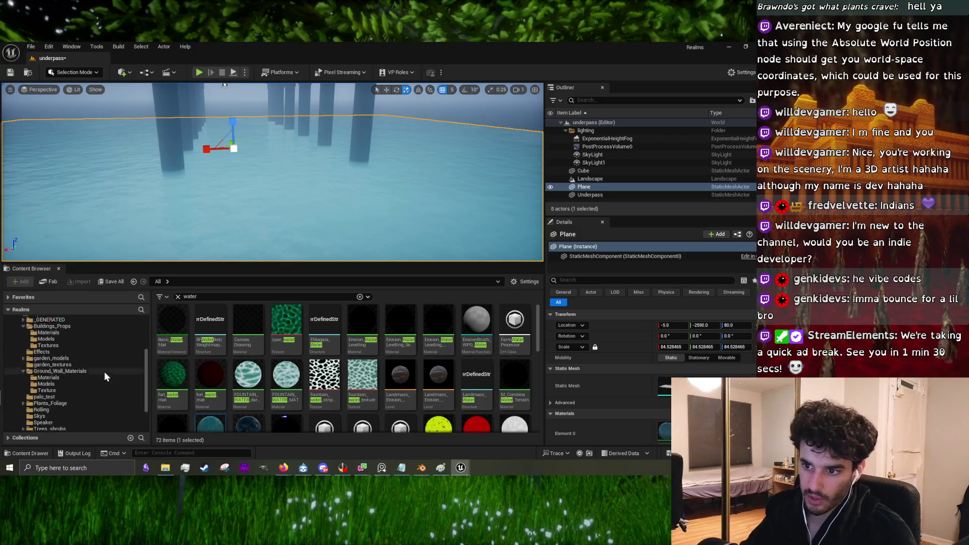
double_click(92, 370)
left_click(78, 378)
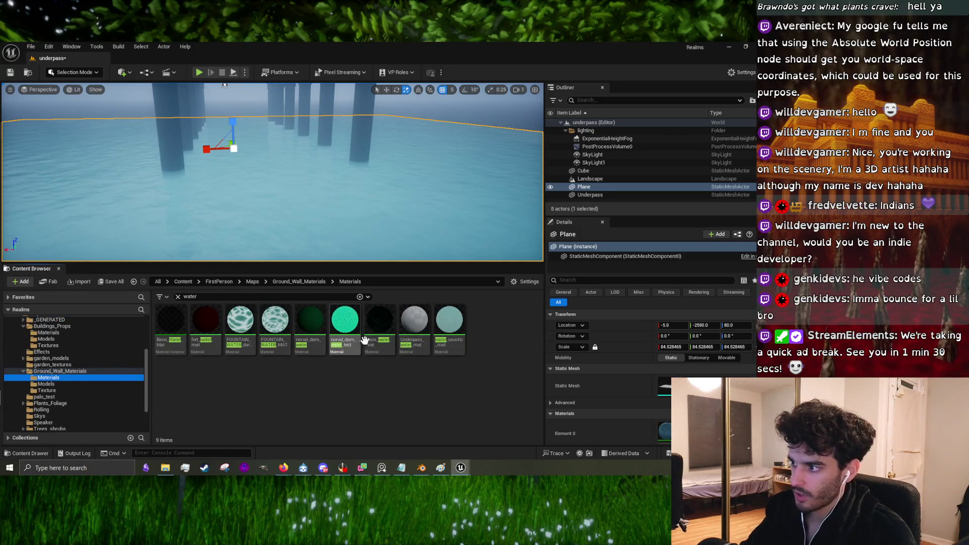
left_click(414, 323)
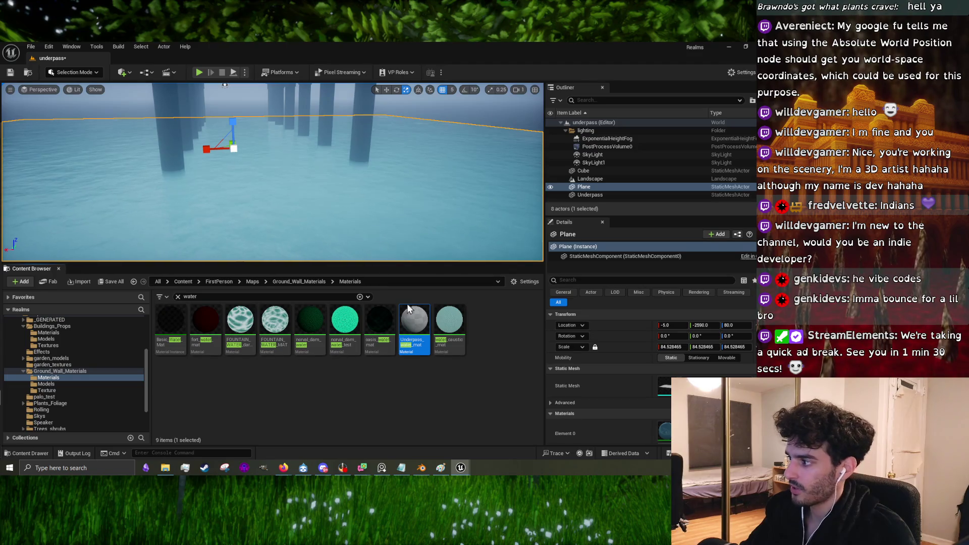
Step: Set the plane's Element 0 material to Underpass_water_mat via a 'pass' search
left_click(664, 432)
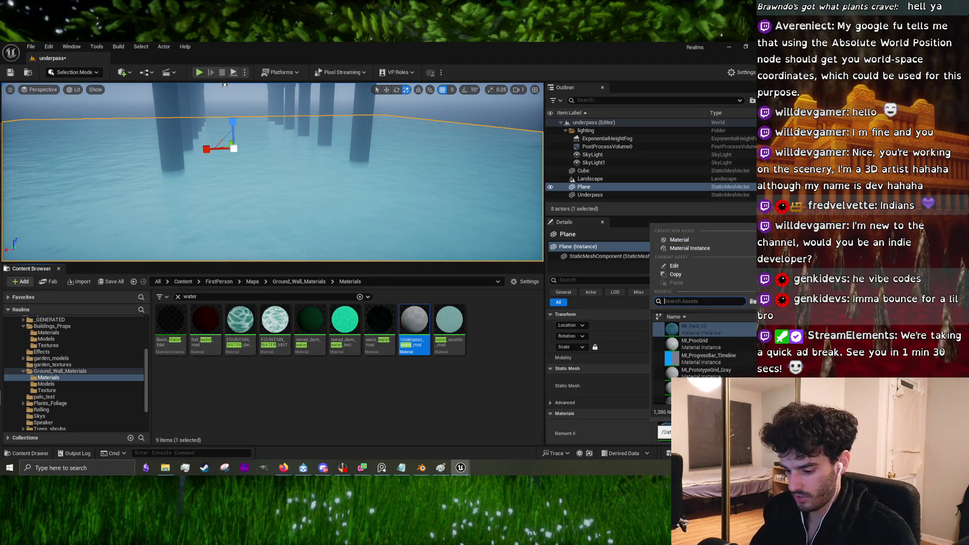
type("underpass")
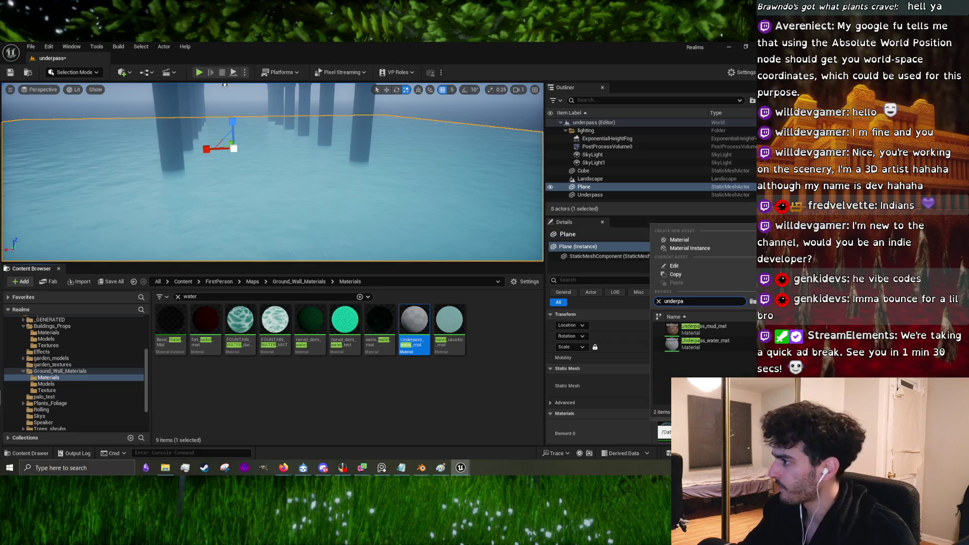
left_click(723, 340)
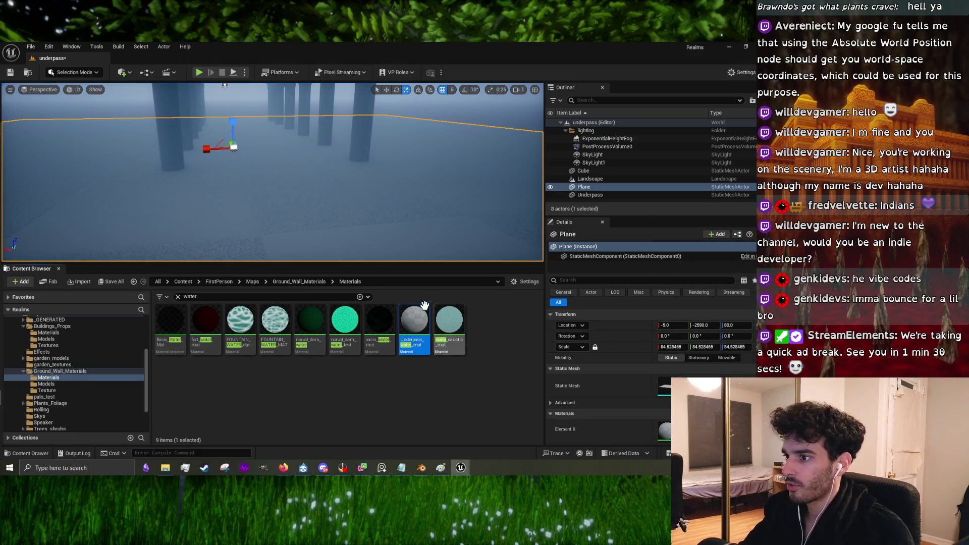
Step: Open Underpass_water_mat and add a Constant3Vector node set to 0,0,0
double_click(426, 321)
scroll(422, 227, "down", 3)
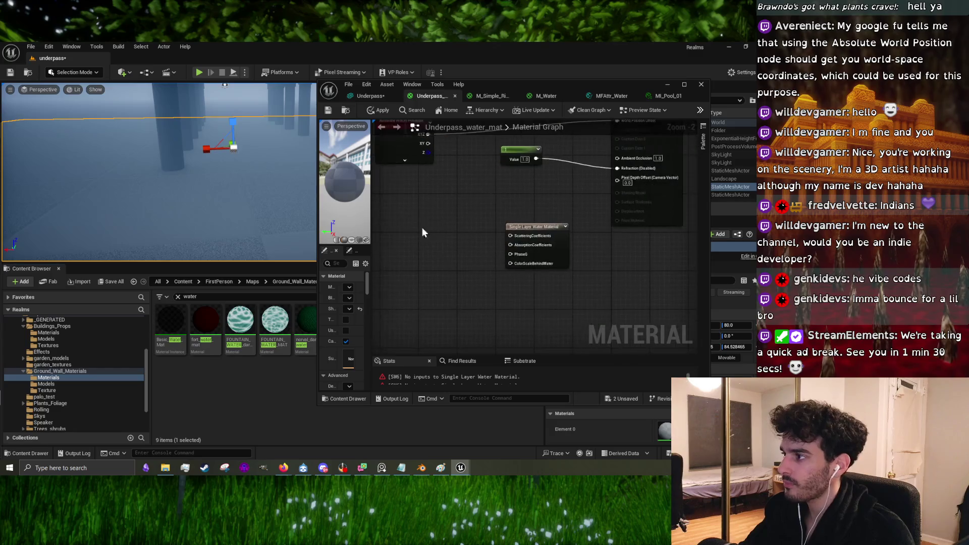
scroll(455, 255, "up", 3)
left_click(416, 259)
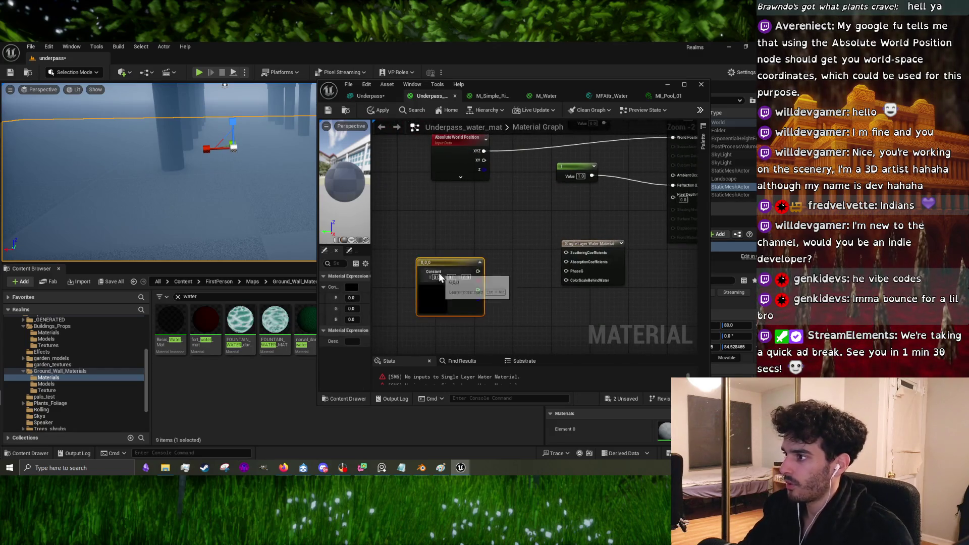
Step: Turn two constant nodes into the Water_Color and Water_Color_Intensity parameters
right_click(446, 265)
left_click(474, 290)
type("Water_Color")
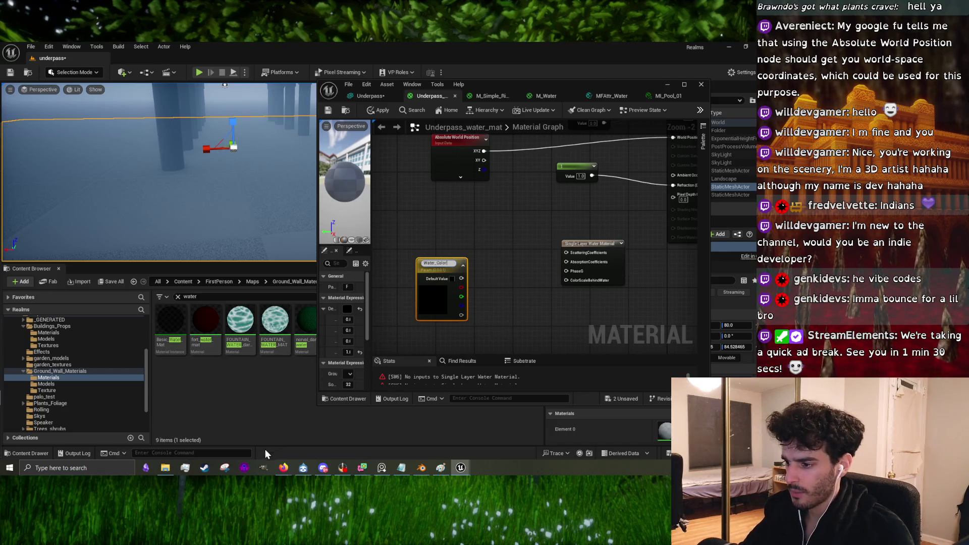
mouse_move(283, 467)
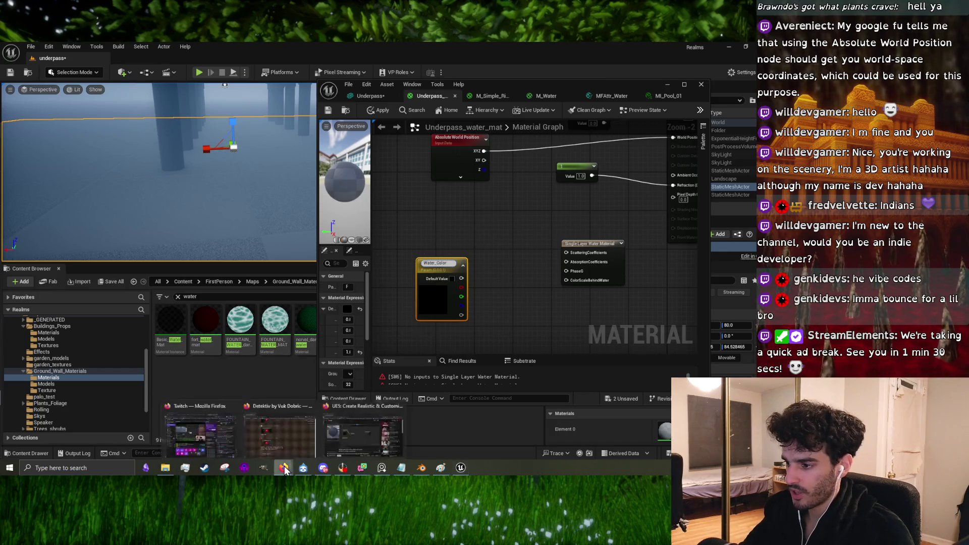
left_click(350, 446)
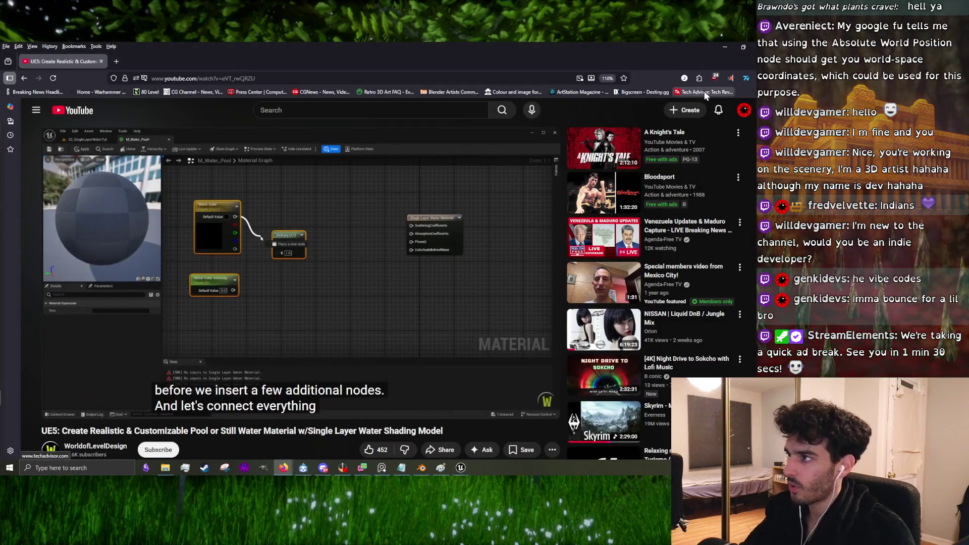
left_click(725, 46)
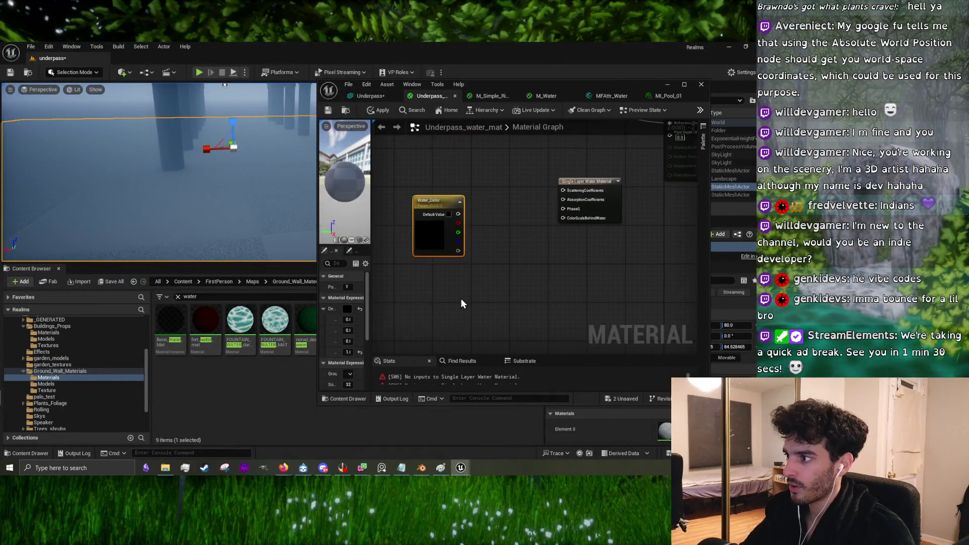
left_click(459, 292)
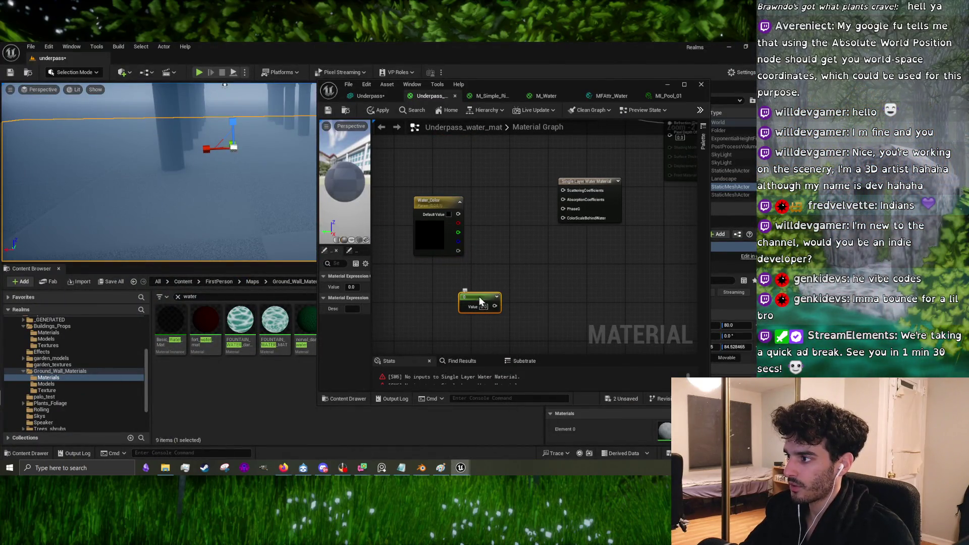
right_click(479, 297)
left_click(532, 132)
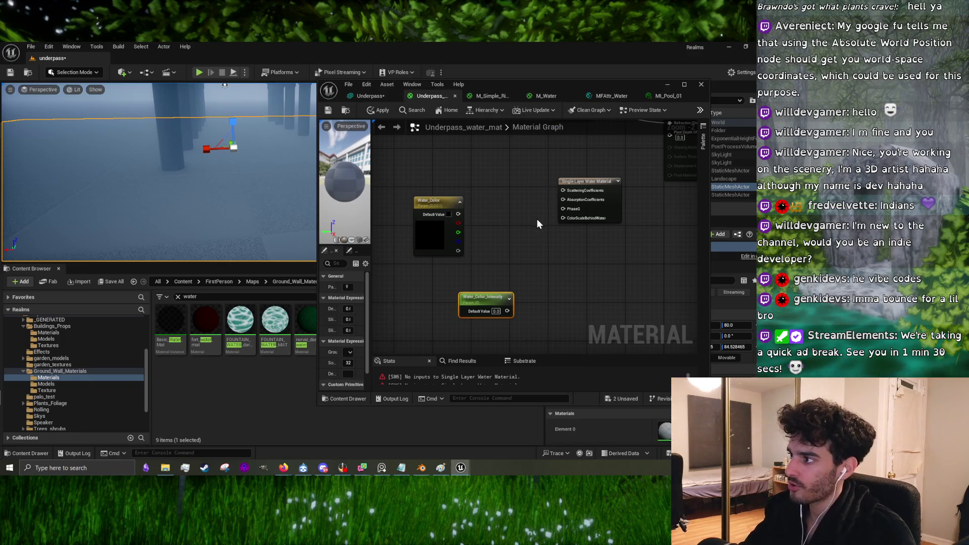
Step: Add a Multiply node taking Water_Color in A and Water_Color_Intensity in B
left_click(513, 242)
right_click(510, 247)
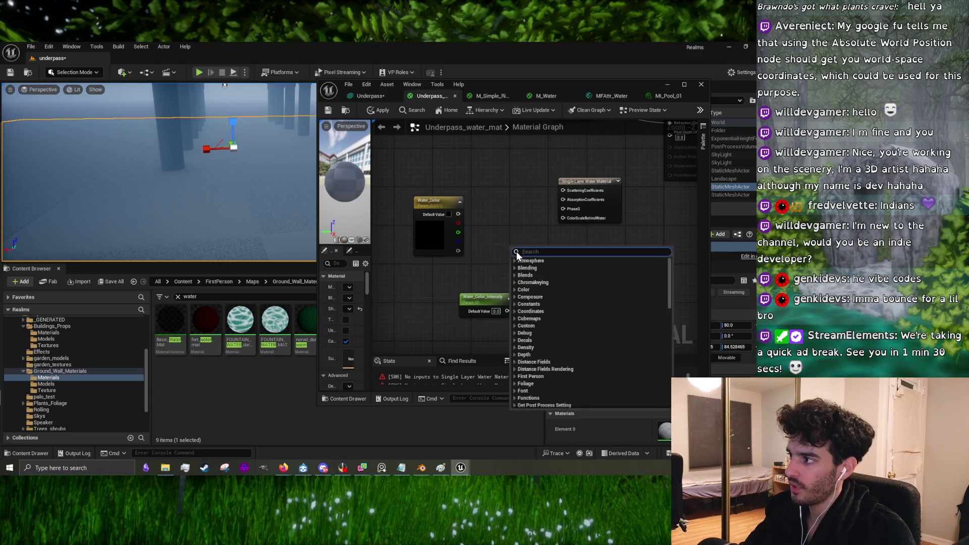
type("muklt")
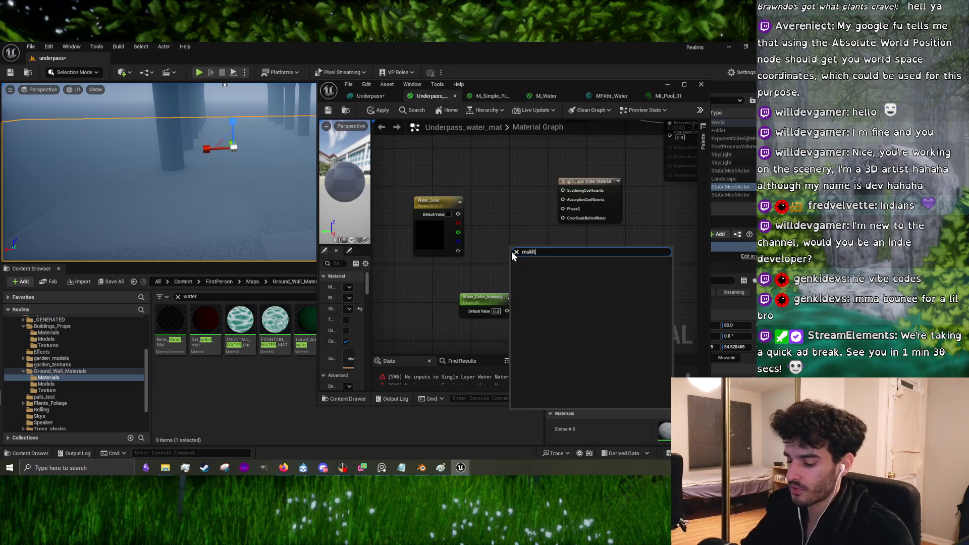
key("BackSpace")
type("lt")
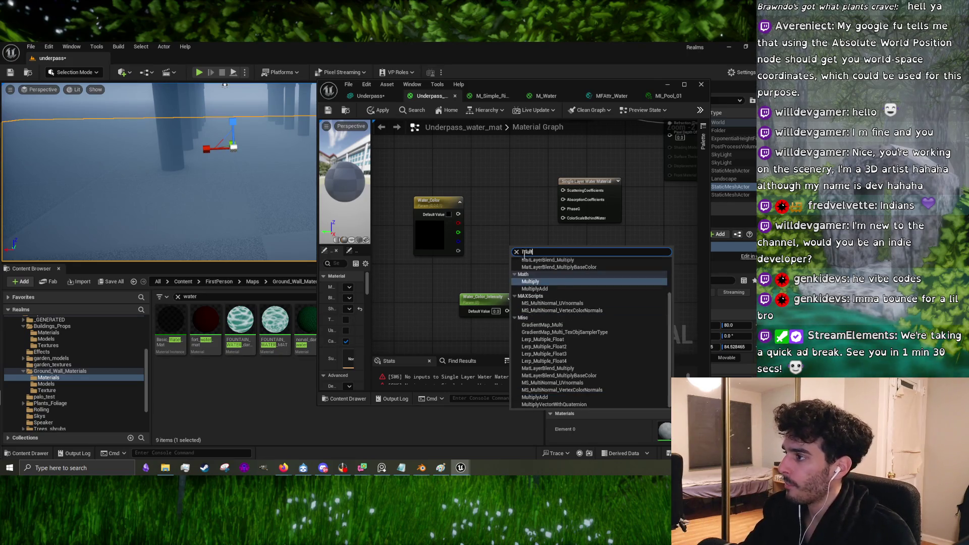
left_click(529, 281)
left_click_drag(507, 311, 516, 303)
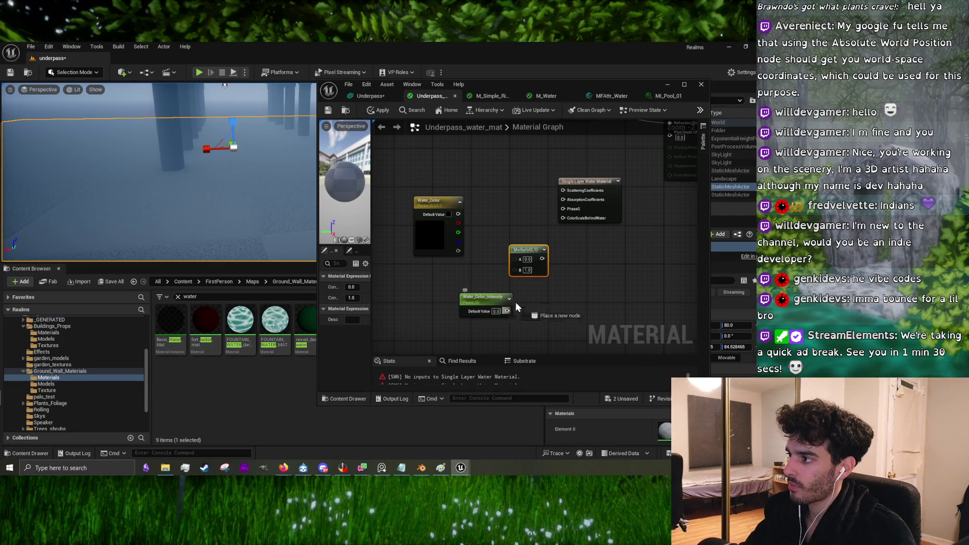
mouse_move(457, 214)
left_mouse_down()
mouse_move(505, 237)
mouse_move(516, 259)
mouse_move(563, 200)
left_mouse_up()
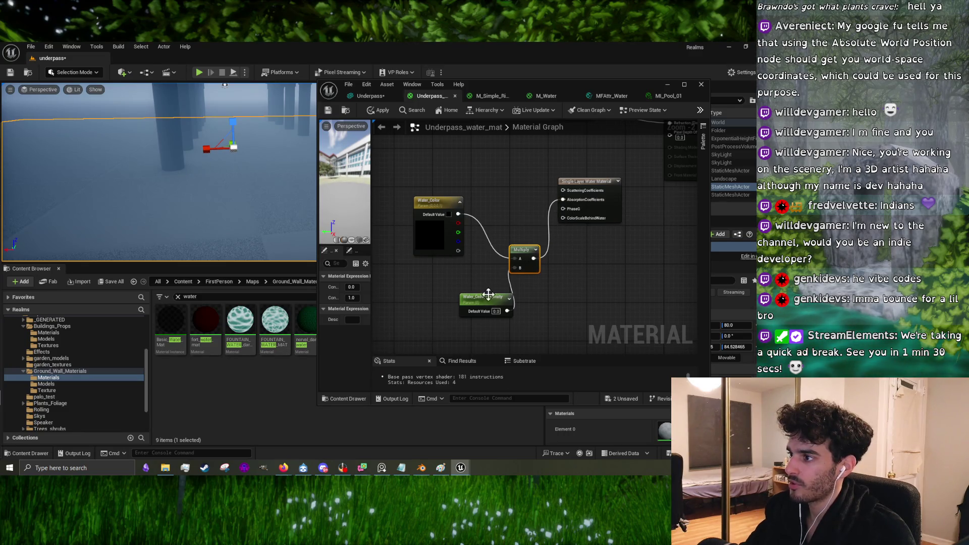
left_click_drag(488, 295, 453, 283)
Step: Bring the tutorial video back to the front and resume playback
mouse_move(284, 469)
left_click(338, 423)
left_click(321, 276)
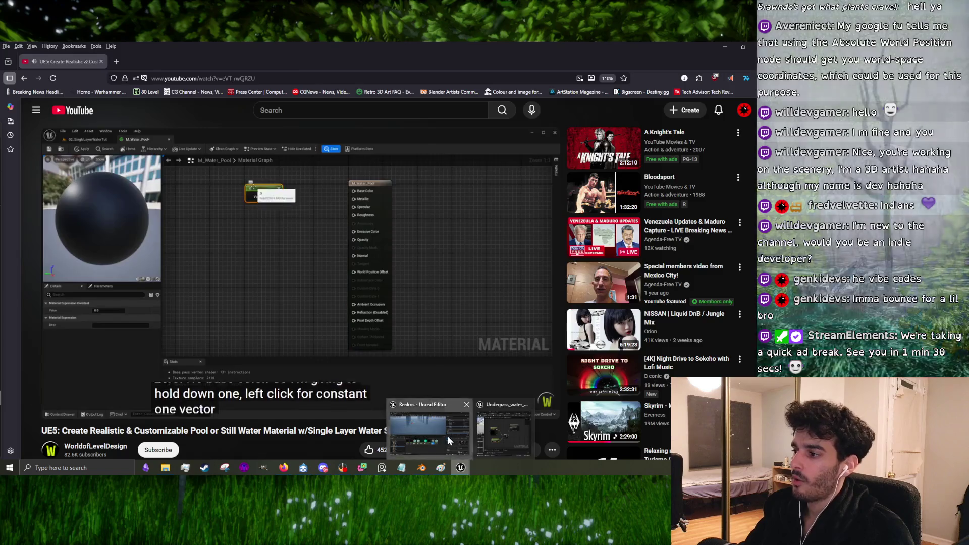
Step: Review the tutorial video and the graph, then pause the video
left_click(447, 435)
scroll(531, 181, "down", 5)
scroll(489, 282, "up", 4)
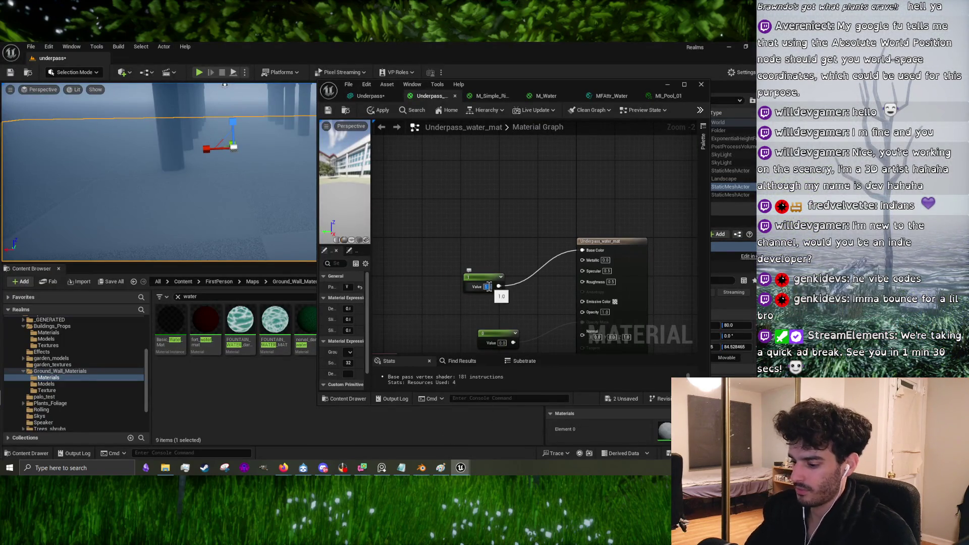
mouse_move(290, 469)
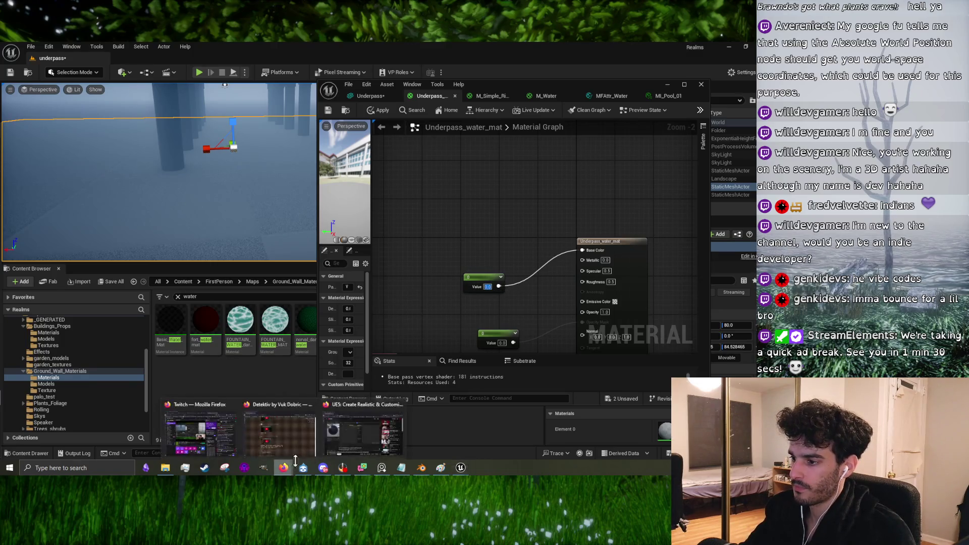
left_click(347, 443)
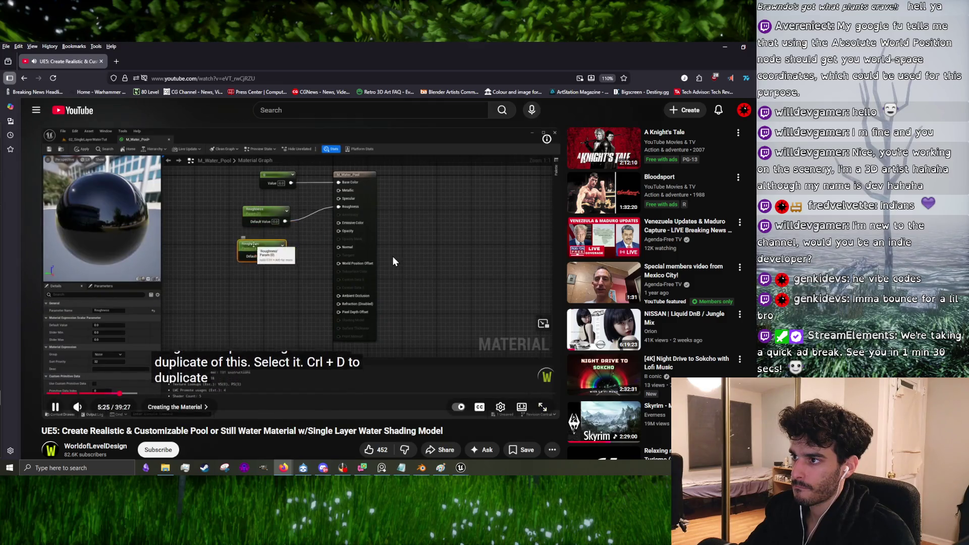
key("space")
left_click(460, 468)
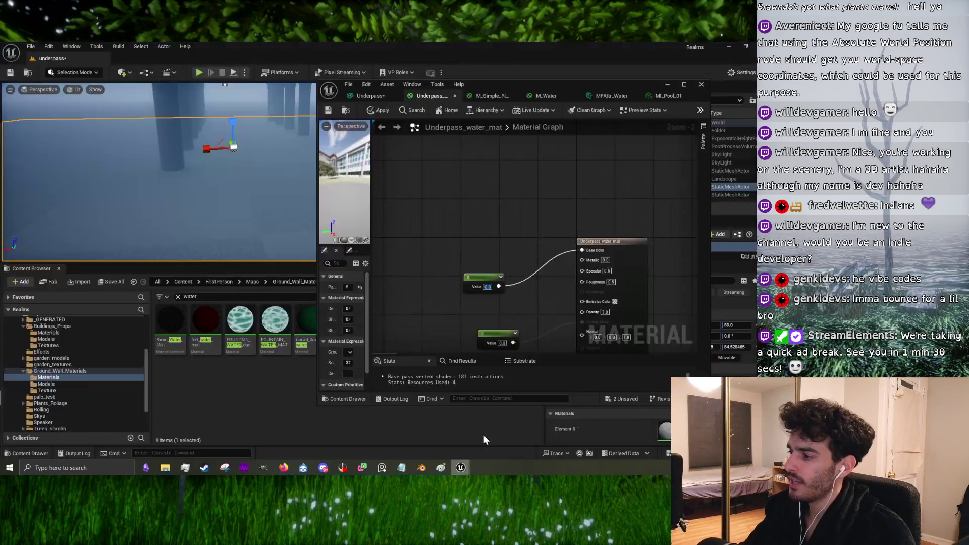
Step: Raise the top constant and convert a constant into a Roughness scalar parameter wired to Roughness
left_click_drag(445, 218, 446, 159)
left_click(424, 207)
right_click(416, 224)
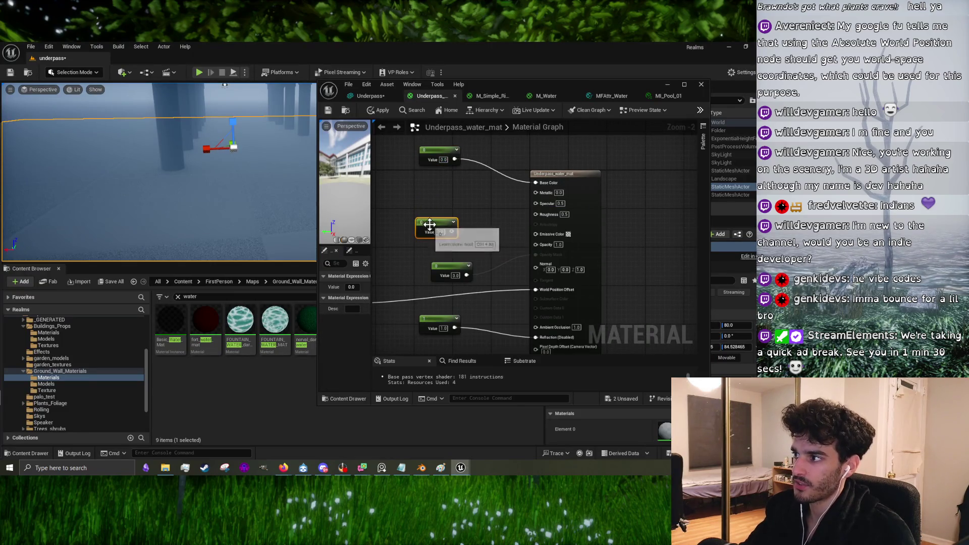
left_click(456, 251)
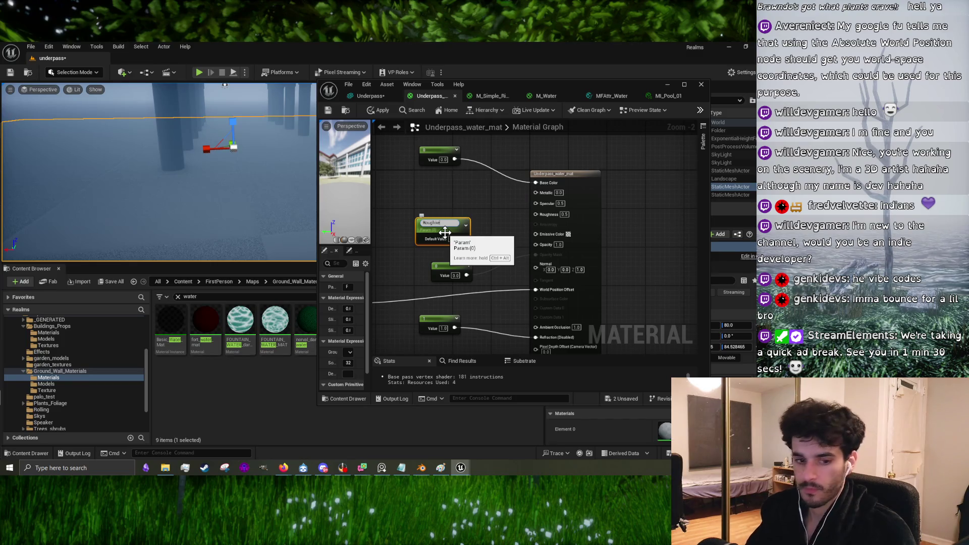
mouse_move(464, 236)
left_mouse_down()
mouse_move(536, 214)
mouse_move(435, 194)
left_mouse_up()
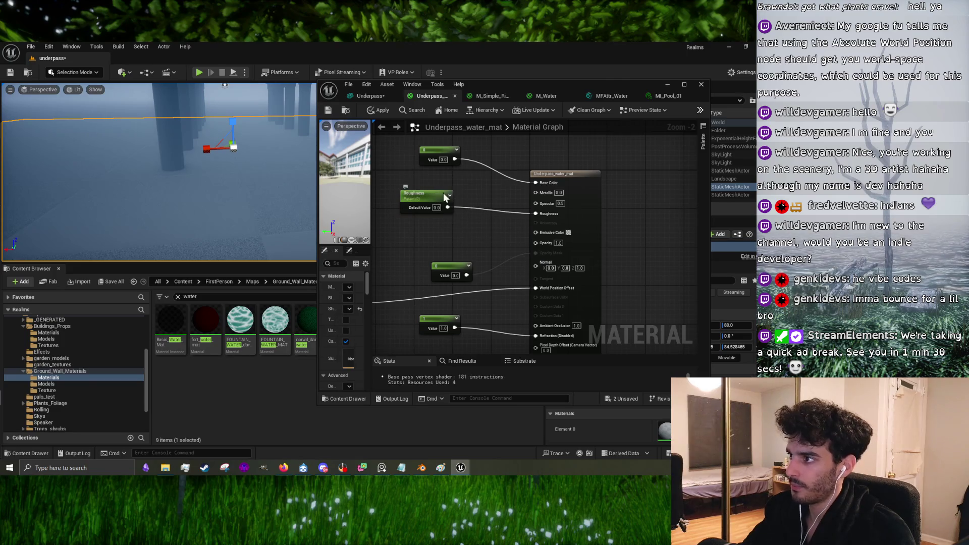
Step: Delete the leftover 0 constant node
left_click(445, 197)
left_click(451, 268)
key("Delete")
Step: Rebuild the duplicate Roughness node as an Opacity parameter wired into Opacity, then resume the video
left_click(421, 230)
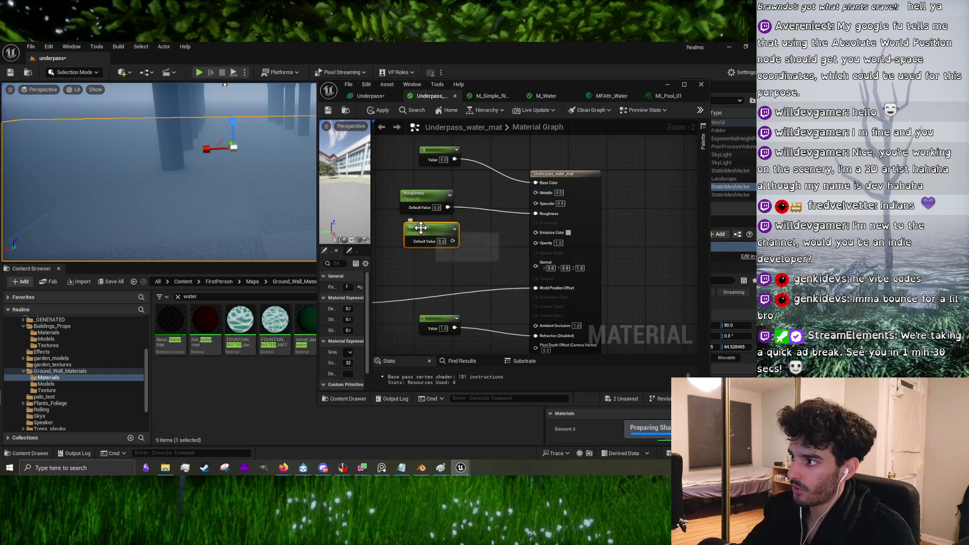
right_click(422, 228)
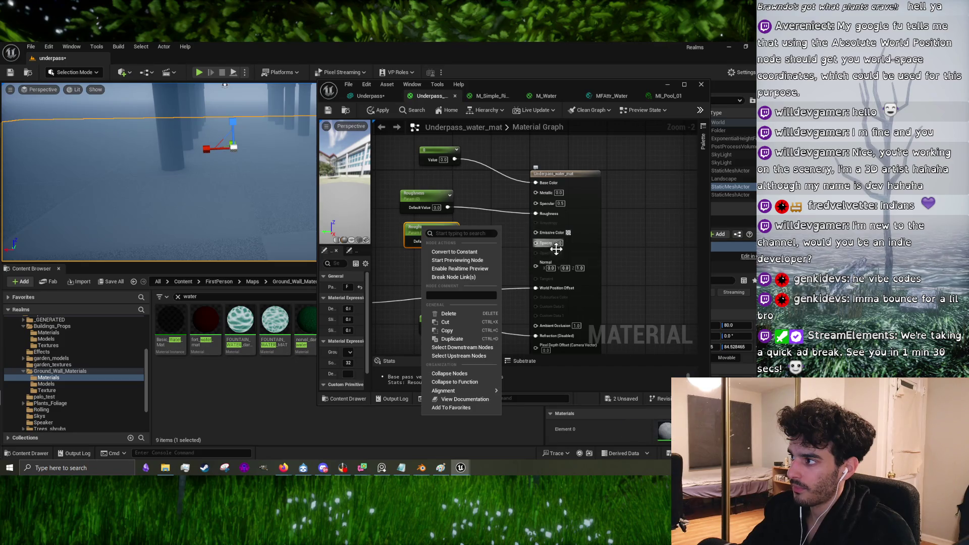
left_click(469, 252)
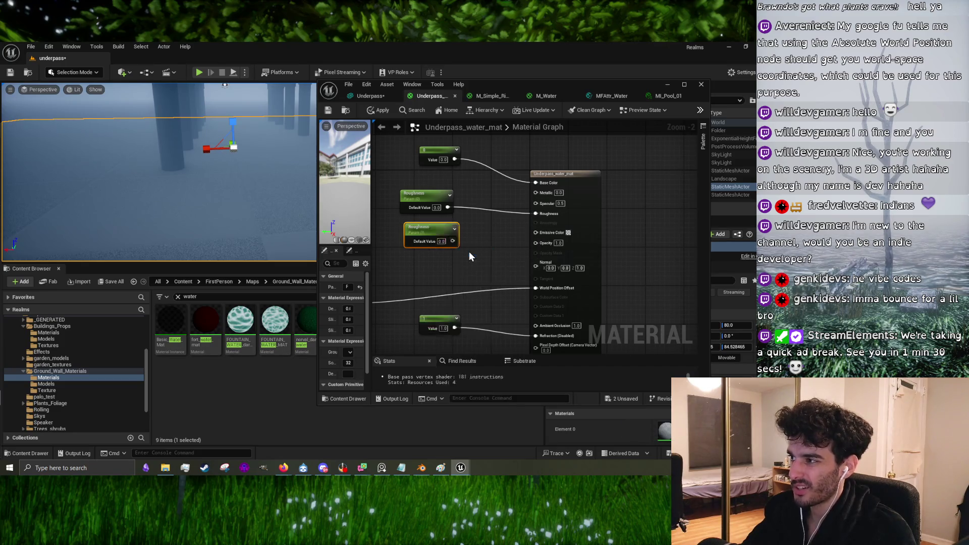
right_click(426, 225)
left_click(459, 252)
type("Opacity")
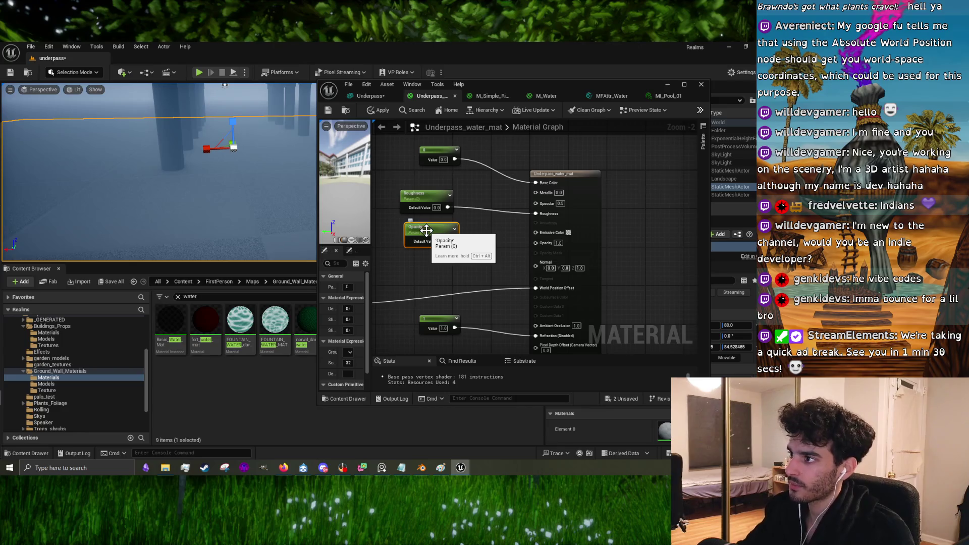
left_click_drag(547, 247, 546, 248)
key("alt+Tab")
key("alt+Tab")
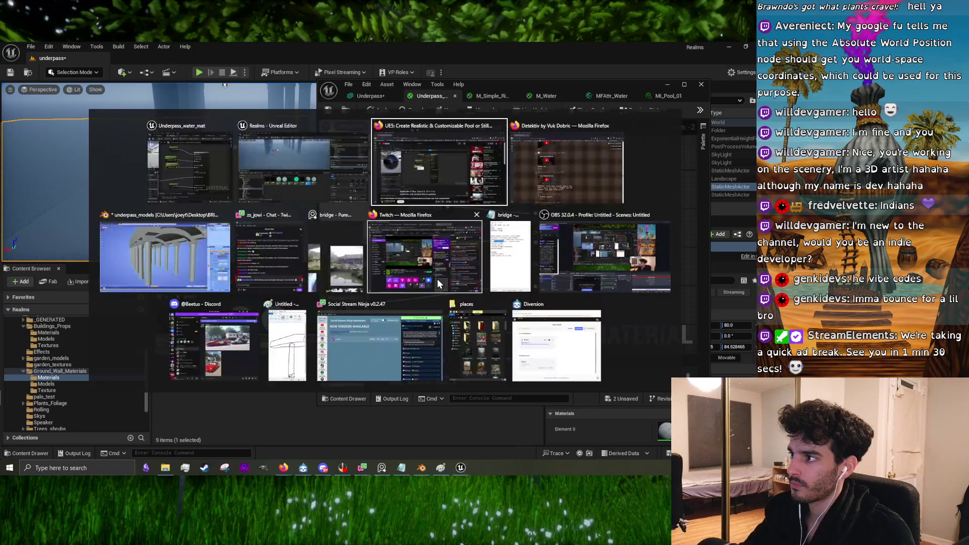
left_click(335, 256)
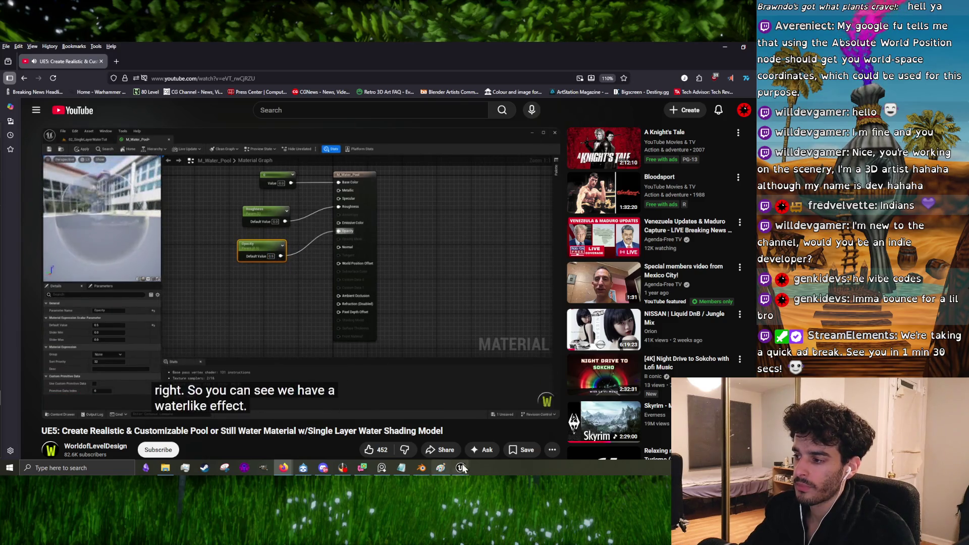
Step: Set the Opacity parameter's default to 0.5 and apply the material changes
mouse_move(461, 467)
left_click(474, 441)
left_click(442, 241)
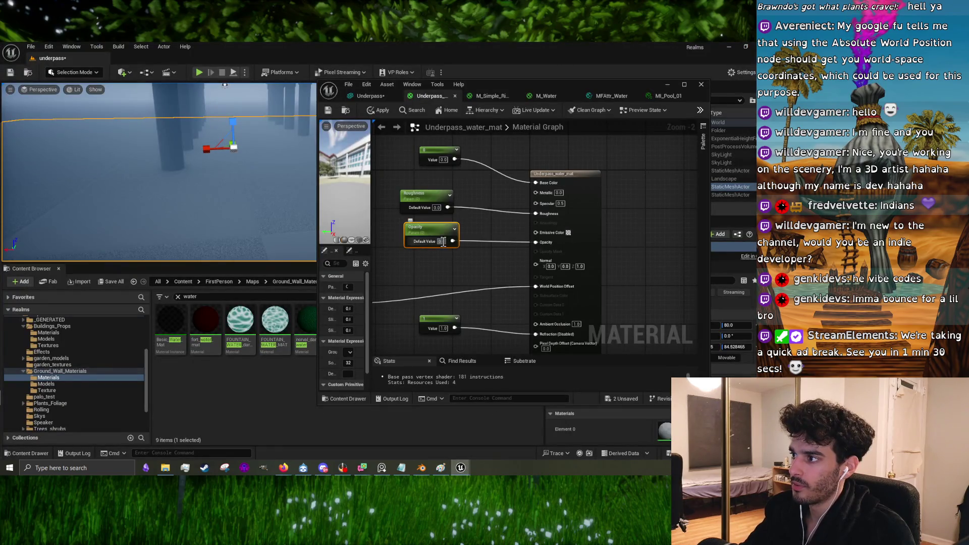
type("0.5")
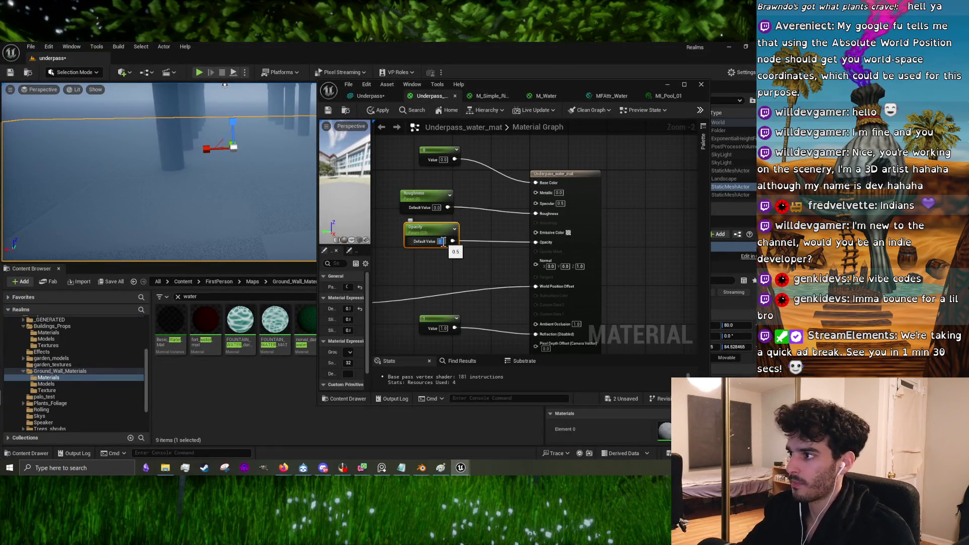
left_click(459, 285)
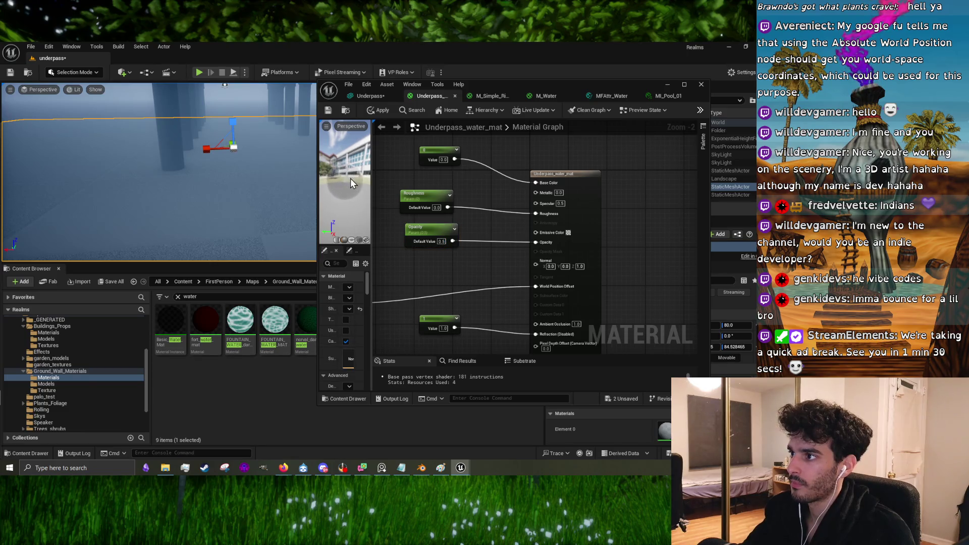
left_click(378, 110)
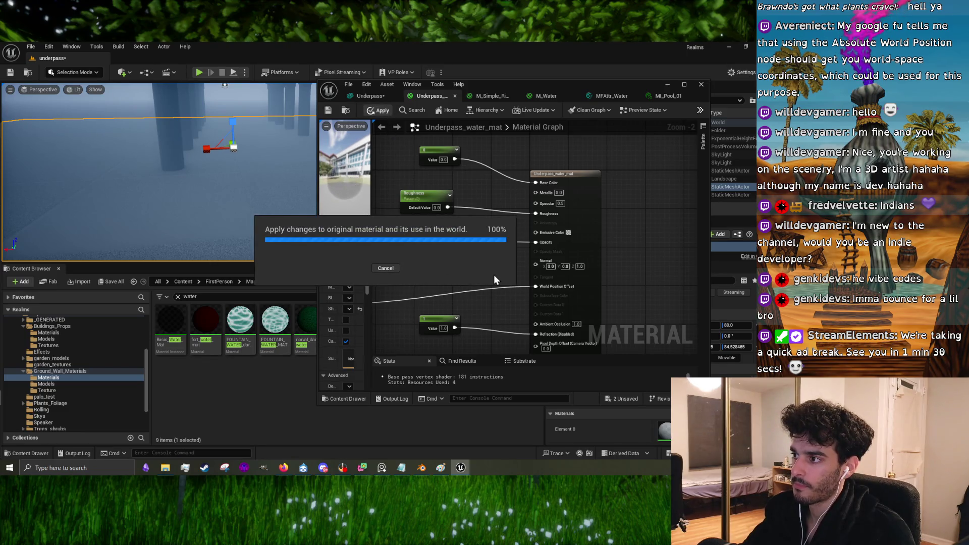
Step: Check the tutorial video, pause it, and minimize Firefox
key("alt+Tab")
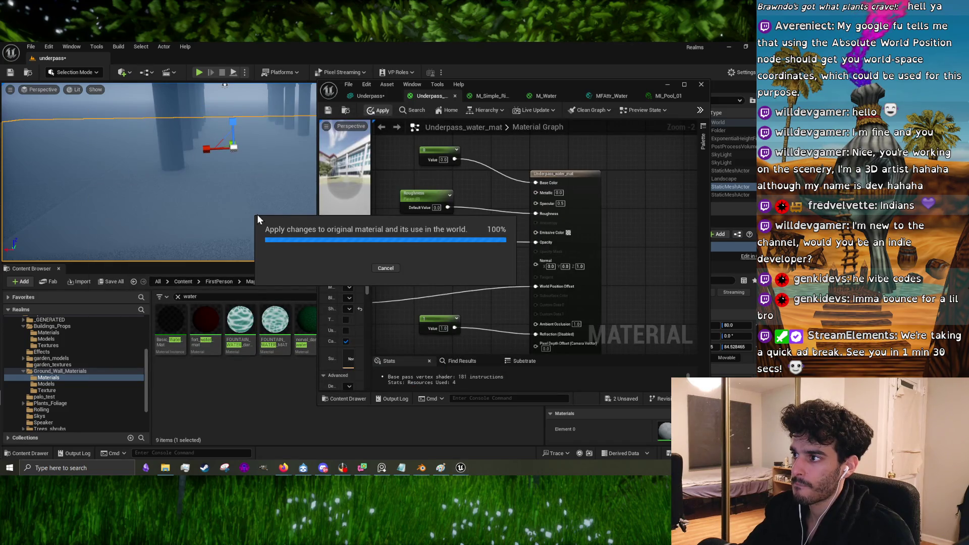
key("alt+Tab")
key("alt+Tab")
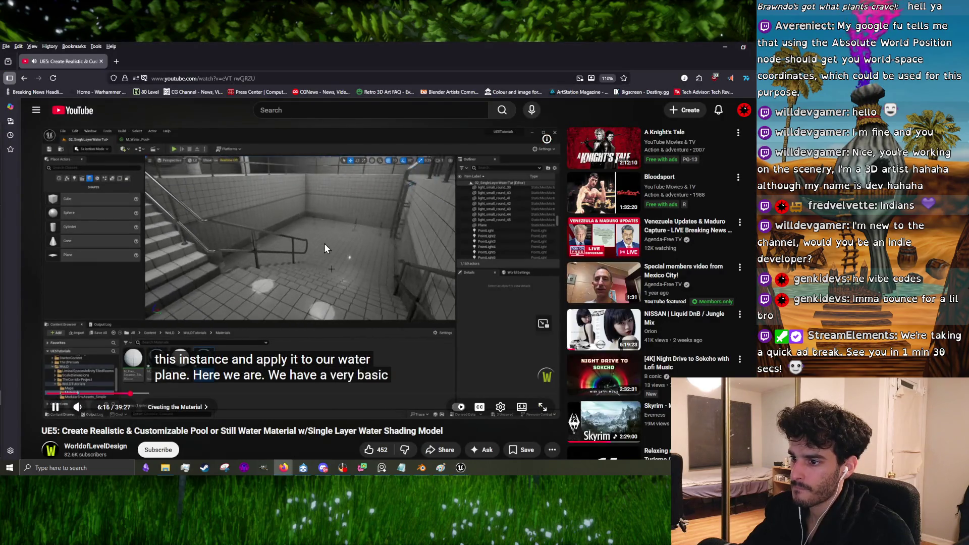
left_click(324, 244)
left_click(725, 47)
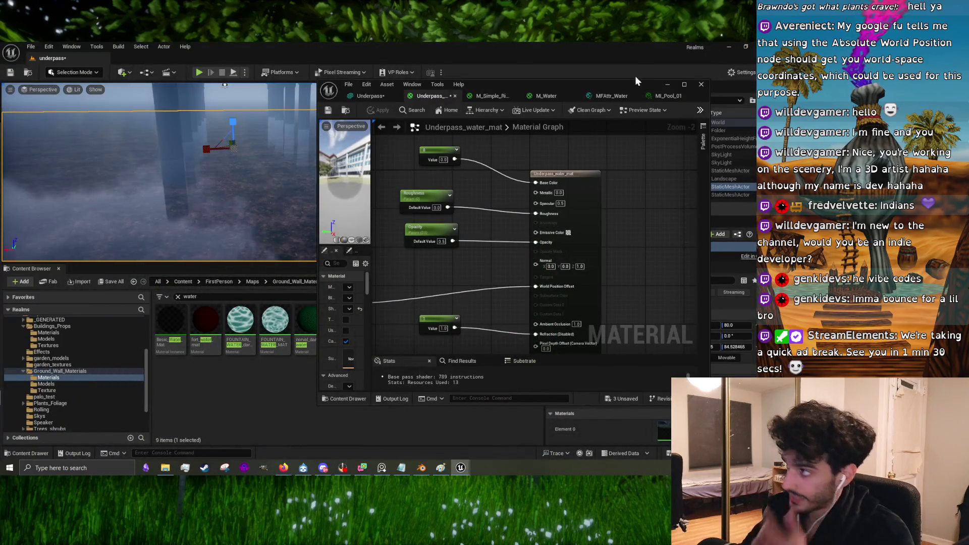
Step: Create a material instance of Underpass_water_mat in the Content Browser, then resume the tutorial
left_click(668, 85)
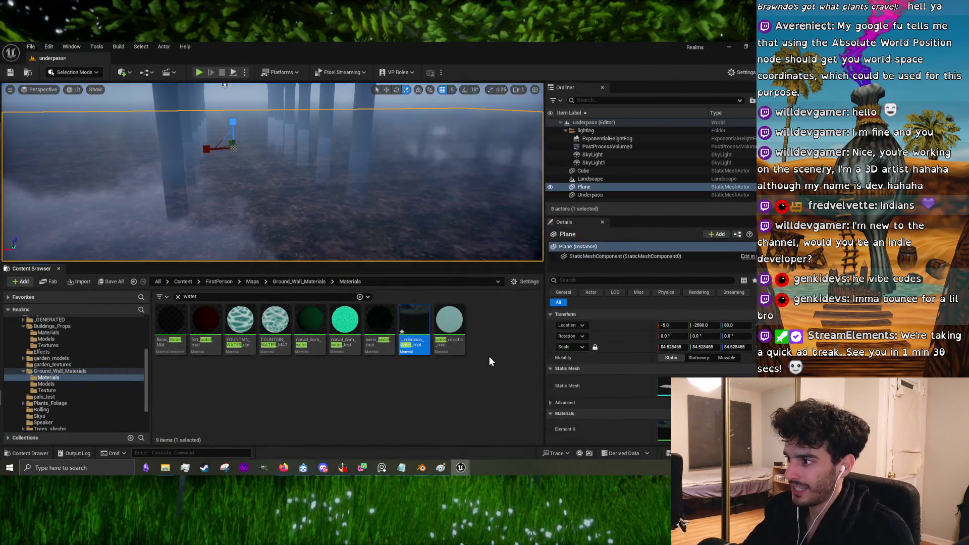
right_click(414, 325)
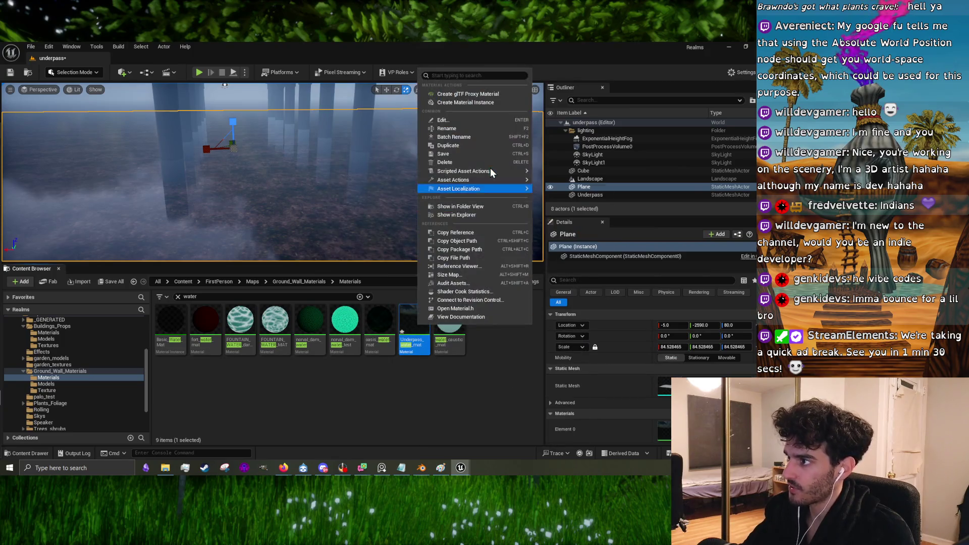
left_click(503, 104)
key("Return")
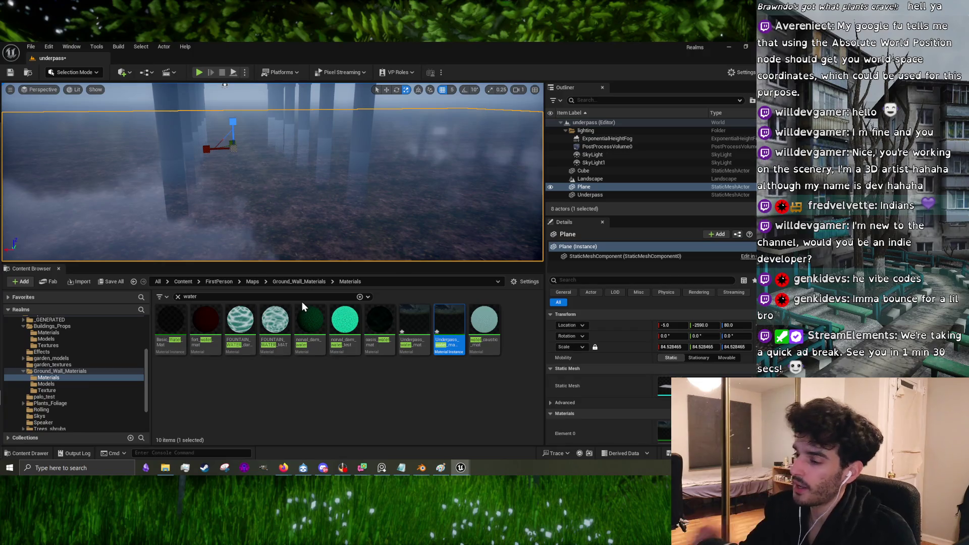
key("alt+Tab")
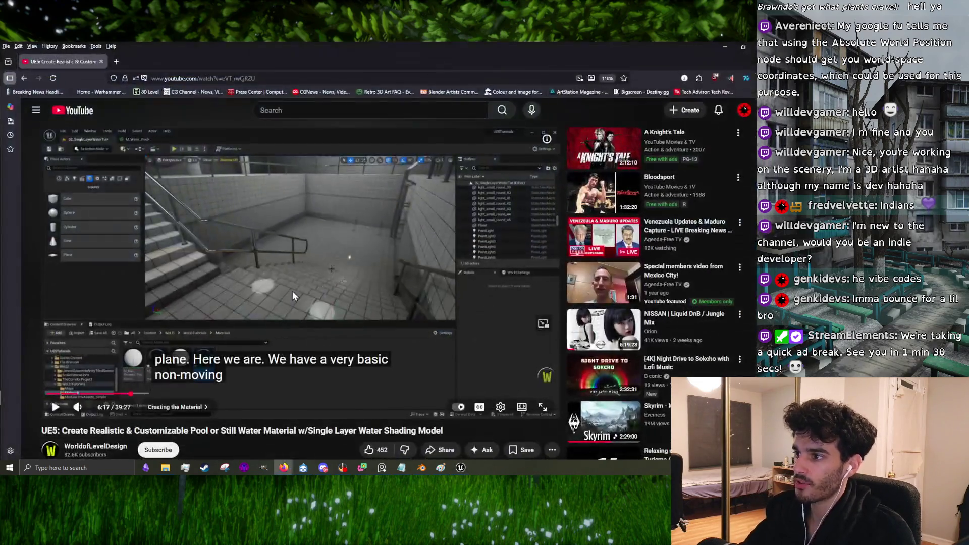
left_click(293, 292)
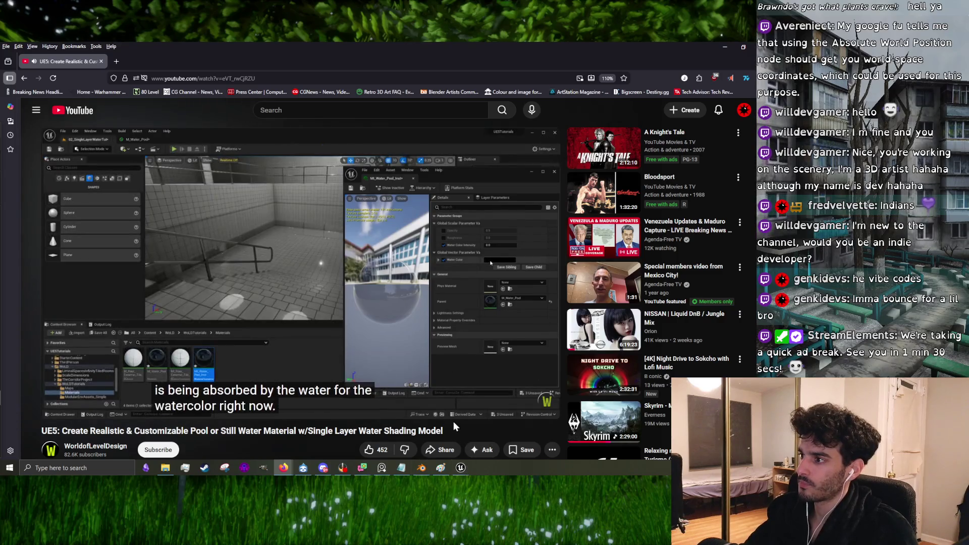
Step: Pause the tutorial, discard the unsaved Paint sketch, and bring the Unreal Editor forward
left_click(325, 294)
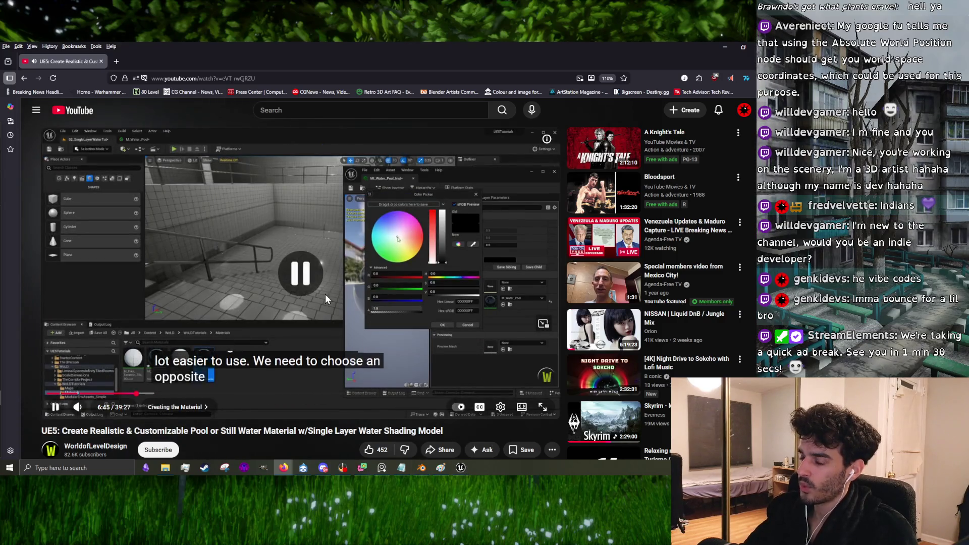
left_click(440, 467)
mouse_move(456, 469)
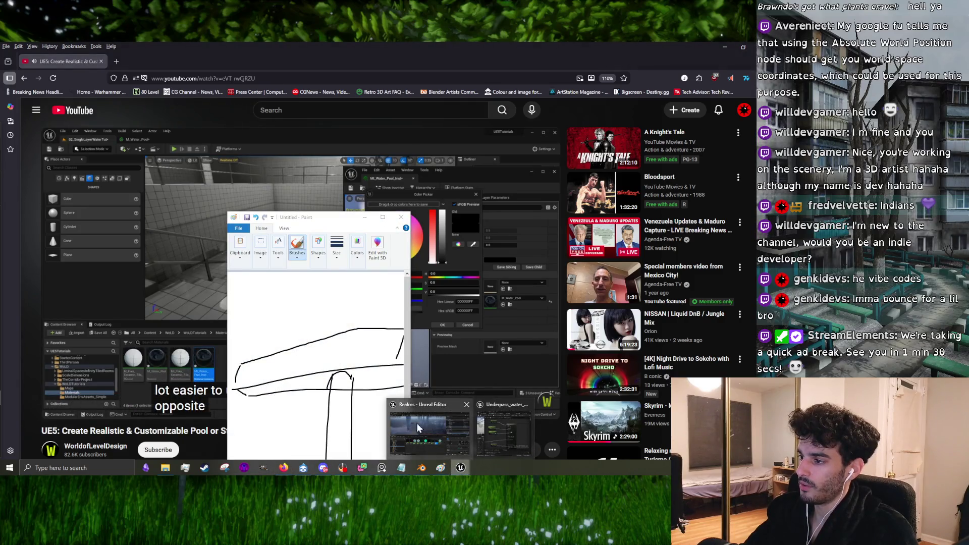
left_click(401, 217)
left_click(331, 390)
mouse_move(441, 467)
left_click(420, 429)
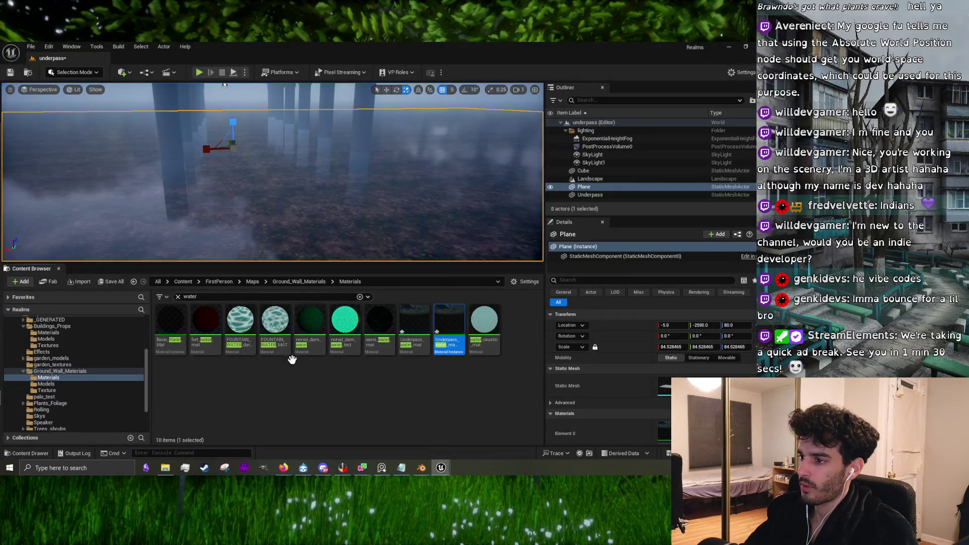
Step: Open Underpass_water_mat_Inst for editing, briefly checking the YouTube tutorial
double_click(450, 322)
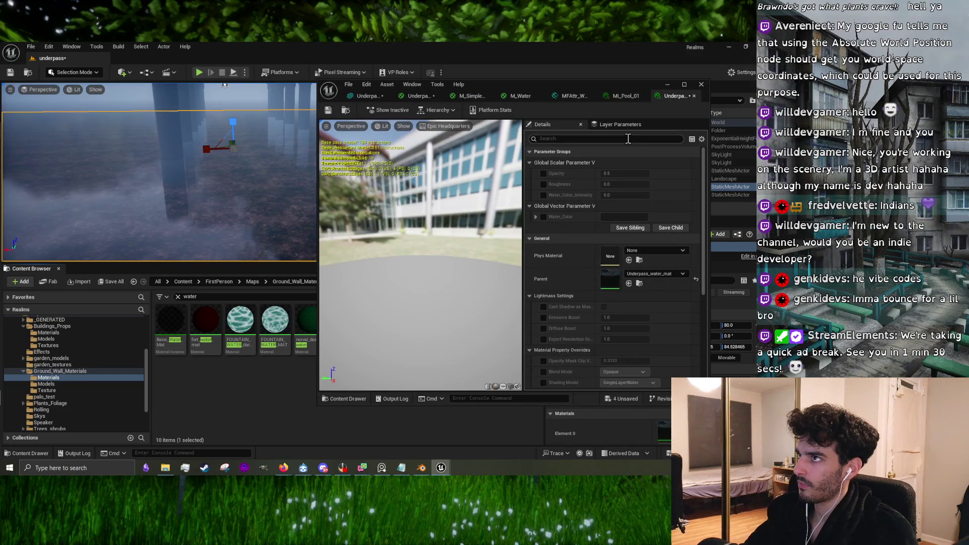
key("alt+Tab")
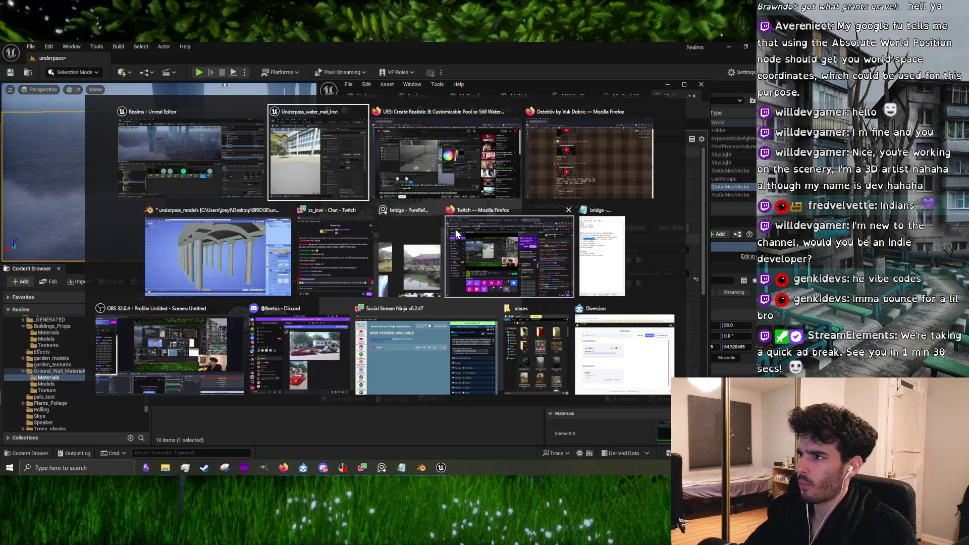
left_click(424, 174)
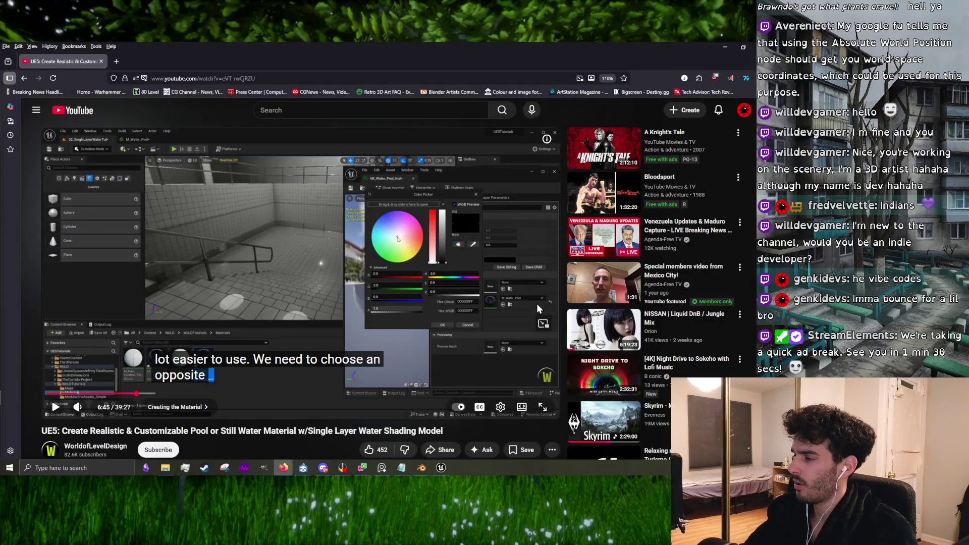
mouse_move(441, 467)
left_click(466, 440)
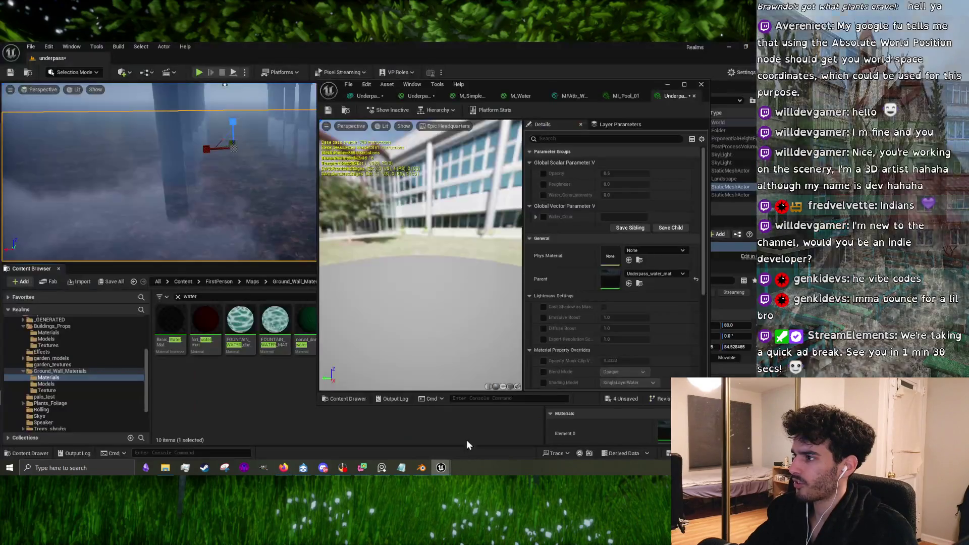
Step: Enable the Water_Color_Intensity, Water_Color, Roughness and Opacity overrides
left_click(544, 194)
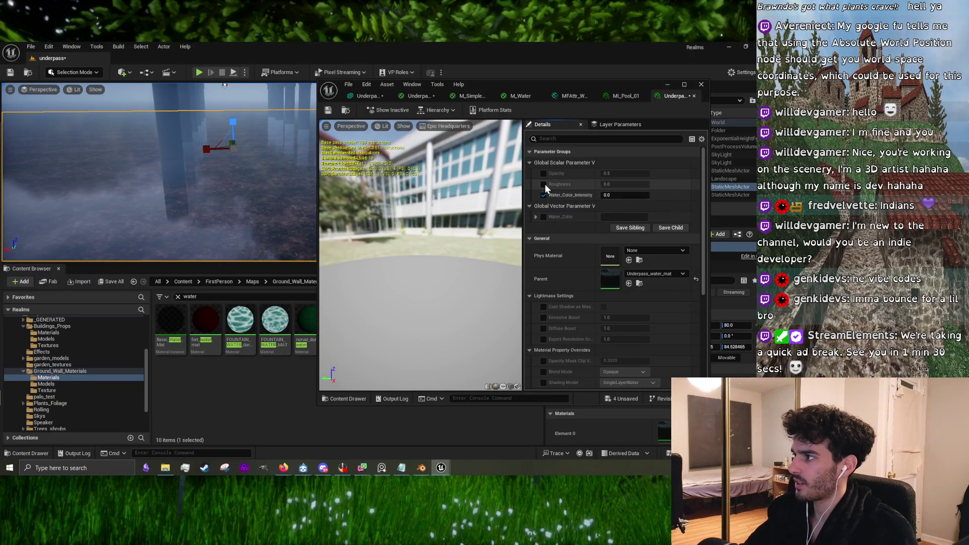
left_click(543, 216)
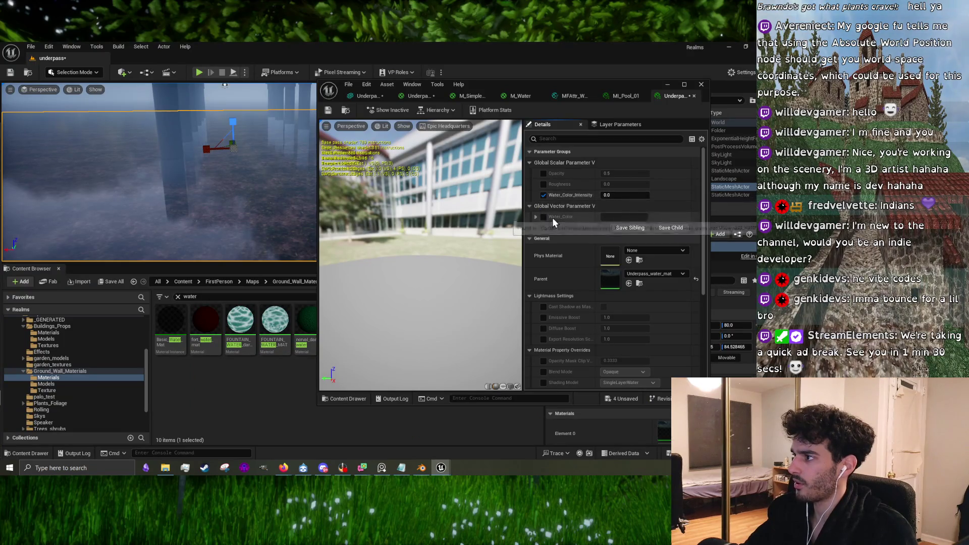
left_click(544, 184)
left_click(545, 173)
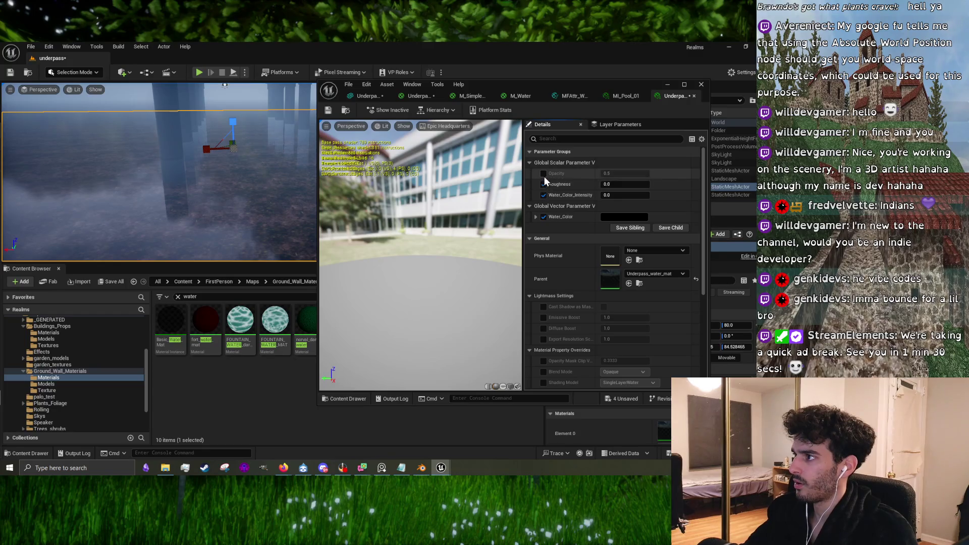
left_click(634, 217)
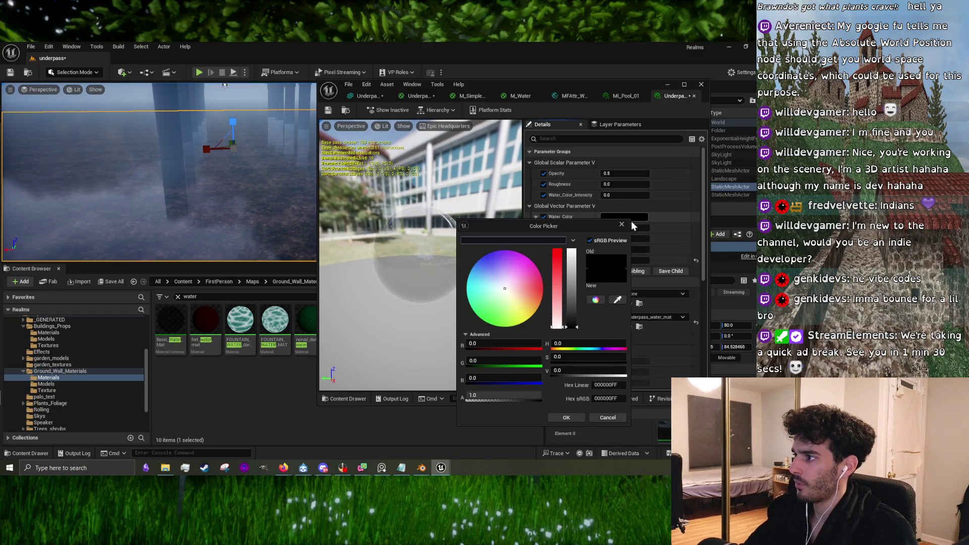
Step: Try a cyan water colour in the Color Picker and confirm it
left_click_drag(555, 313, 461, 300)
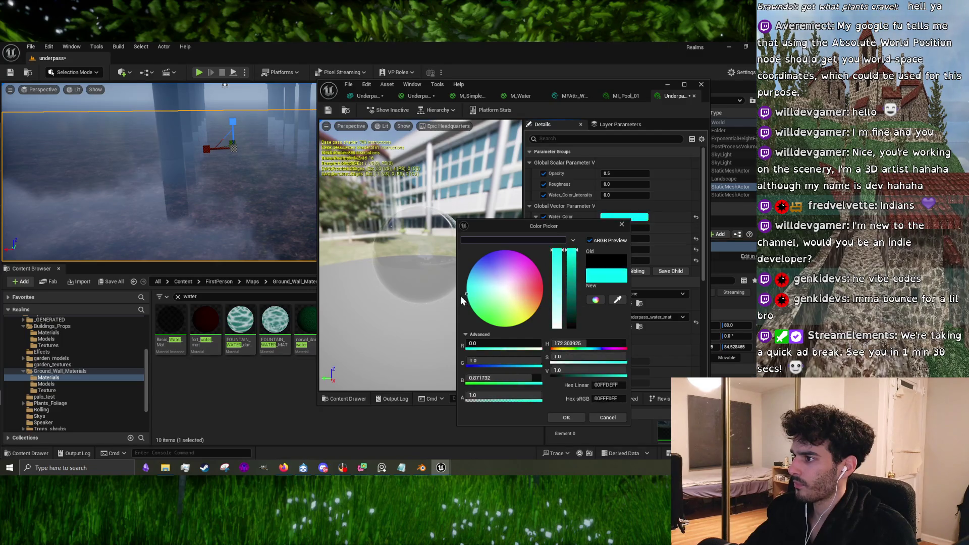
left_click(566, 417)
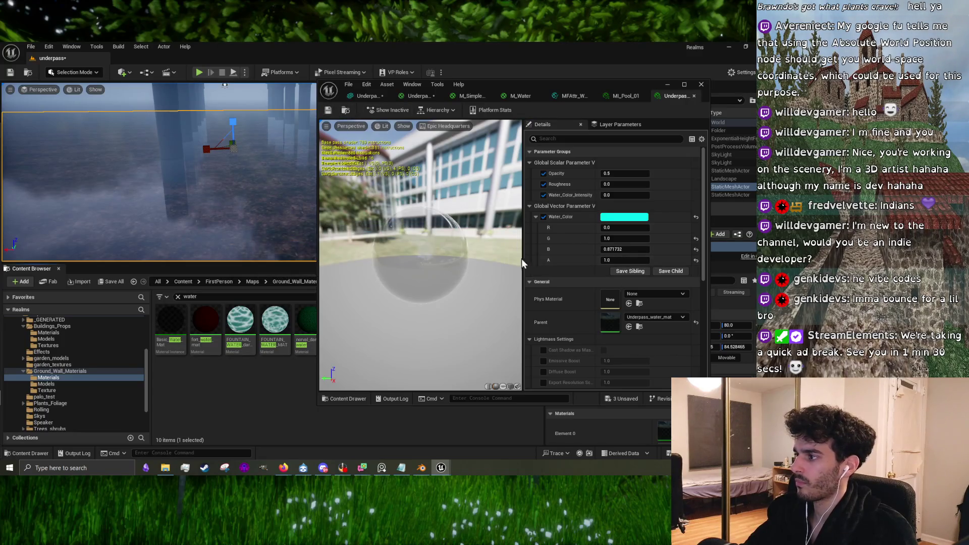
key("alt+Tab")
key("ctrl+z")
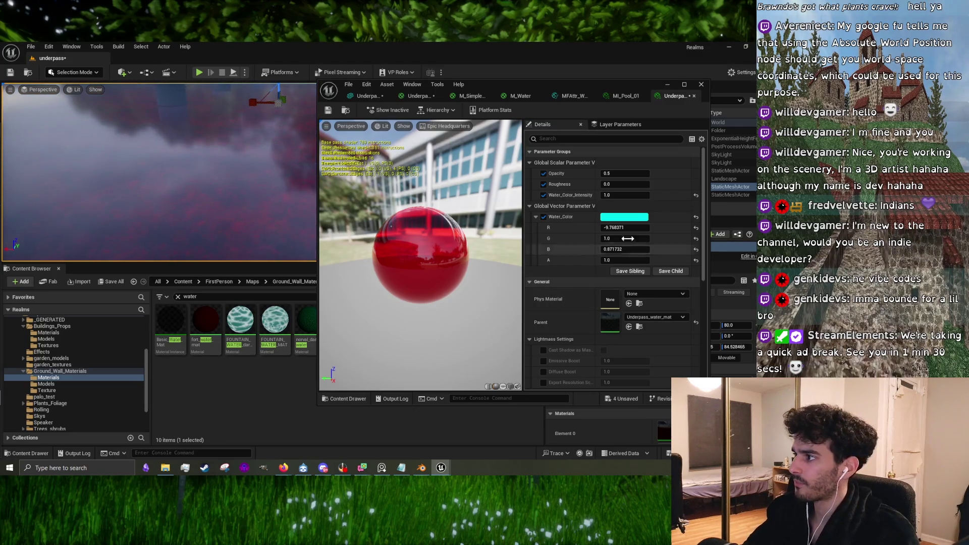
Step: Change Water_Color to pale blue (0.44, 0.65, 0.82) and set Water_Color_Intensity to 0.5
left_click(618, 219)
mouse_move(500, 283)
left_mouse_down()
mouse_move(511, 295)
mouse_move(507, 234)
mouse_move(447, 240)
mouse_move(438, 297)
left_mouse_up()
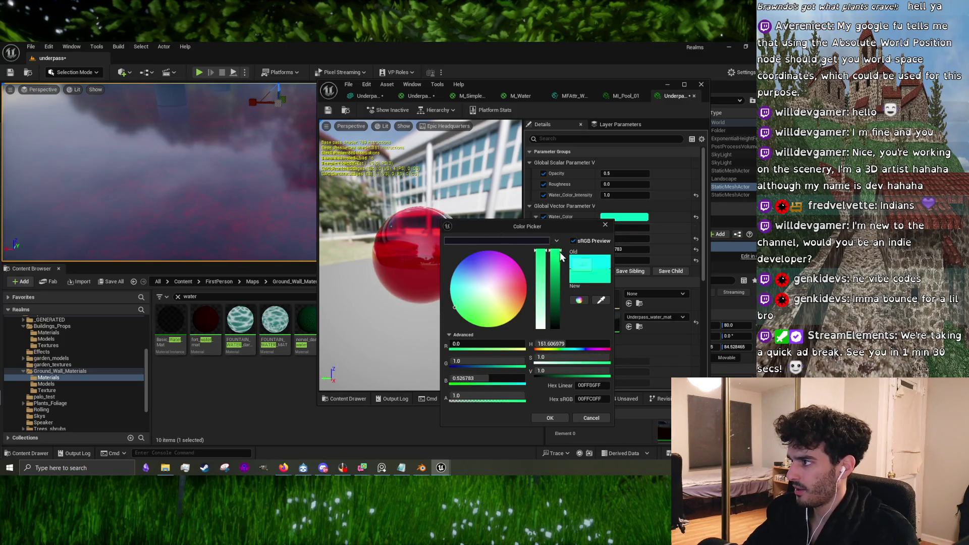
mouse_move(560, 256)
left_mouse_down()
mouse_move(559, 266)
mouse_move(527, 271)
mouse_move(515, 305)
mouse_move(501, 303)
mouse_move(510, 288)
mouse_move(475, 287)
left_mouse_up()
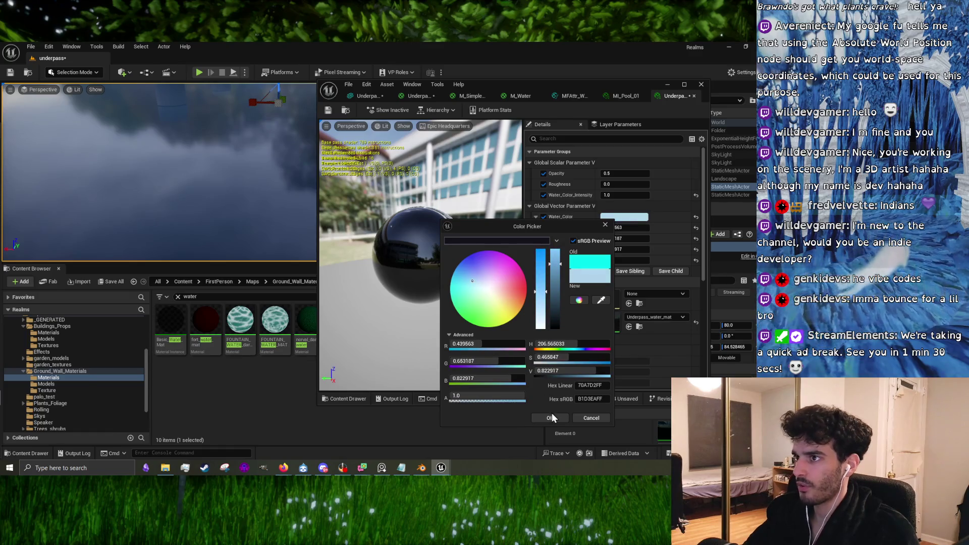
left_click(551, 418)
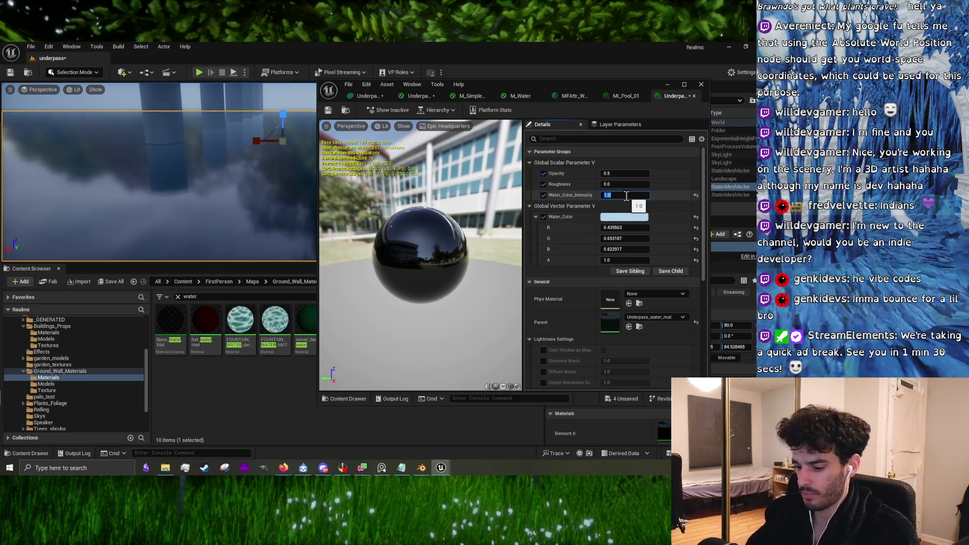
type("0.5")
left_click(252, 151)
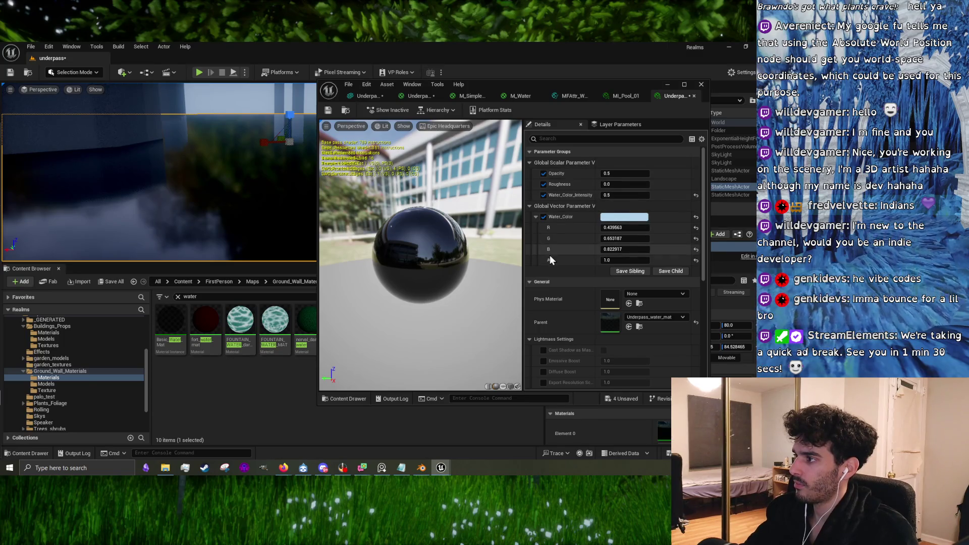
Step: Darken Water_Color nearly to black and shift its hue toward blue-violet, around 265
left_click(620, 217)
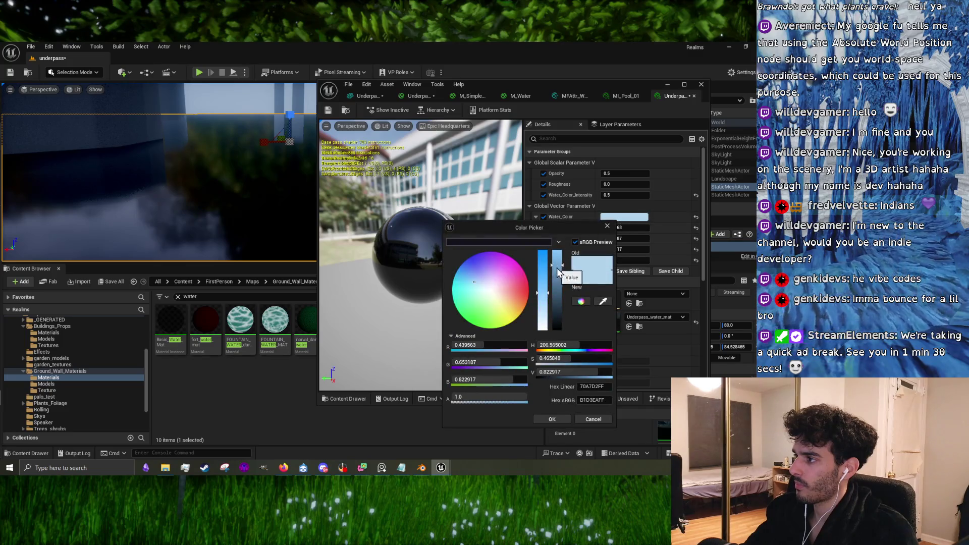
left_click_drag(559, 256, 563, 327)
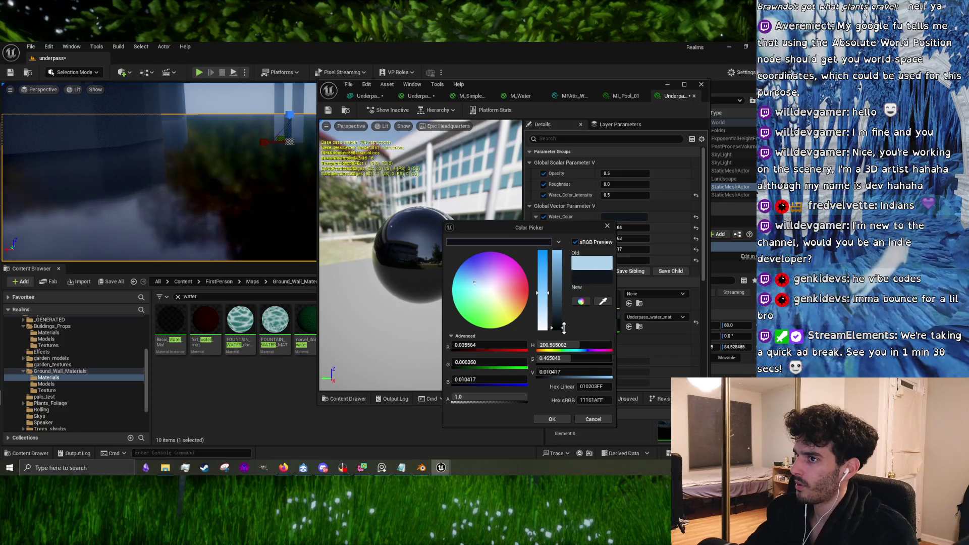
left_click_drag(564, 328, 563, 329)
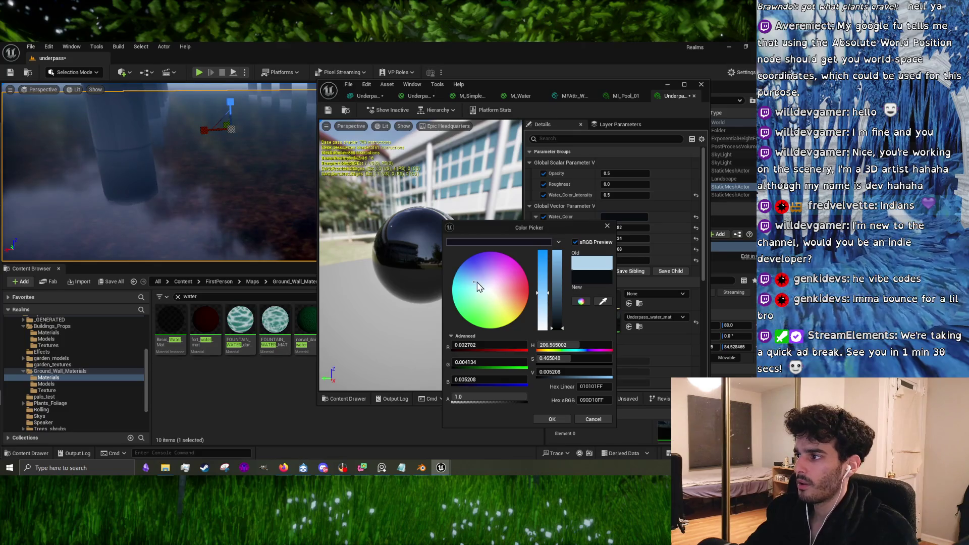
mouse_move(474, 281)
left_mouse_down()
mouse_move(519, 293)
mouse_move(487, 334)
left_mouse_up()
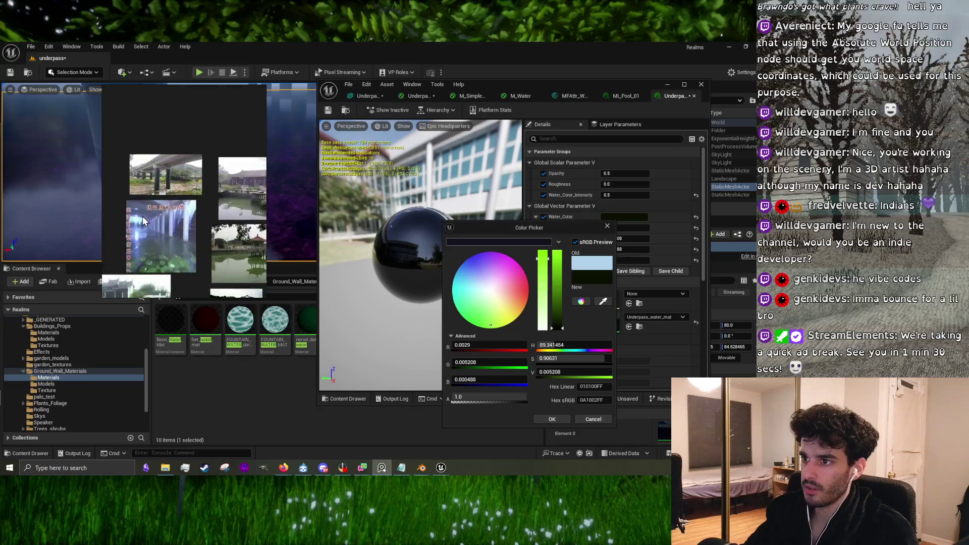
left_click_drag(492, 285, 497, 269)
left_click_drag(256, 234, 150, 212)
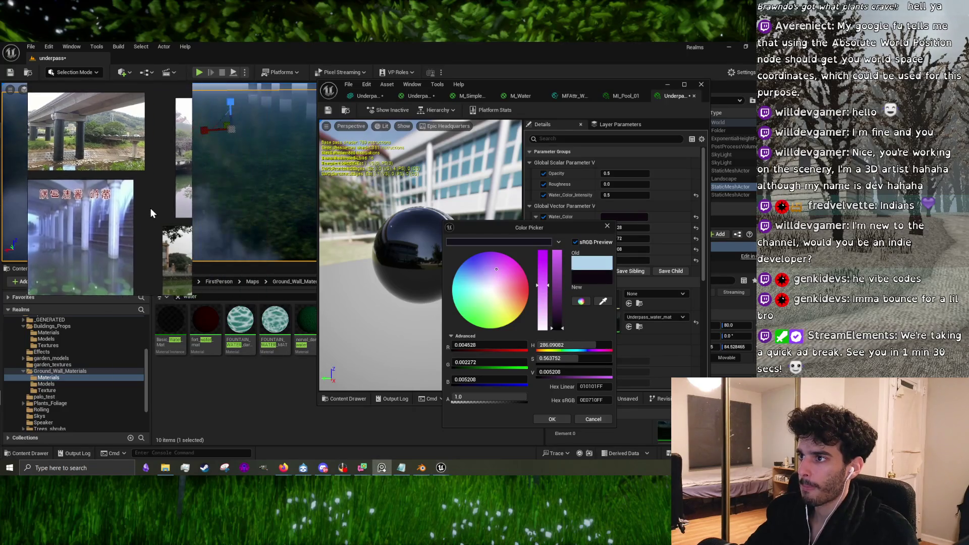
mouse_move(487, 278)
left_mouse_down()
mouse_move(500, 267)
mouse_move(487, 256)
left_mouse_up()
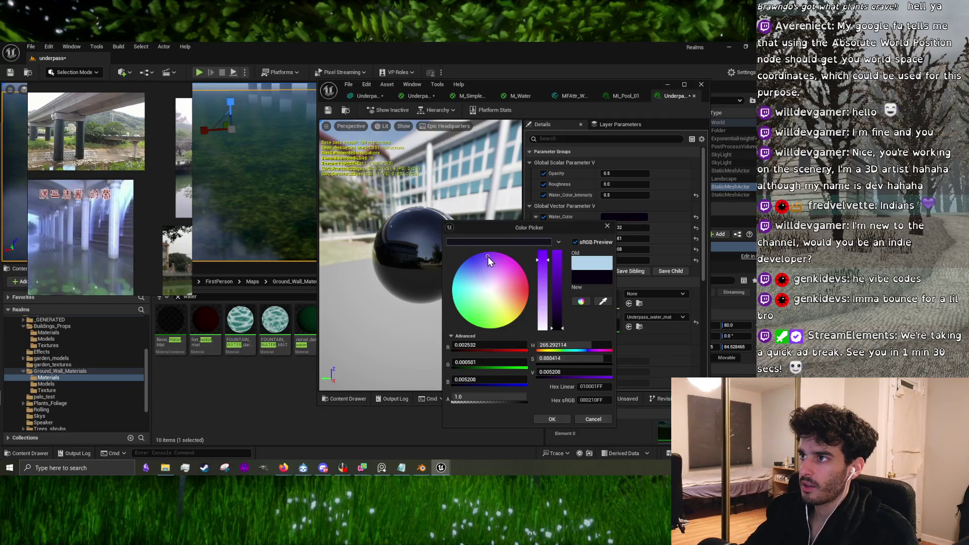
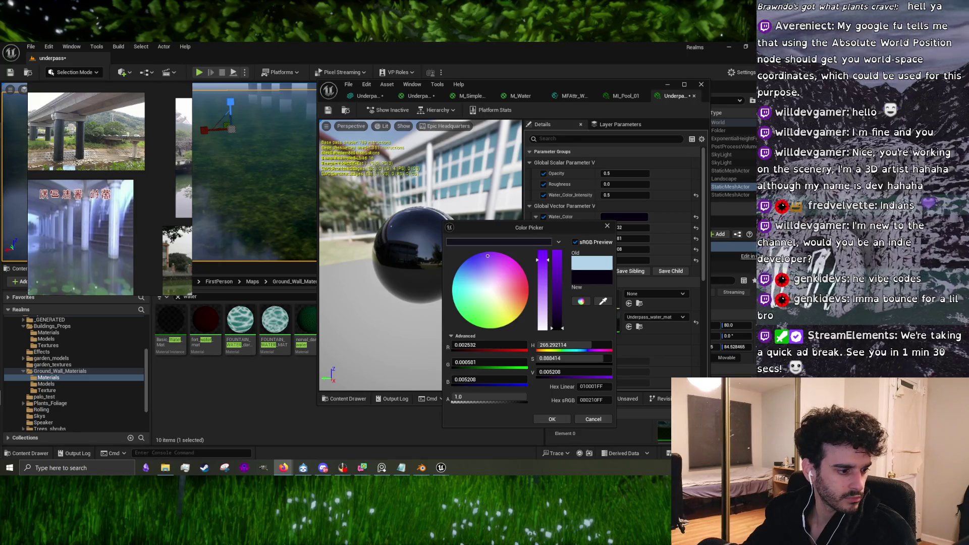
Step: Copy #d5cbec, the inverse of #2a3413, from the online color inverter and return to Unreal
key("alt+Tab")
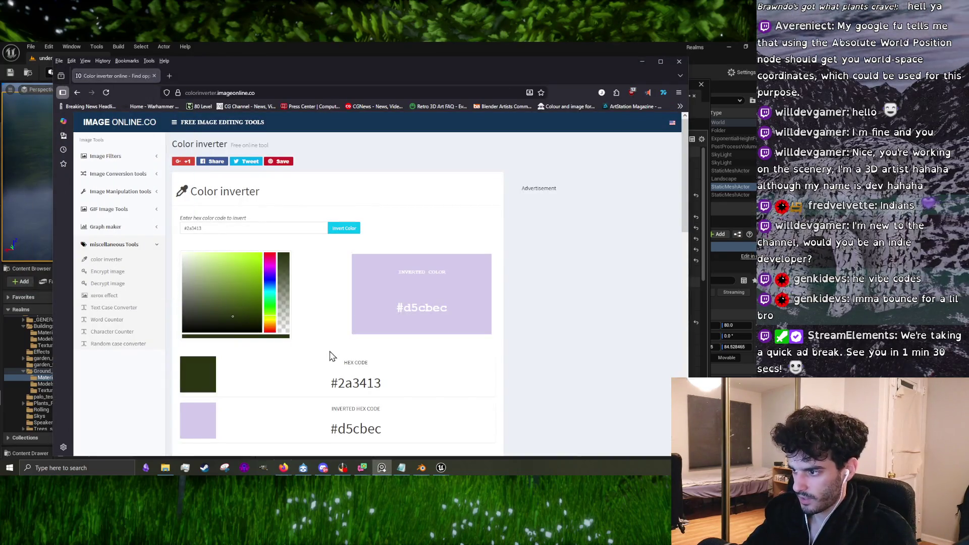
scroll(326, 373, "down", 1)
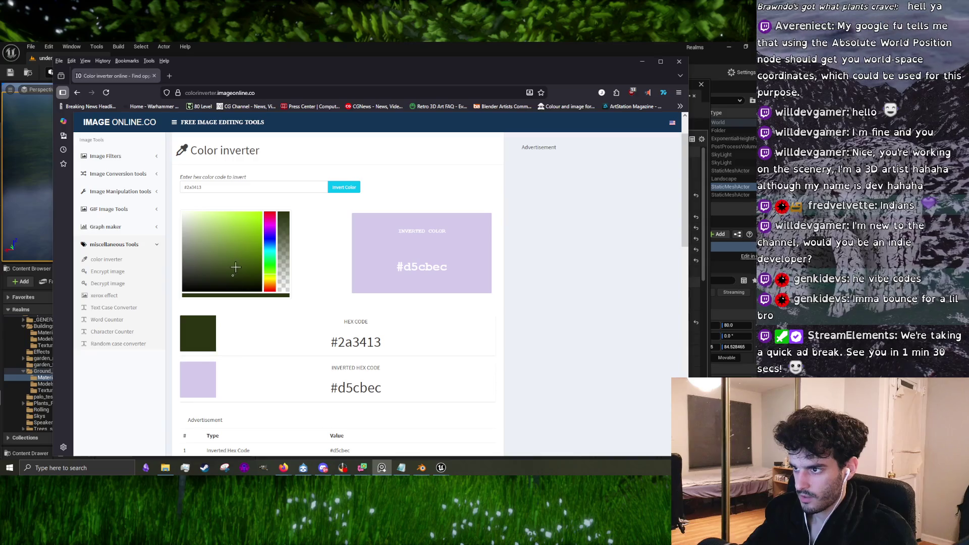
double_click(357, 390)
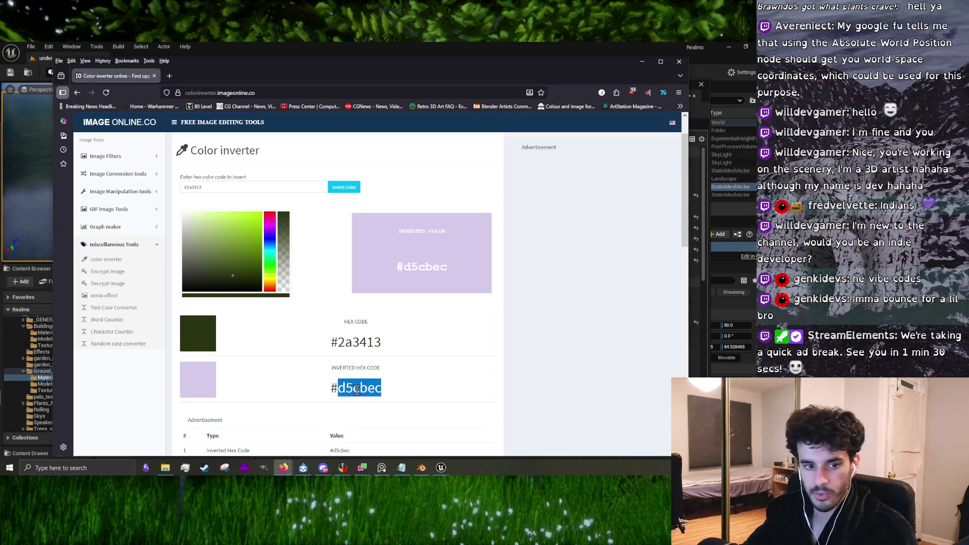
mouse_move(441, 468)
left_click(454, 440)
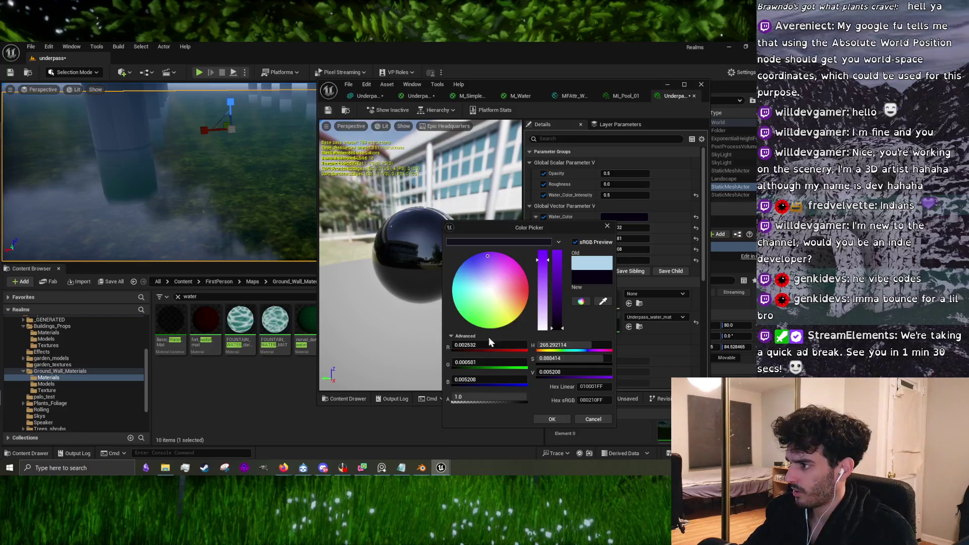
Step: Set Water_Color to the inverted hex d5cbec in the Hex Linear field
left_click(596, 387)
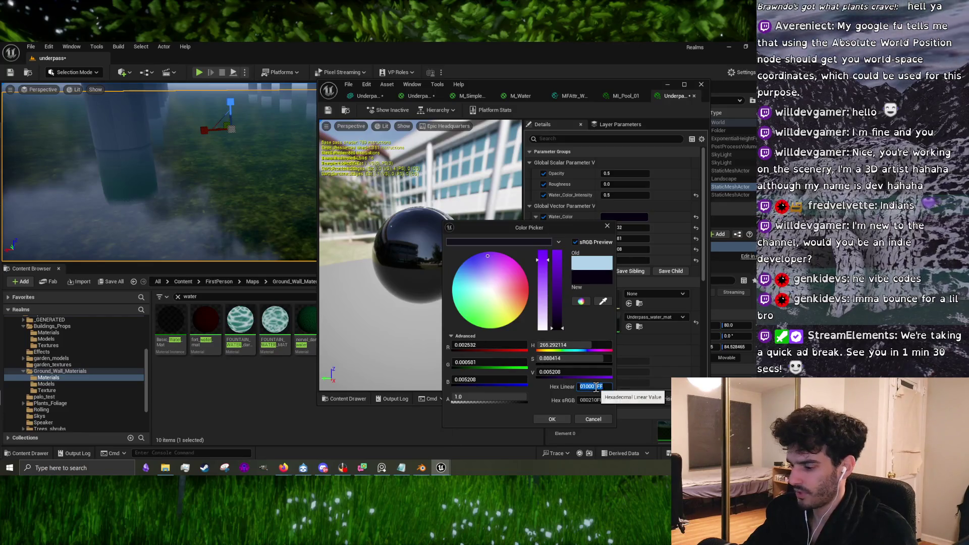
type("d5cbec")
key("Return")
left_click(551, 419)
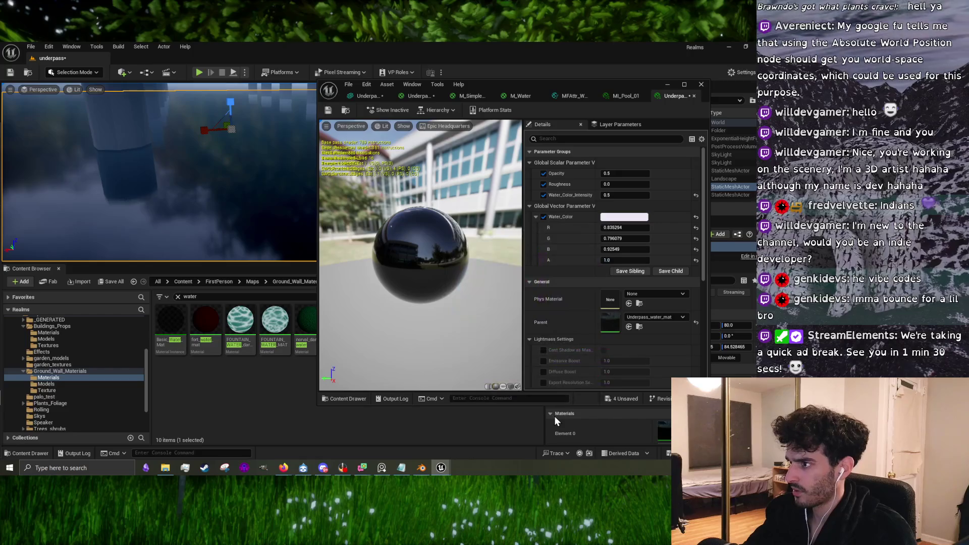
Step: Lower Water_Color_Intensity to 0.004 while watching the pillars in the level view
left_click_drag(162, 172, 159, 139)
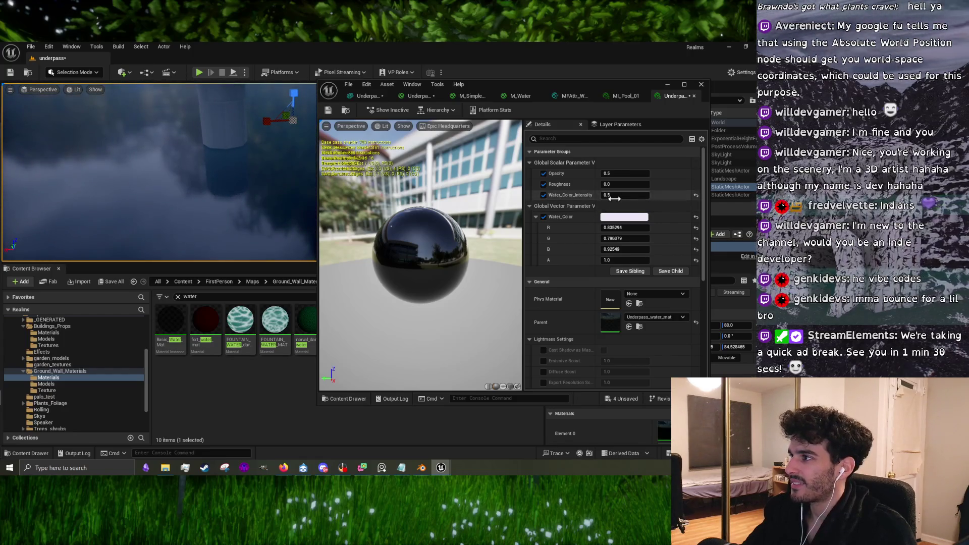
left_click_drag(624, 195, 618, 195)
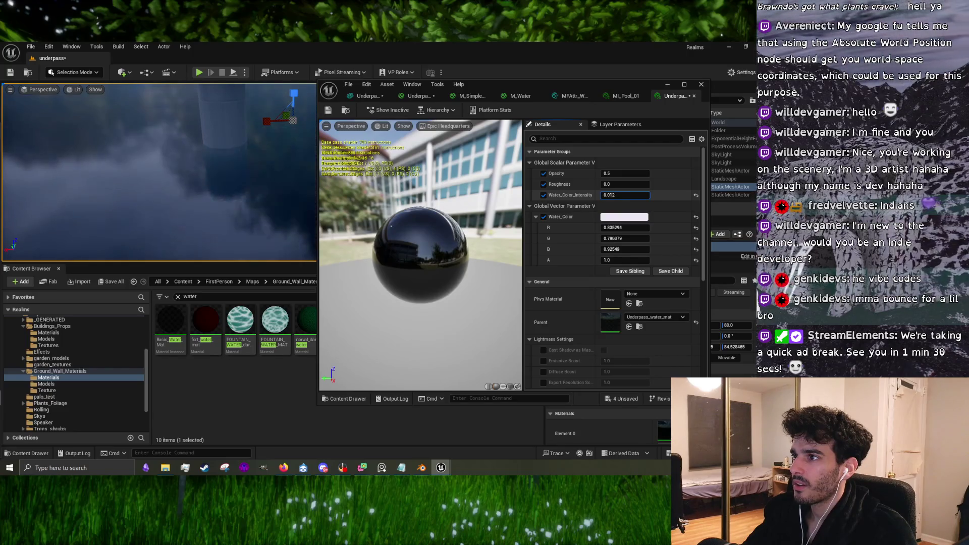
left_click_drag(159, 172, 177, 157)
mouse_move(278, 170)
left_mouse_down()
mouse_move(268, 169)
mouse_move(282, 177)
mouse_move(283, 162)
mouse_move(280, 184)
mouse_move(275, 161)
mouse_move(275, 172)
mouse_move(175, 190)
left_mouse_up()
key("alt+Tab")
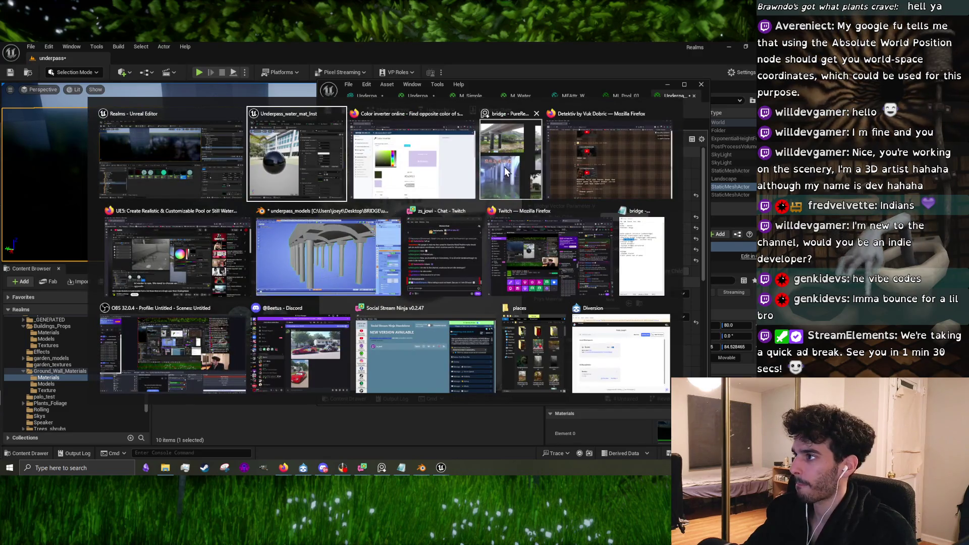
Step: Play the YouTube single layer water pool tutorial through its colour and material graph steps
key("alt+Tab")
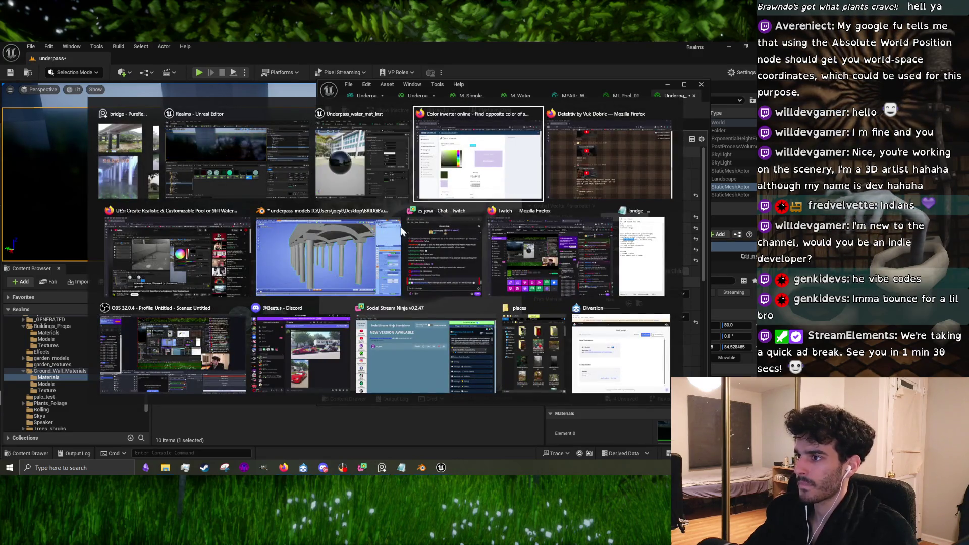
left_click(201, 262)
left_click(364, 263)
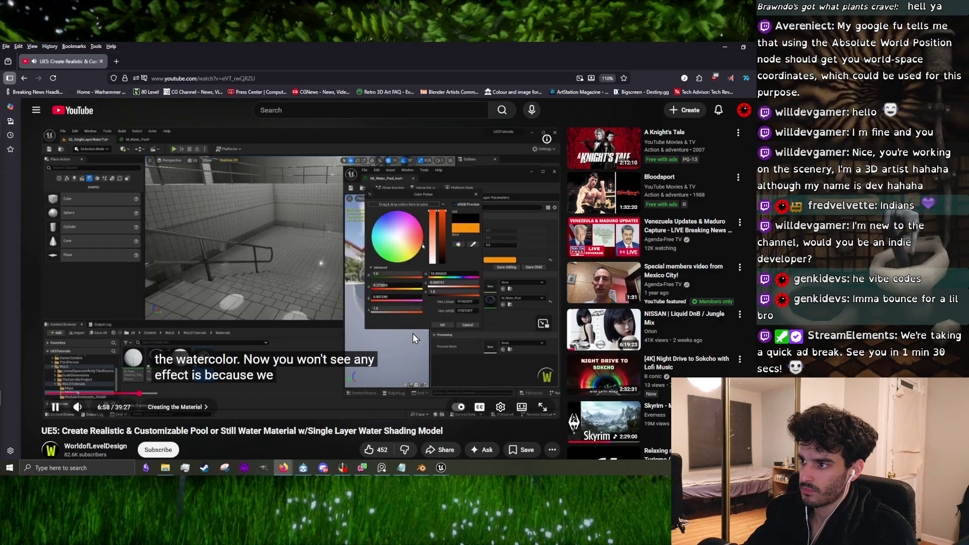
left_click(299, 278)
left_click(286, 272)
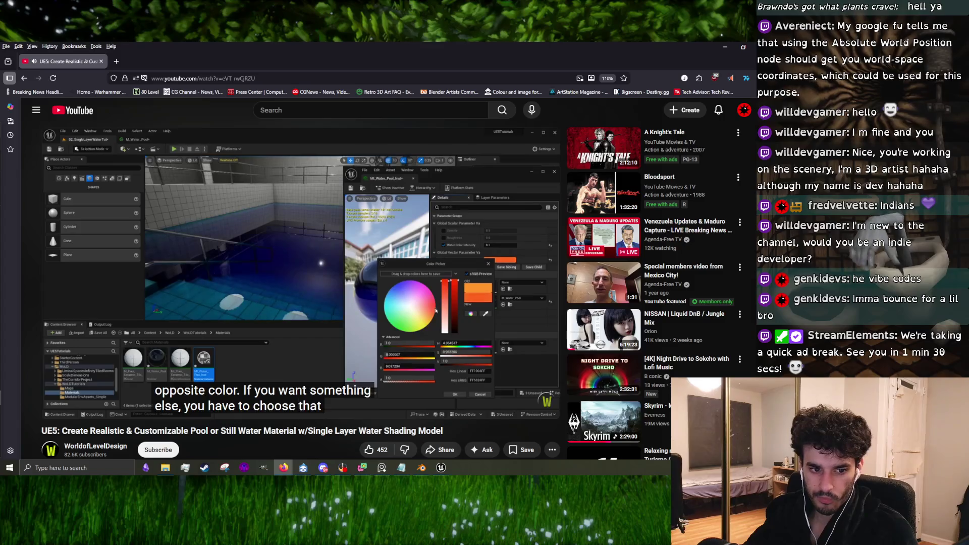
mouse_move(353, 291)
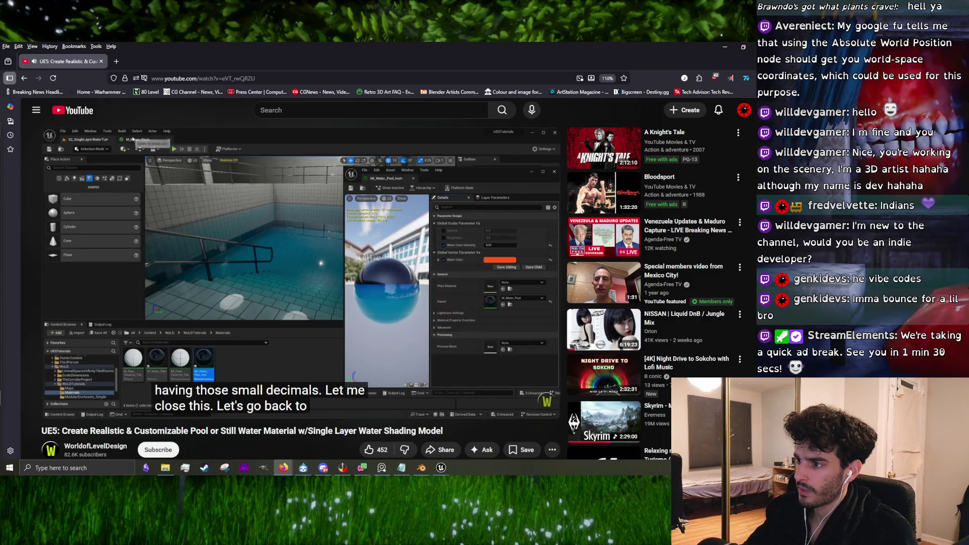
left_click(349, 301)
left_click(344, 310)
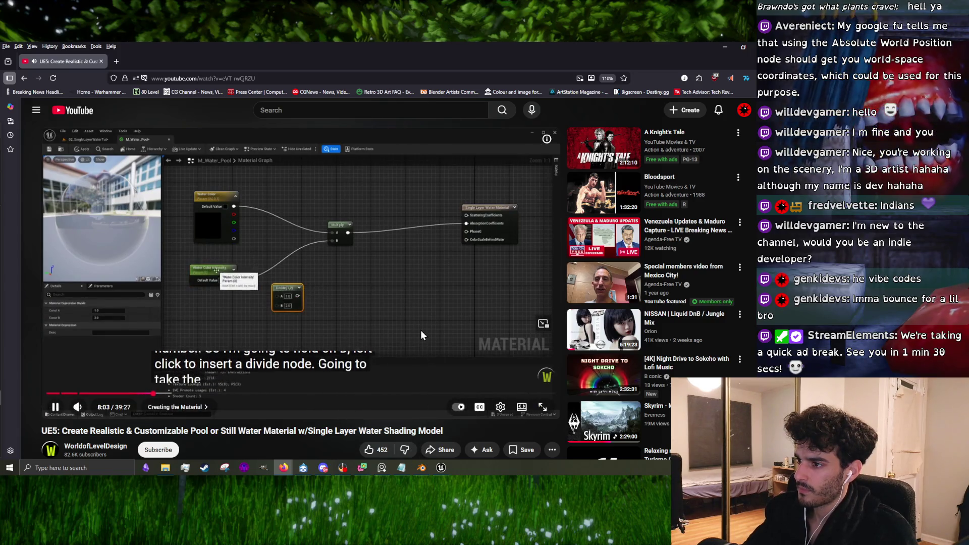
Step: Close the MFAttr_Water, M_Water and M_Simple_River_01 tabs, discarding unapplied changes
mouse_move(441, 468)
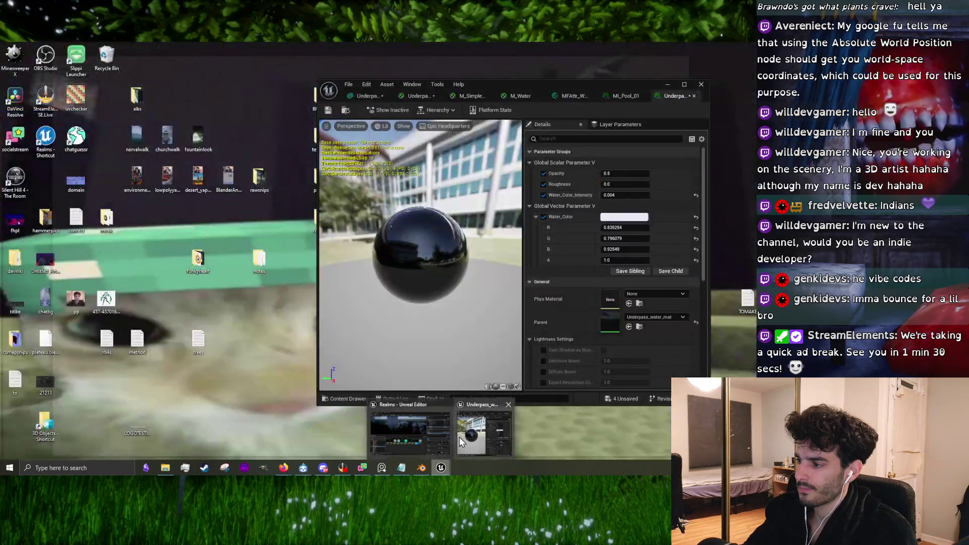
left_click(409, 433)
left_click(622, 96)
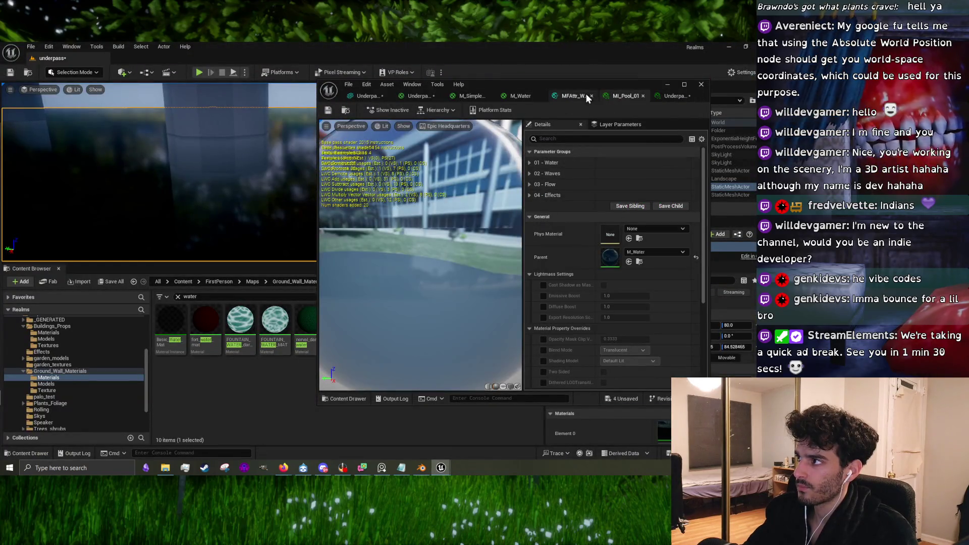
left_click(580, 95)
scroll(498, 251, "down", 4)
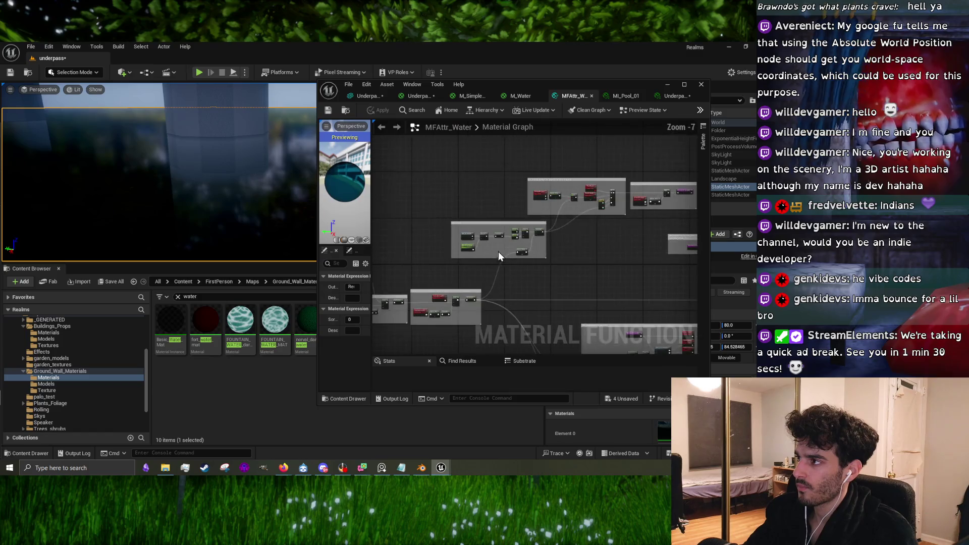
left_click(591, 96)
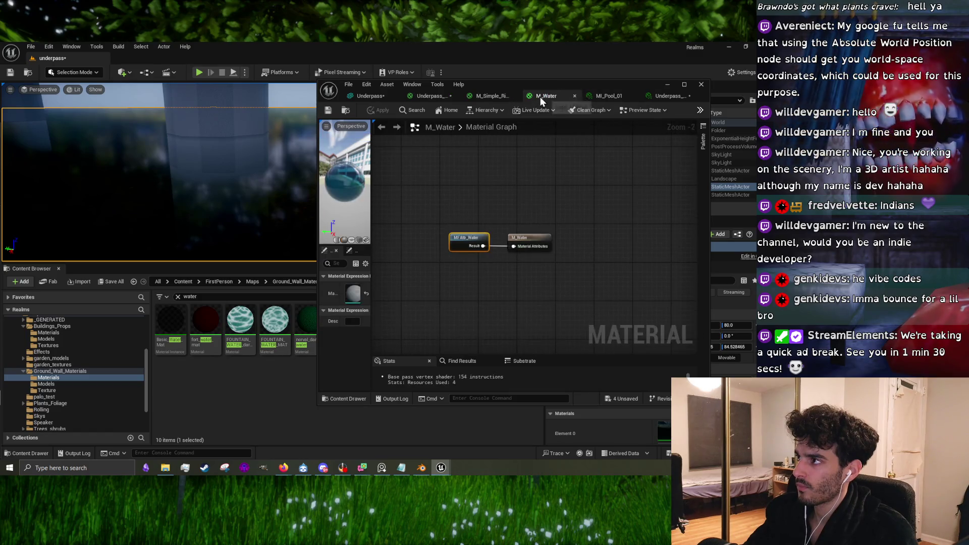
left_click(574, 96)
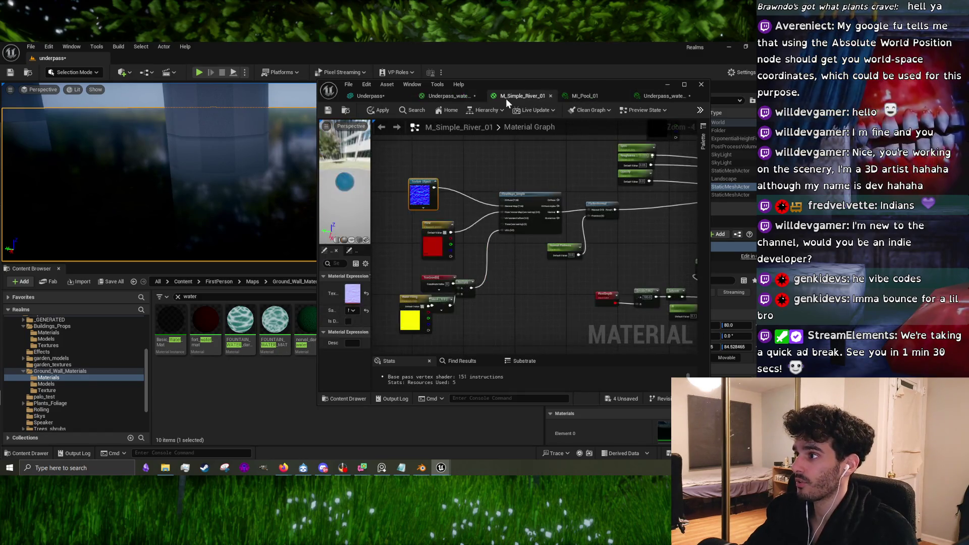
left_click(550, 96)
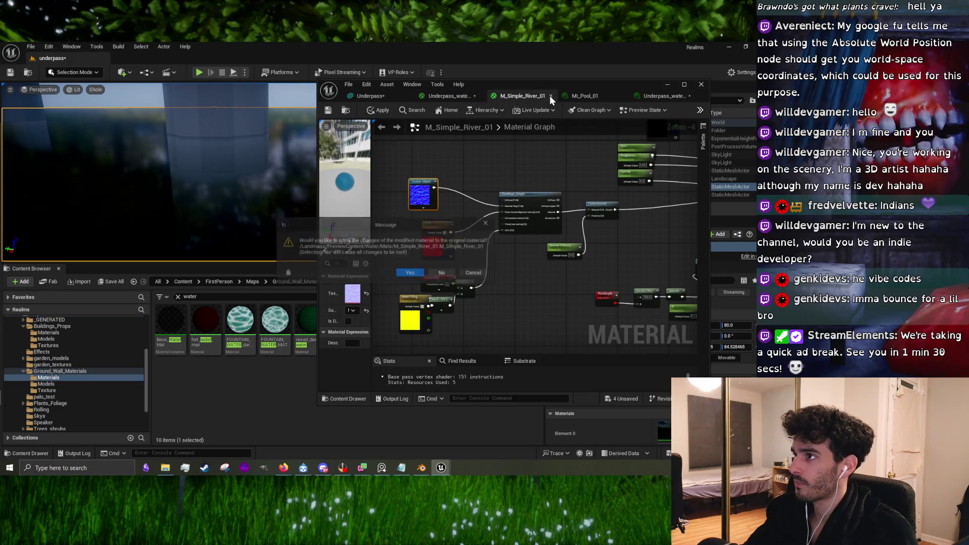
left_click(433, 272)
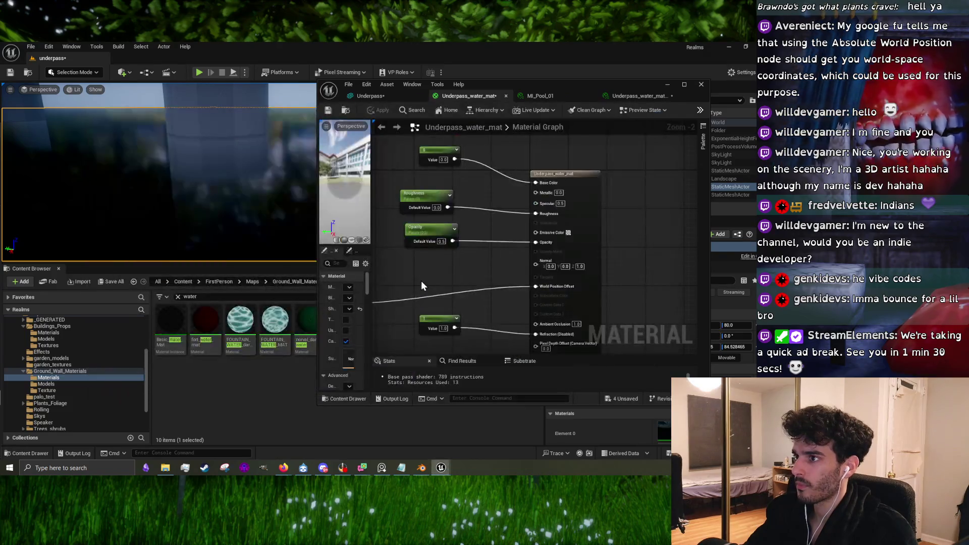
Step: Disconnect Absolute World Position from World Position Offset and delete the leftover reroute node
key("alt+Tab")
left_click(371, 277)
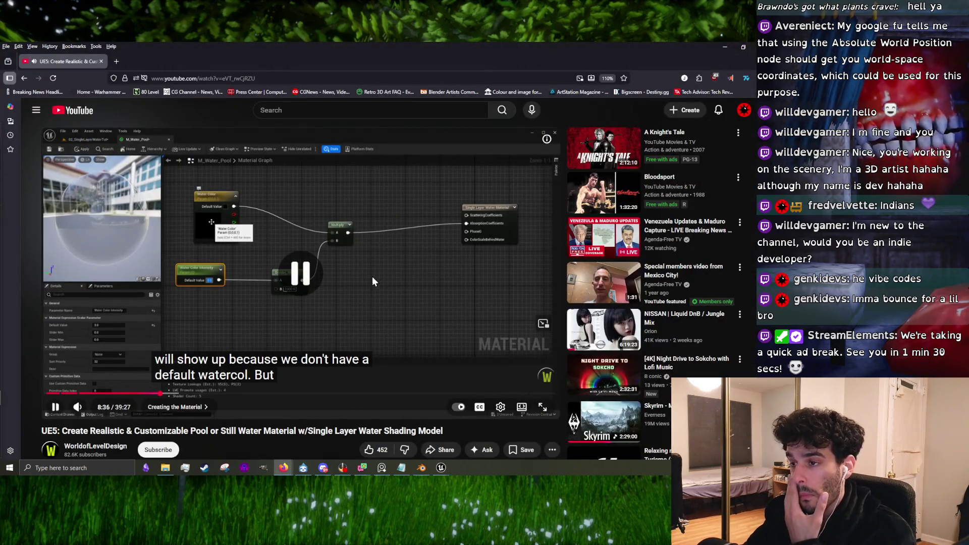
mouse_move(441, 468)
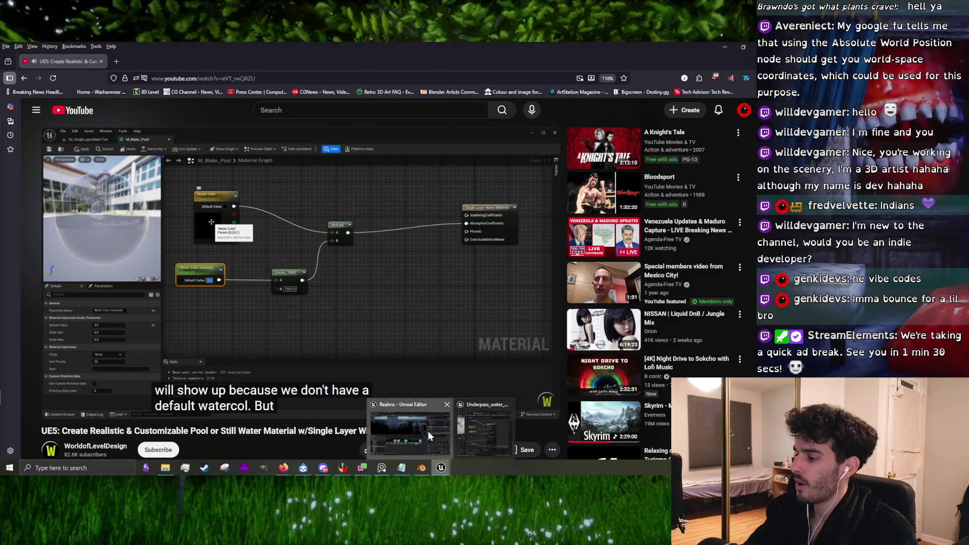
left_click(428, 436)
scroll(504, 235, "down", 4)
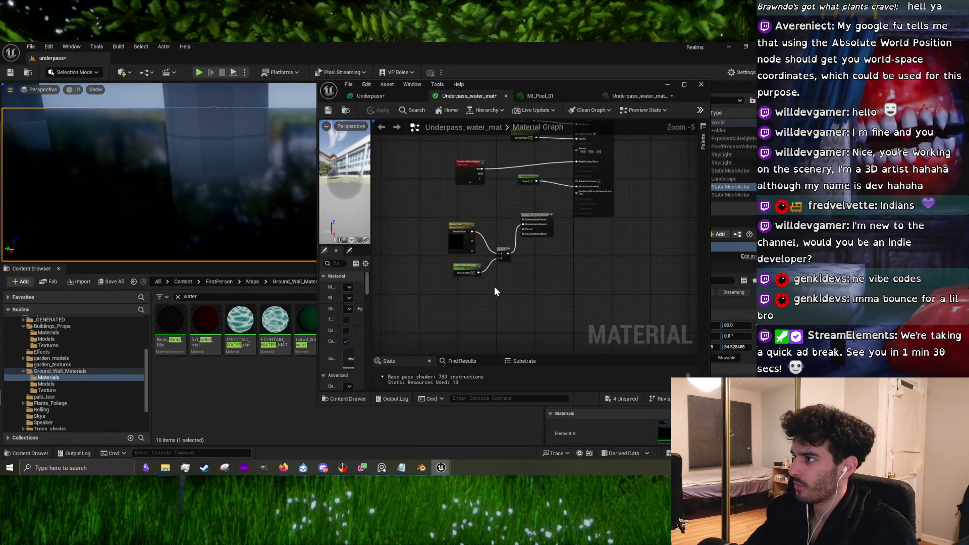
scroll(511, 184, "up", 2)
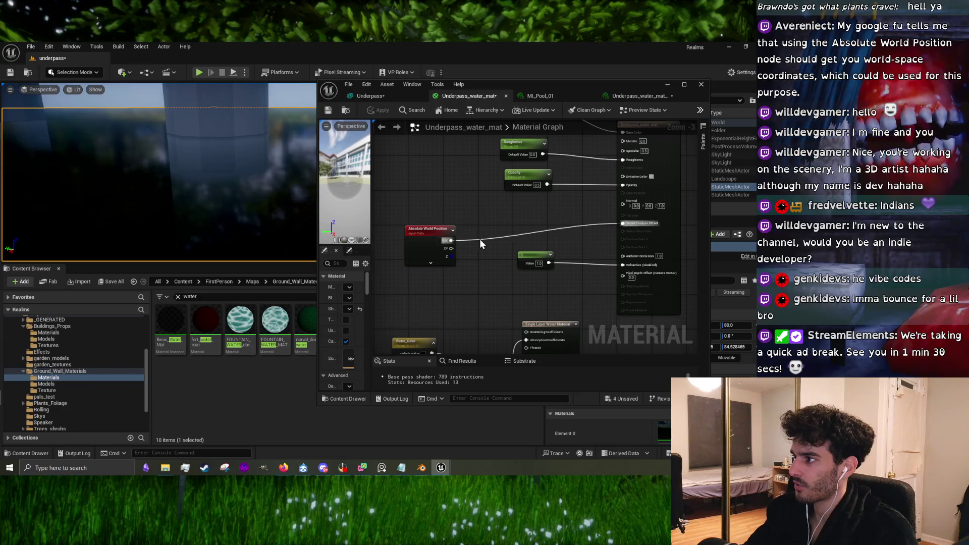
double_click(480, 240)
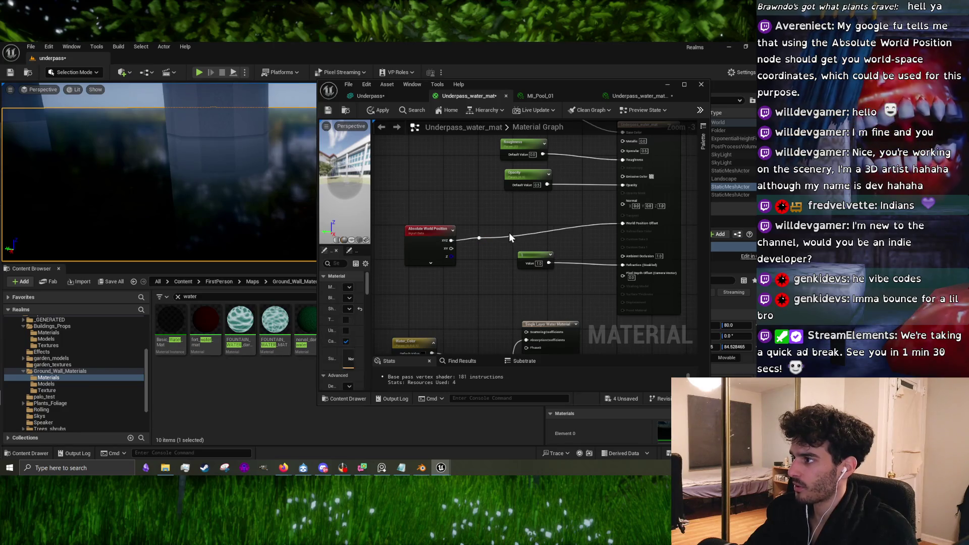
left_click_drag(509, 232, 487, 262)
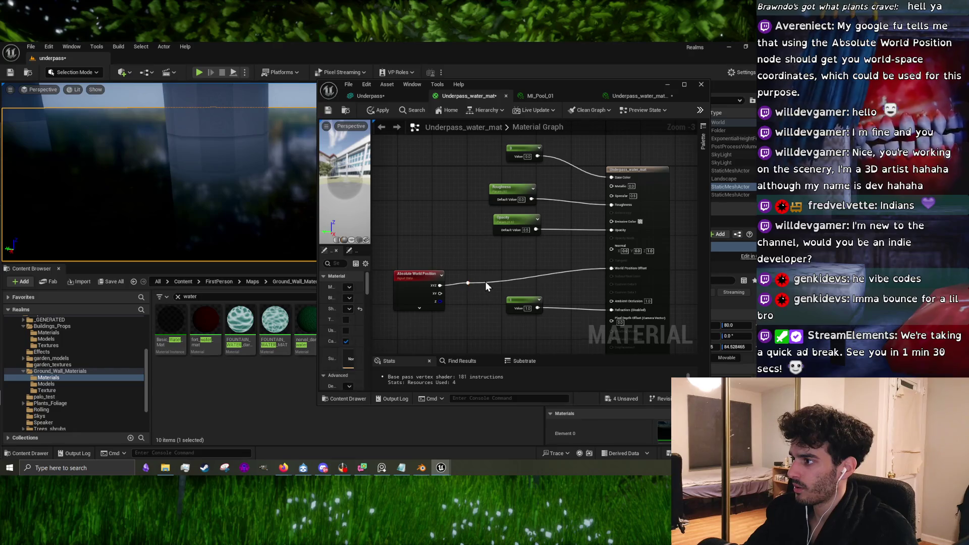
left_click(486, 281, "alt")
key("Delete")
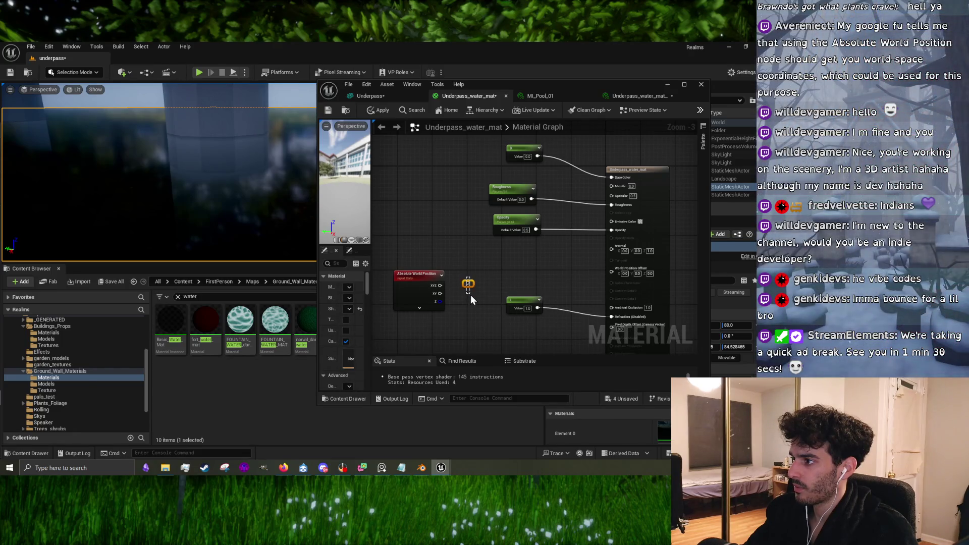
Step: Add a Divide node dividing Water_Color_Intensity by 1000, then apply the material
left_click_drag(474, 301, 493, 226)
right_click(484, 312)
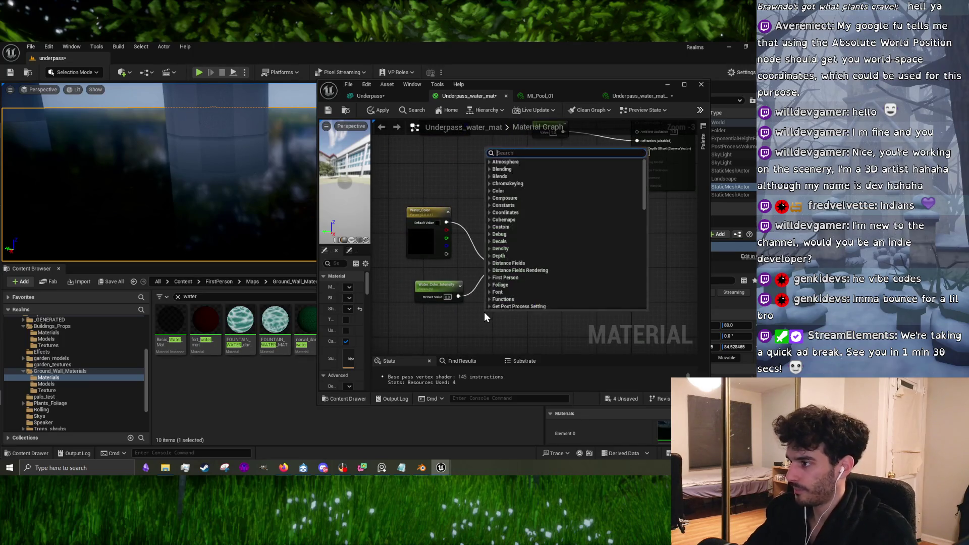
type("divide")
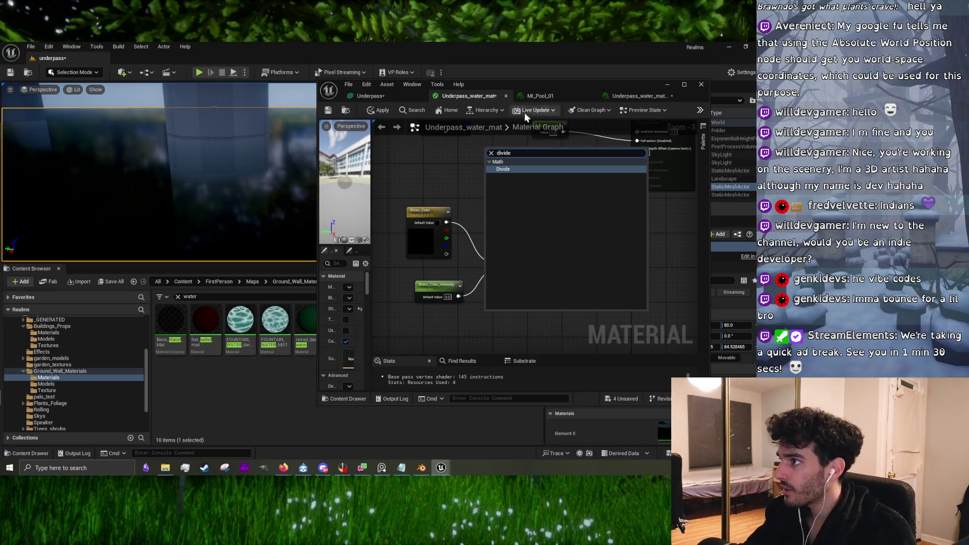
left_click(502, 168)
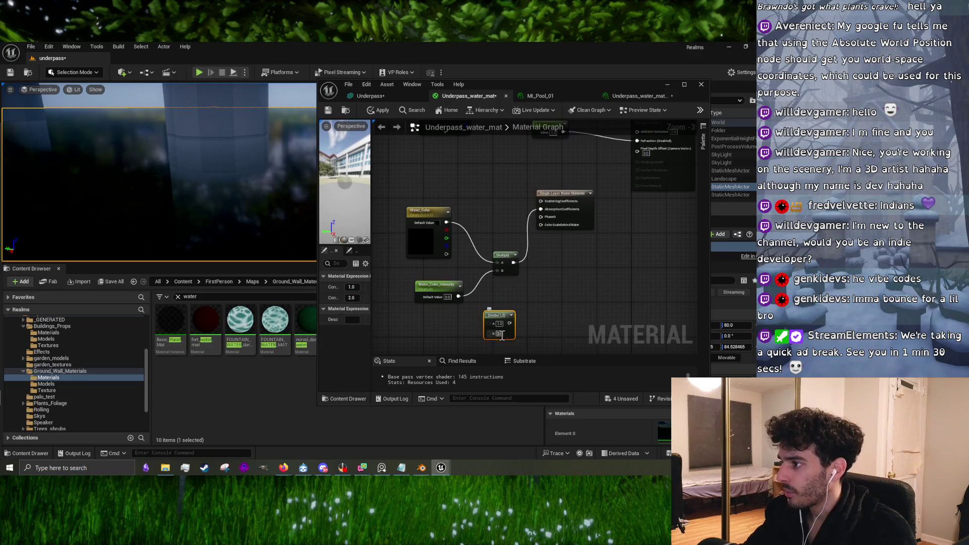
type("1000")
key("Return")
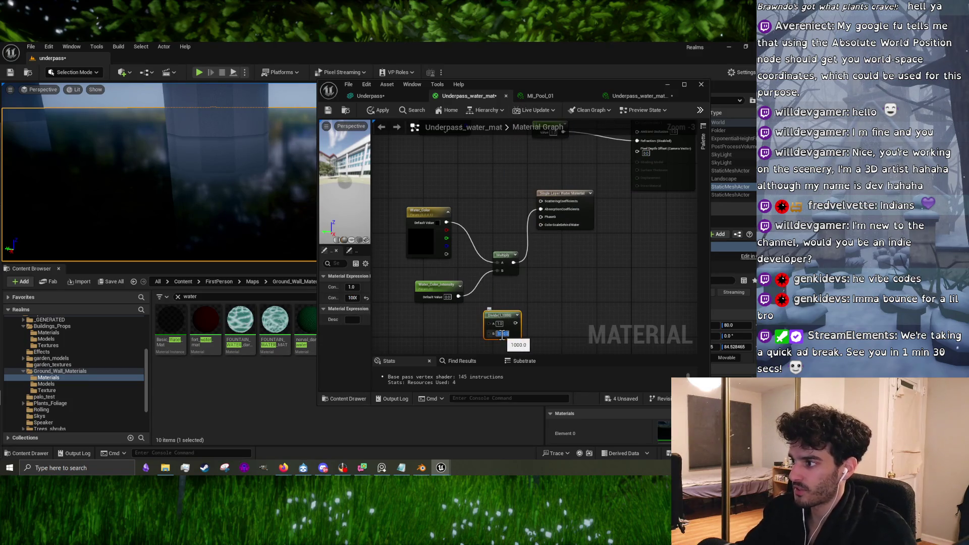
mouse_move(459, 297)
left_mouse_down()
mouse_move(487, 323)
mouse_move(520, 325)
mouse_move(500, 295)
mouse_move(500, 271)
left_mouse_up()
left_click(379, 114)
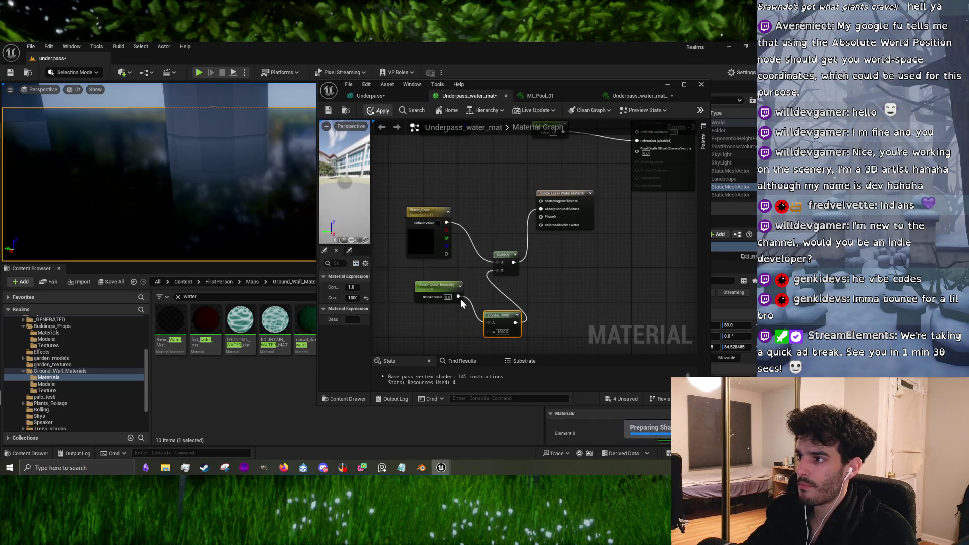
Step: Tidy the Water_Color_Intensity and Divide nodes and close the MI_Pool_01 tab
left_click_drag(457, 299, 408, 296)
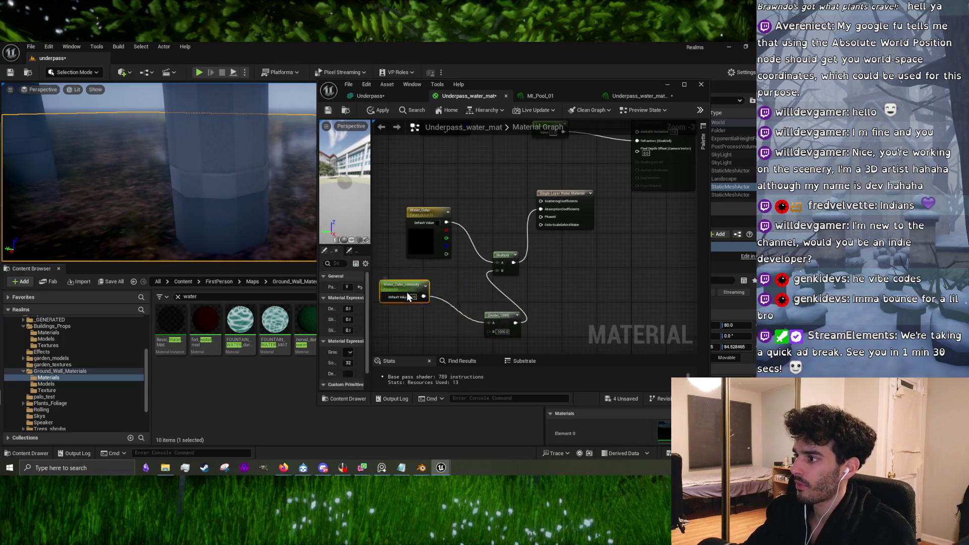
left_click_drag(487, 313, 447, 296)
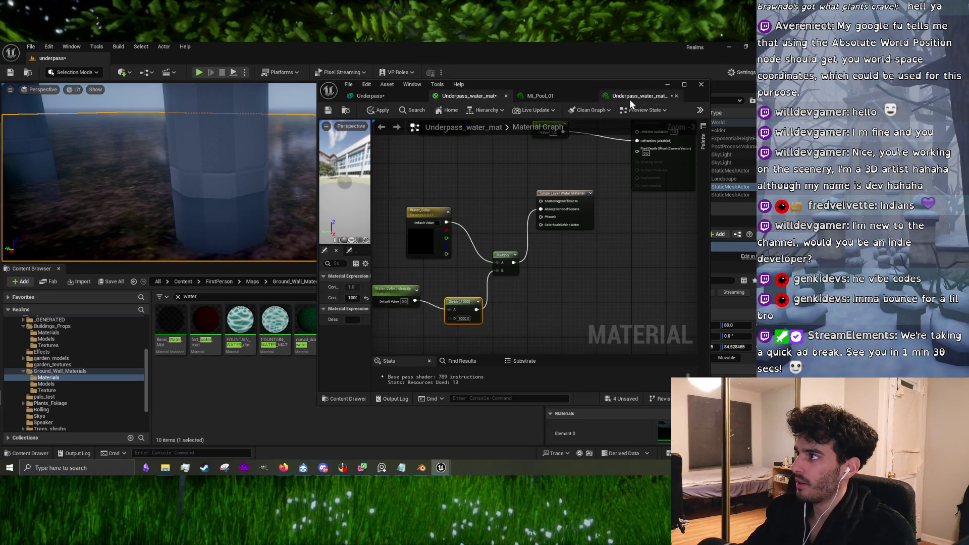
left_click(556, 94)
left_click(589, 93)
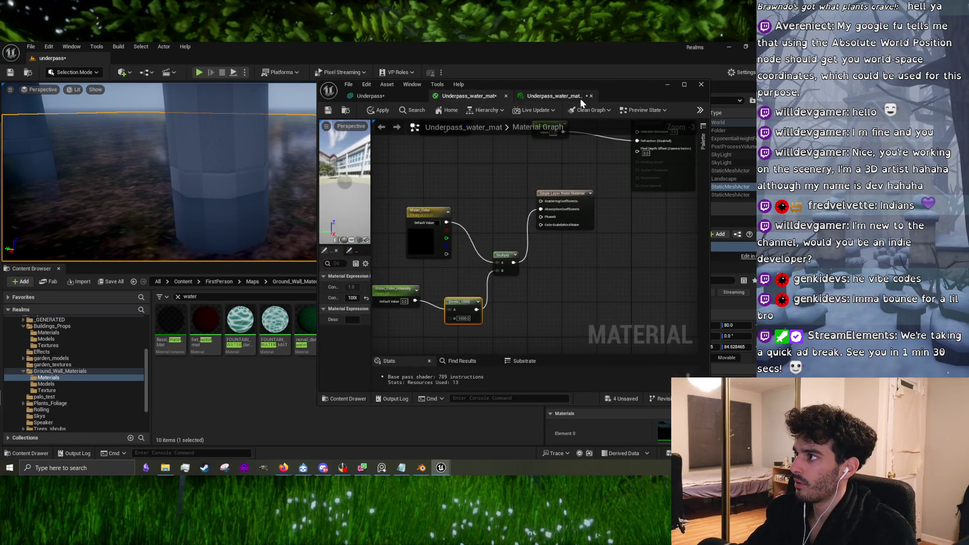
Step: Set the underpass water instance's Water_Color_Intensity to about 6.5
left_click(579, 97)
left_click_drag(624, 195, 611, 194)
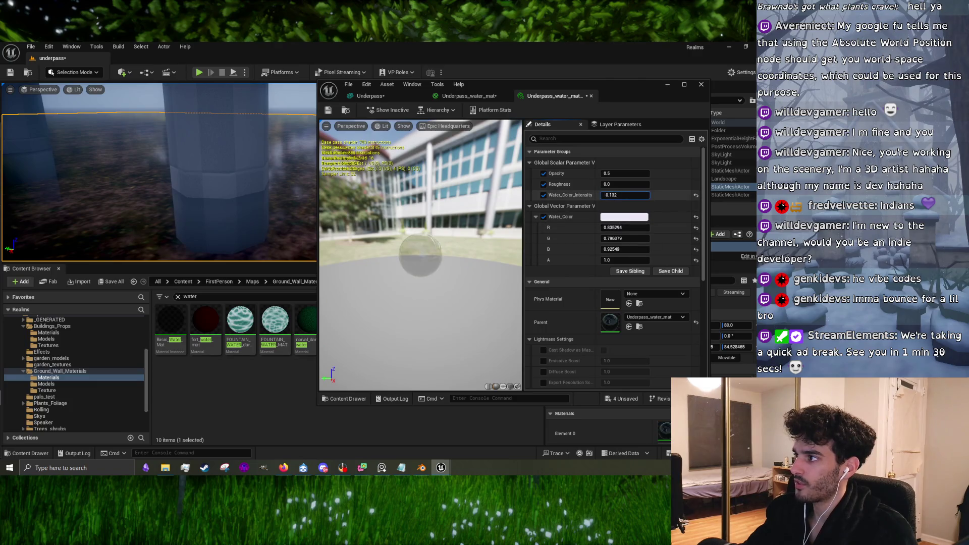
left_click(625, 195)
type("1")
key("Return")
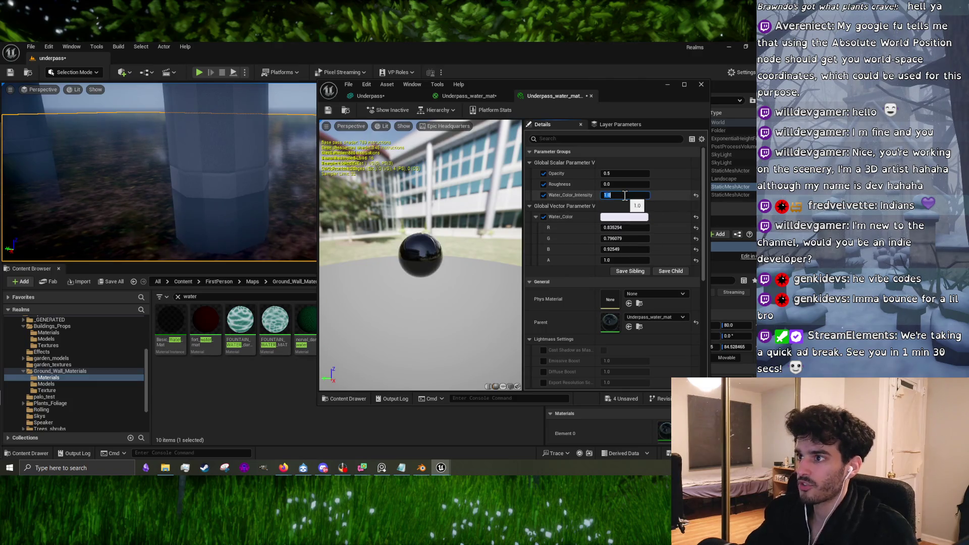
left_click_drag(624, 195, 651, 195)
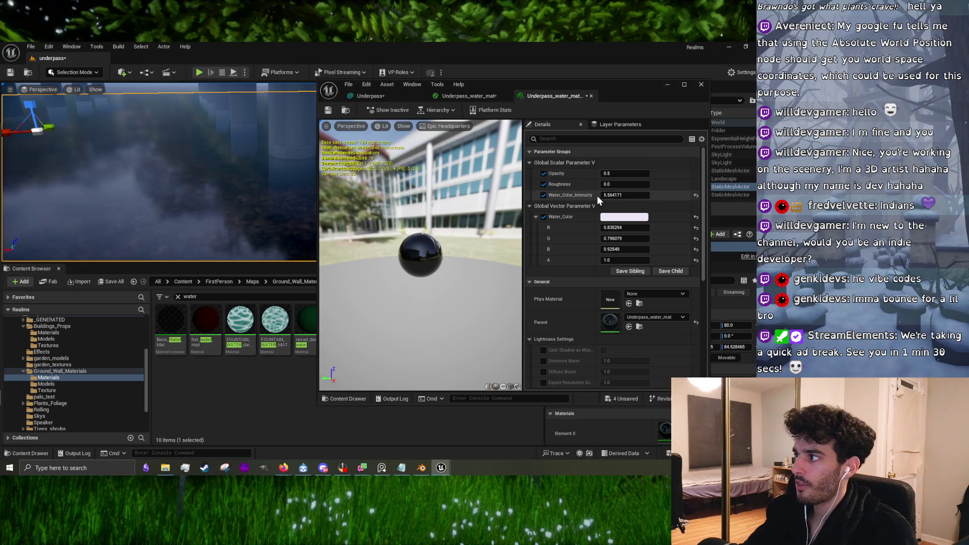
left_click_drag(624, 195, 615, 195)
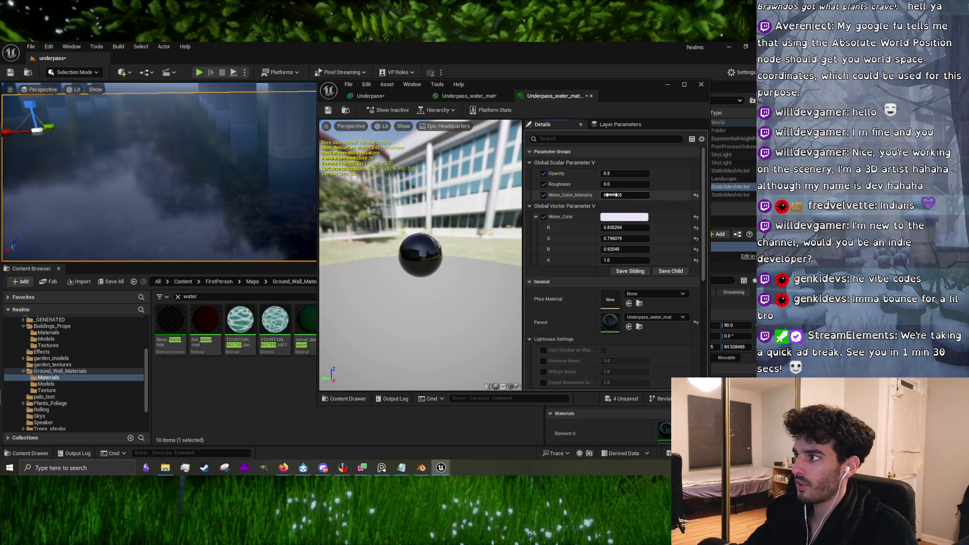
Step: Set the instance's Roughness to 1.0, then resume the YouTube tutorial
left_click(616, 183)
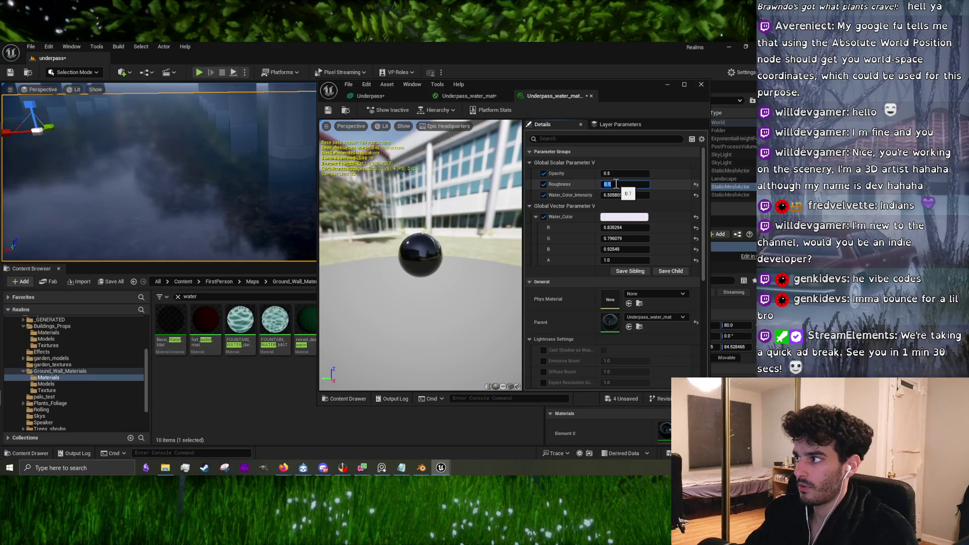
type("1")
key("Return")
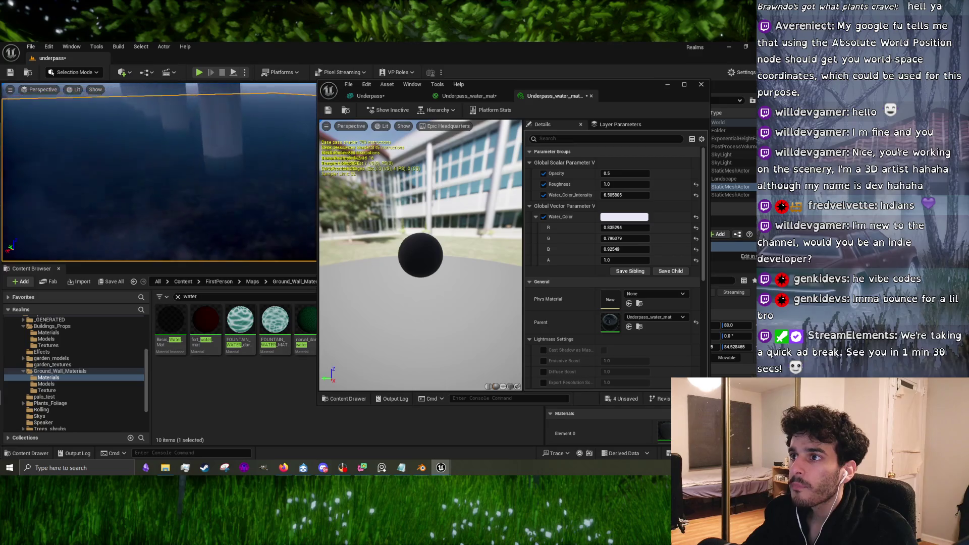
key("alt+Tab")
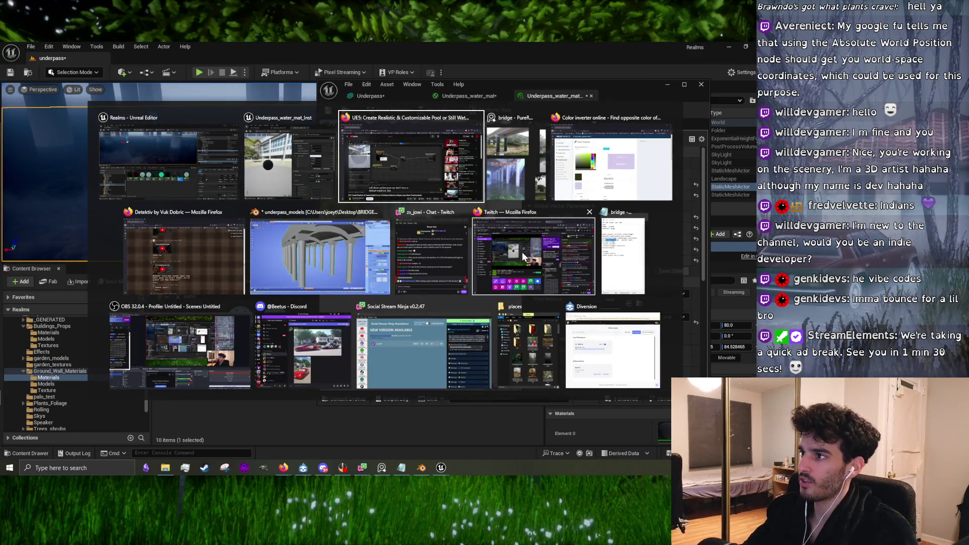
left_click(616, 185)
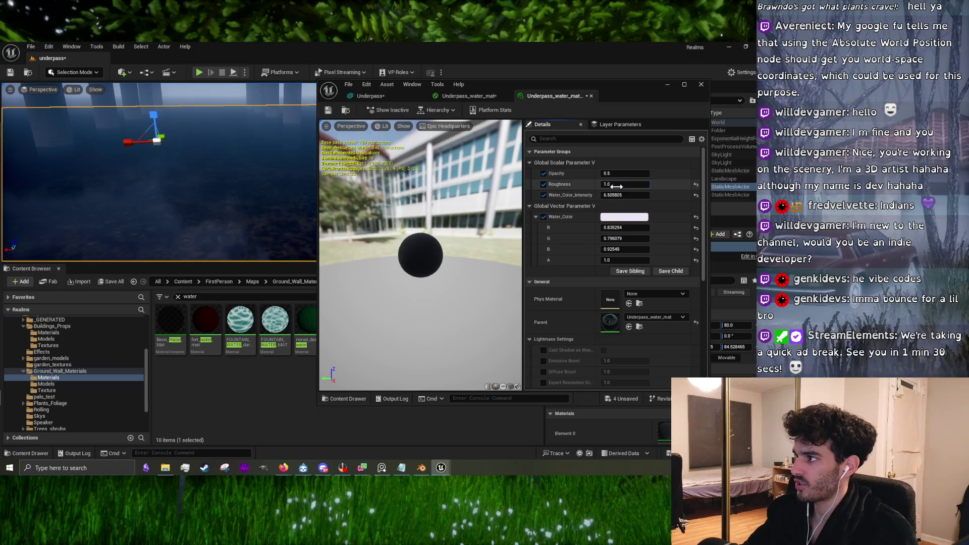
type("1")
key("alt+Tab")
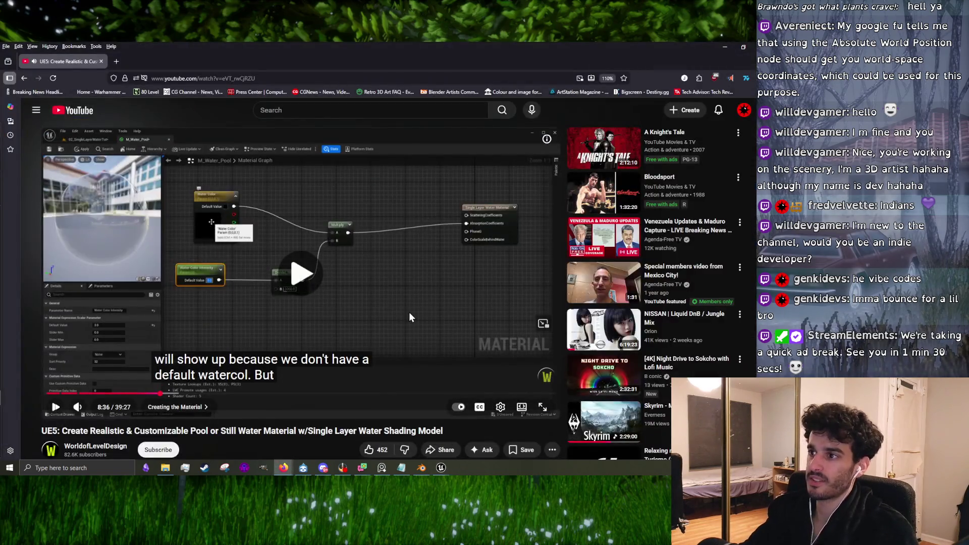
left_click(409, 313)
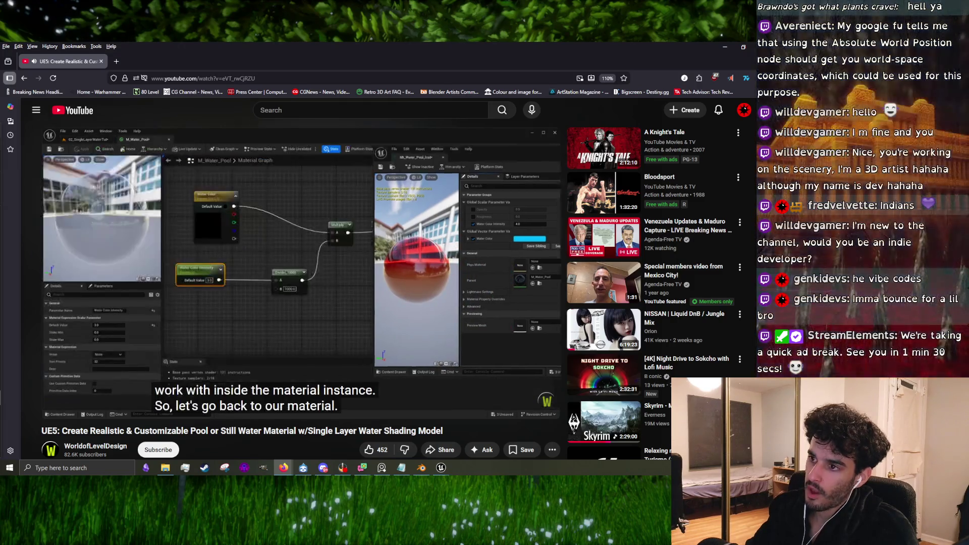
Step: Watch the tutorial up to its HueShift step at 9:52, then return to Unreal
double_click(349, 312)
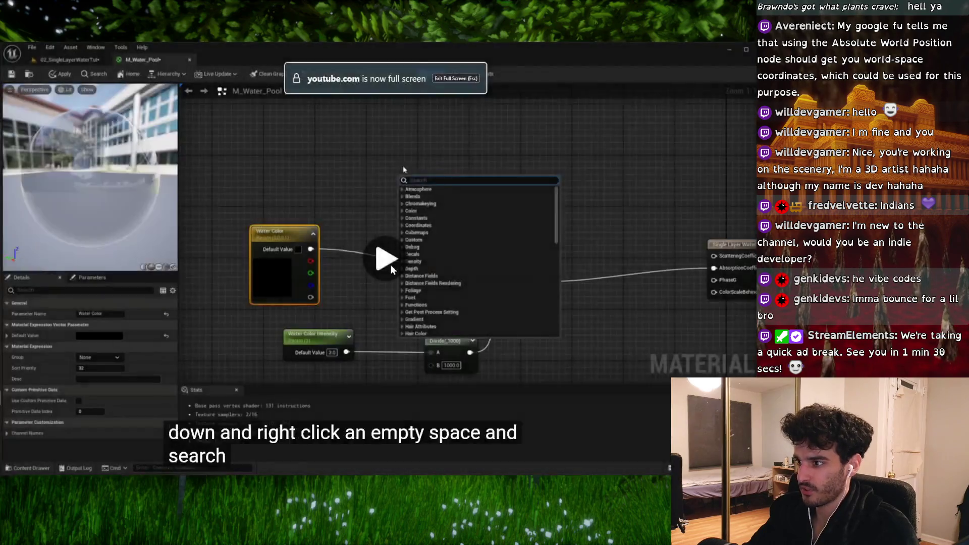
left_click(296, 273)
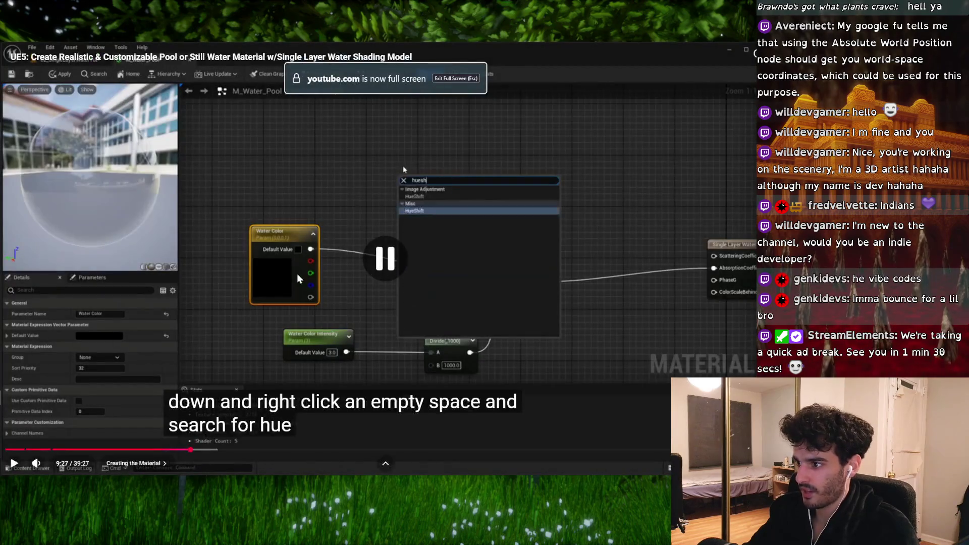
double_click(296, 274)
left_click(342, 279)
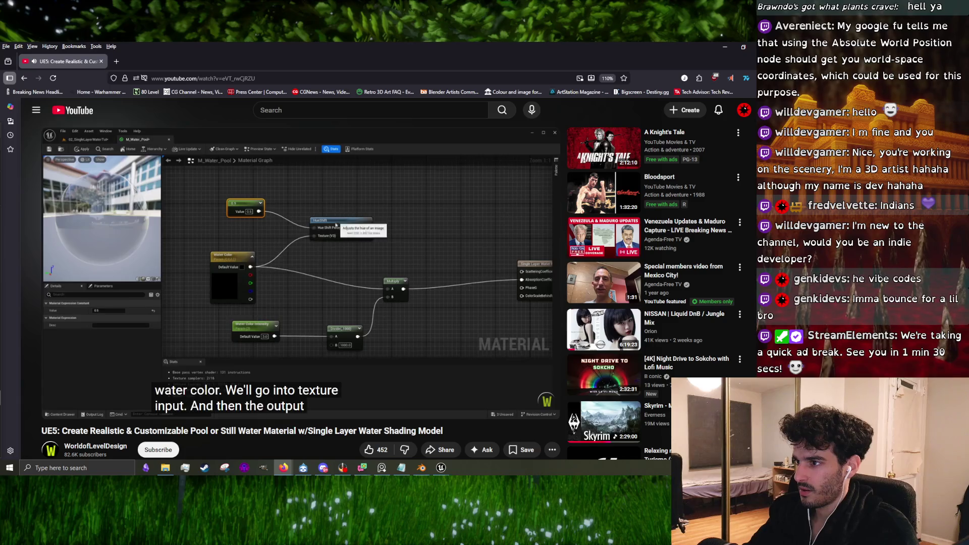
left_click(368, 322)
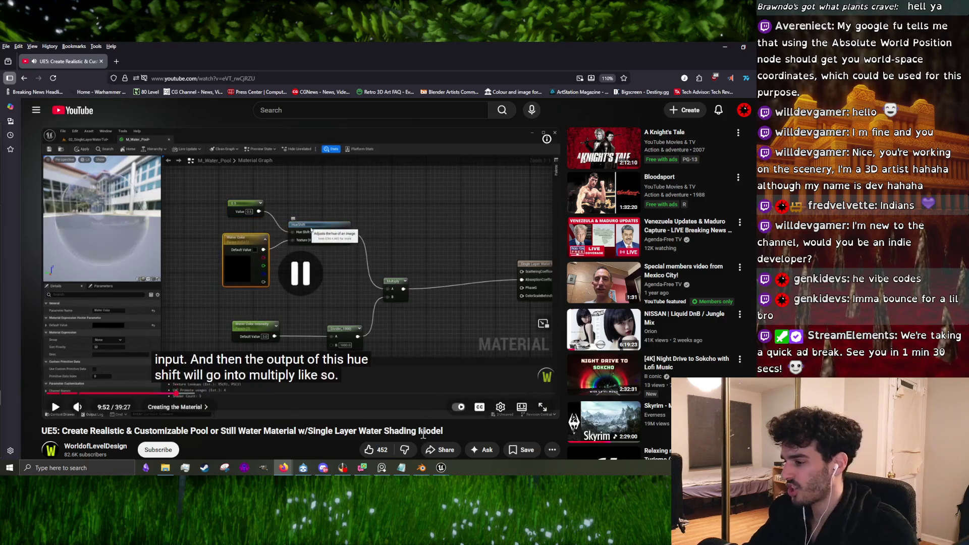
mouse_move(441, 468)
left_click(472, 436)
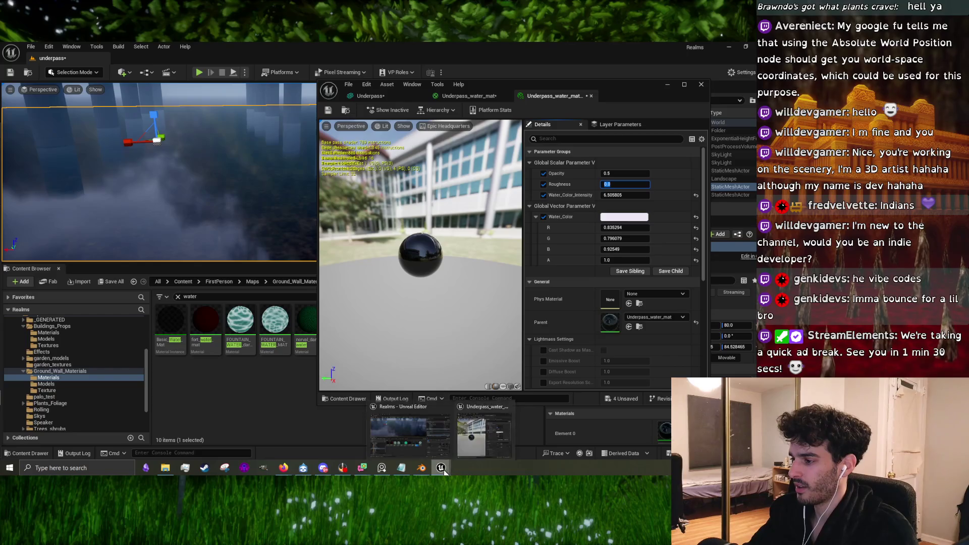
Step: Add a HueShift node and a Constant node set to 0.5 to the water material
left_click(474, 99)
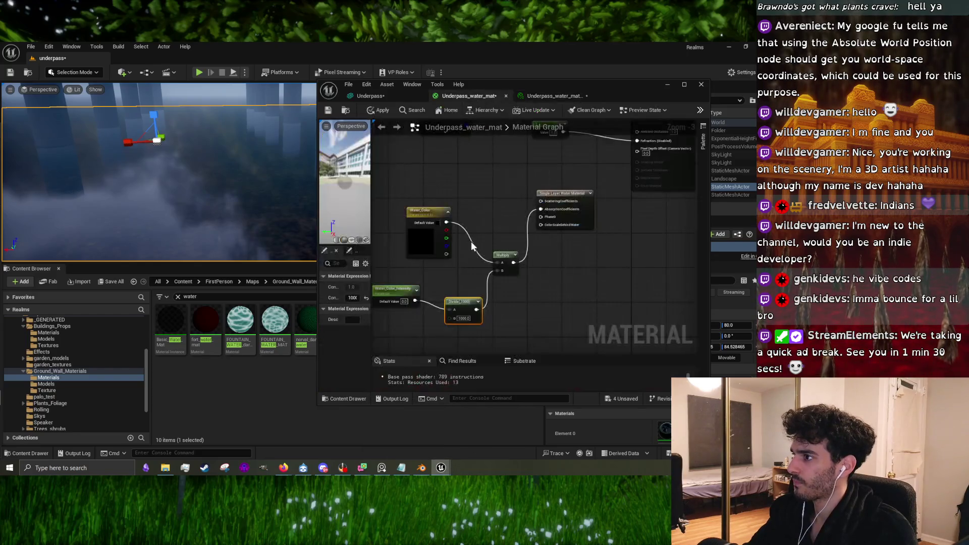
right_click(455, 235)
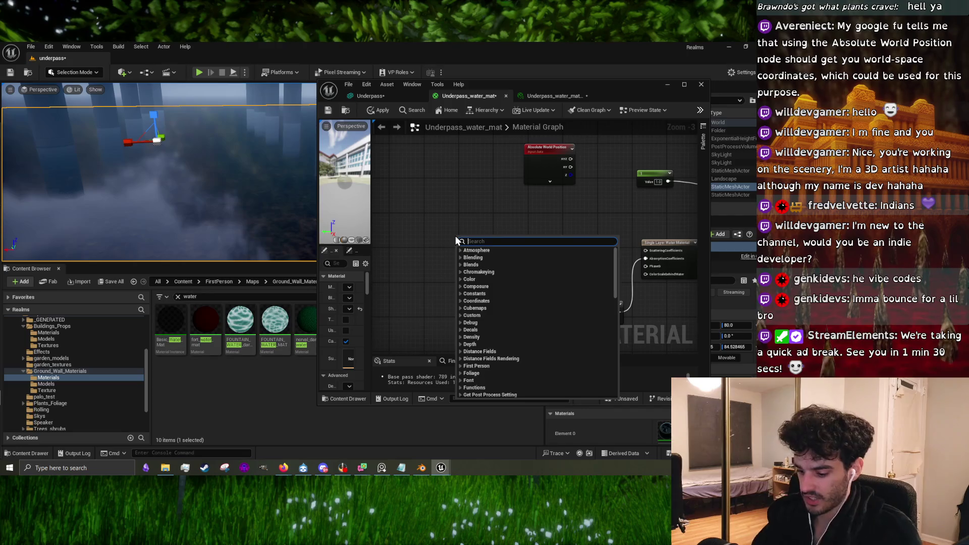
type("hue")
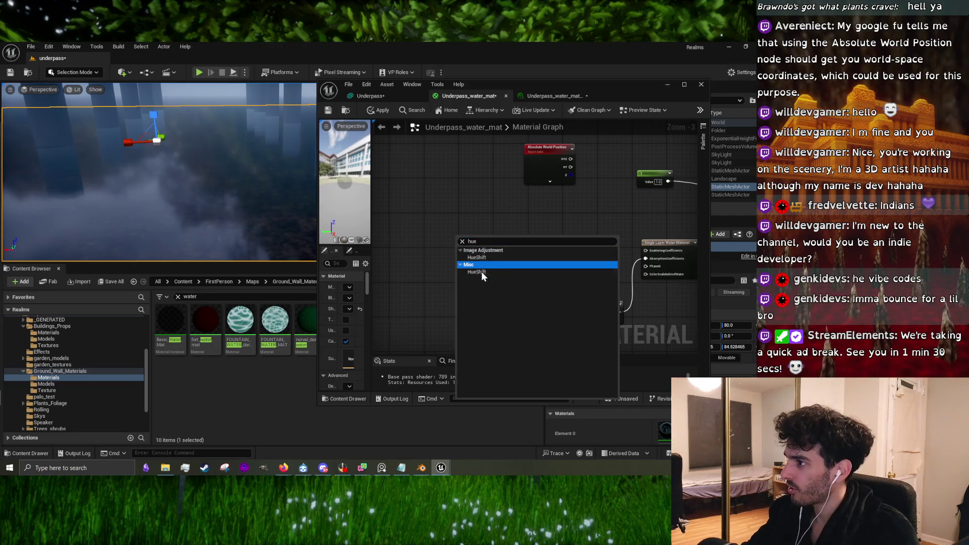
left_click(482, 272)
left_click_drag(493, 238, 545, 230)
left_click(411, 235)
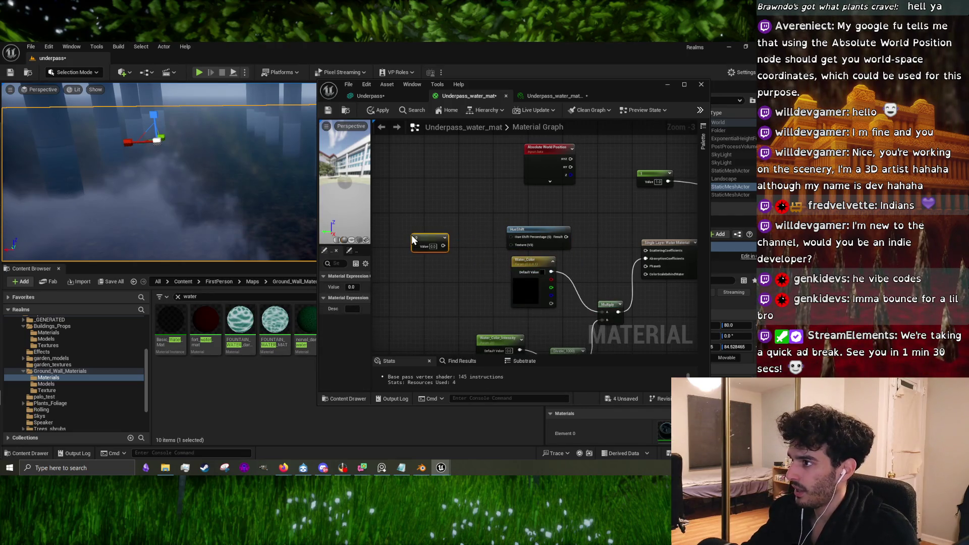
left_click(432, 247)
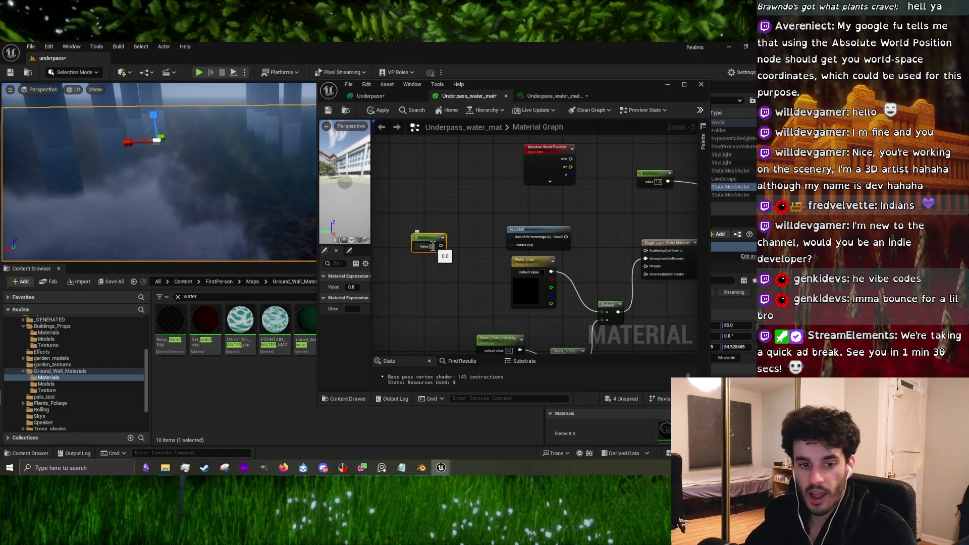
type("0.5")
key("Return")
Step: Move the Water_Color node aside and wire the 0.5 constant into HueShift
left_click_drag(540, 261, 457, 265)
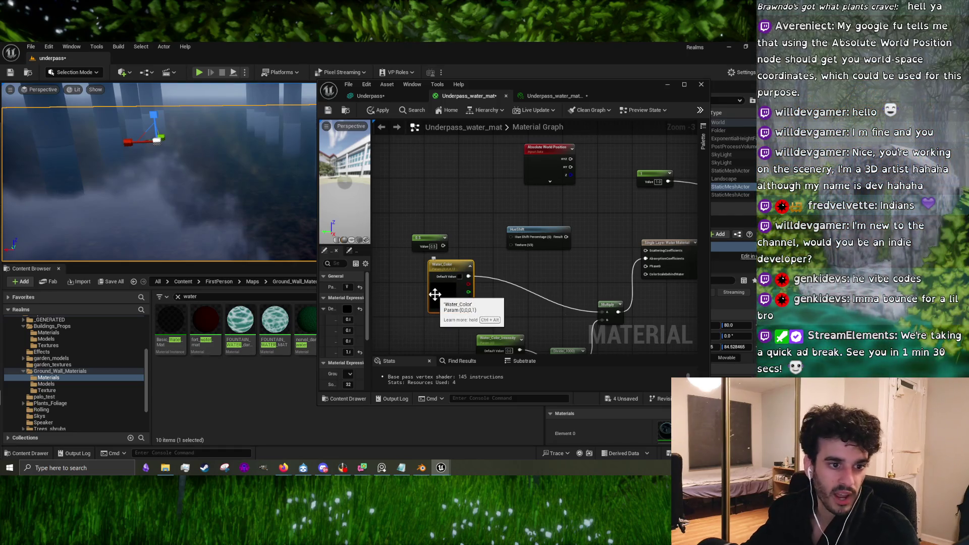
left_click_drag(456, 287, 394, 276)
double_click(394, 278)
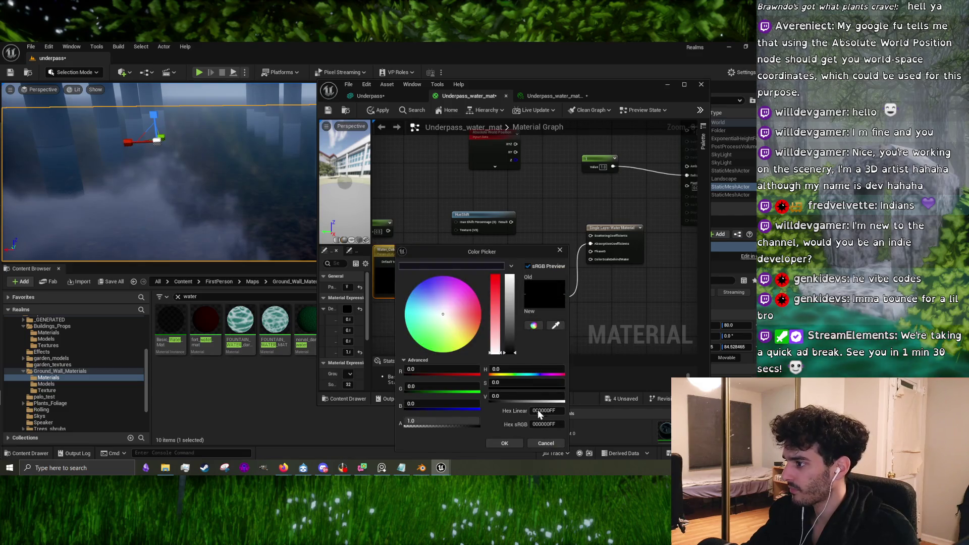
left_click(560, 250)
left_click_drag(388, 230, 500, 225)
Step: Watch the tutorial's hue-shift-into-Multiply and 0.5 value explanation, then return to Unreal
key("alt+Tab")
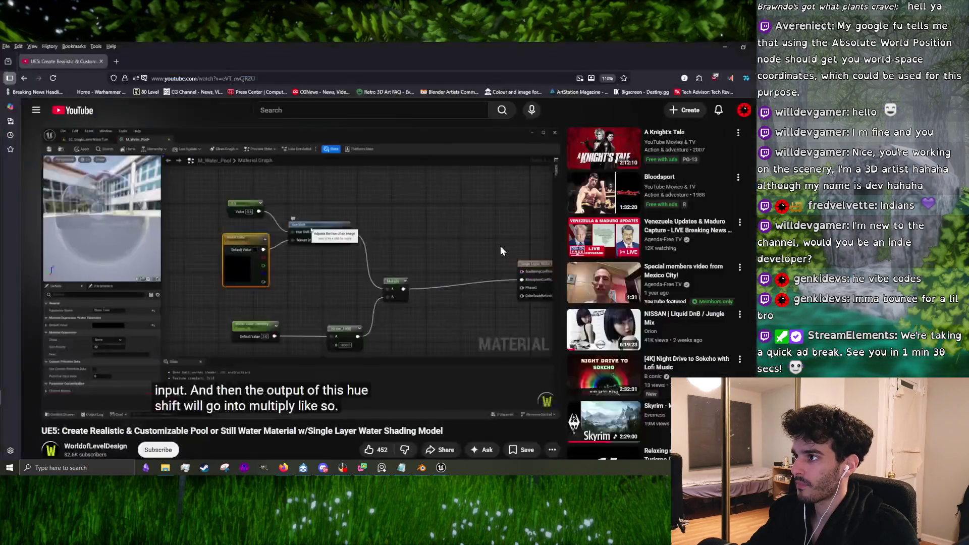
left_click(356, 332)
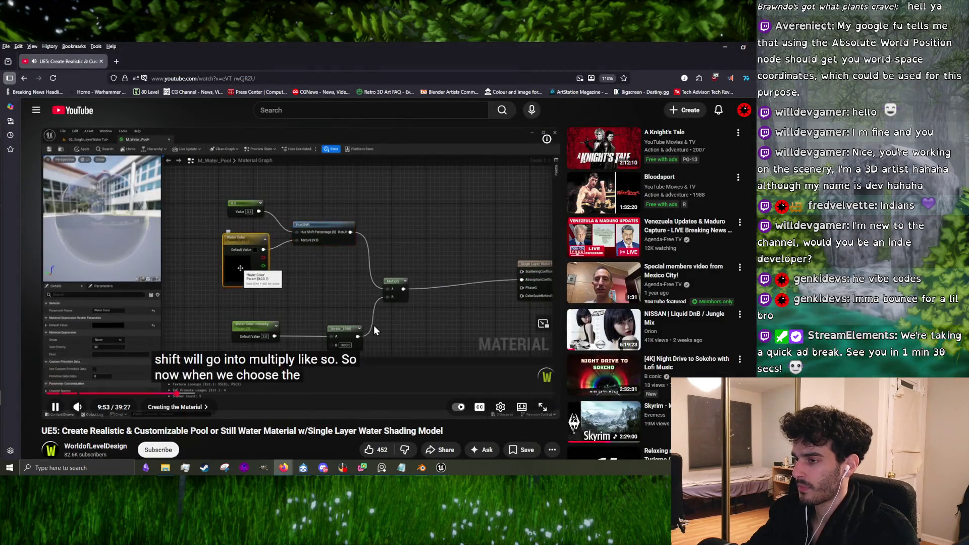
left_click(386, 314)
mouse_move(441, 467)
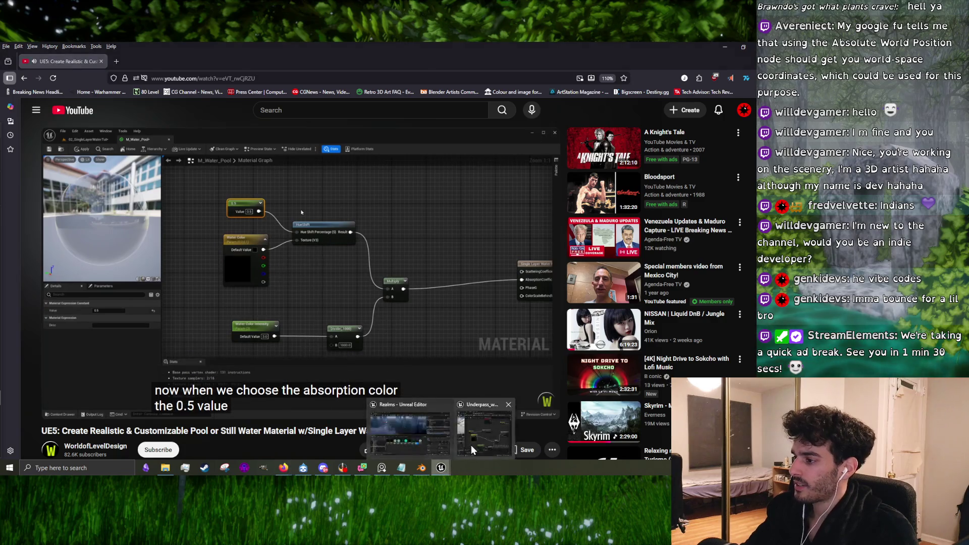
left_click(470, 448)
Step: Wire Water_Color into HueShift's Texture input and reposition the HueShift and 0.5 constant nodes
mouse_move(460, 271)
left_mouse_down()
mouse_move(501, 233)
mouse_move(581, 267)
mouse_move(592, 299)
left_mouse_up()
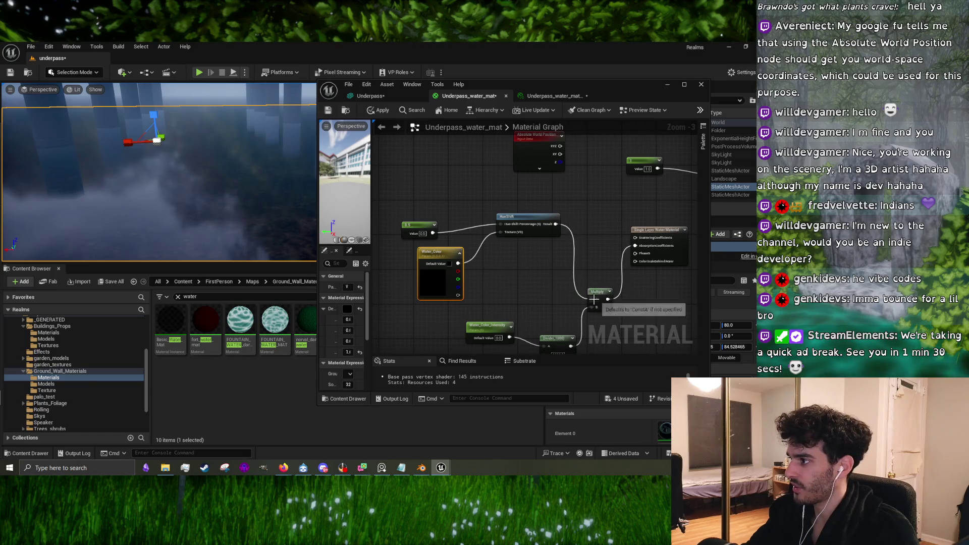
left_click_drag(536, 217, 533, 253)
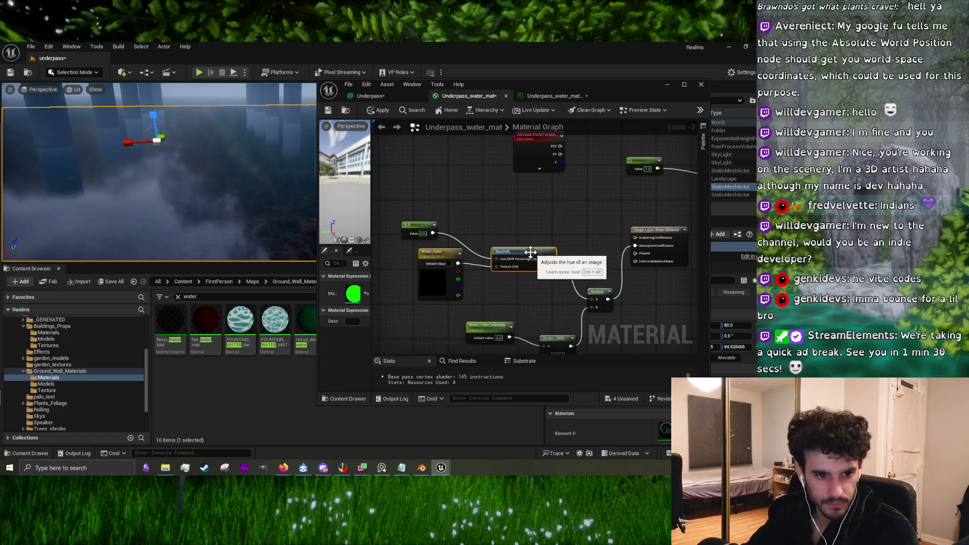
left_click_drag(436, 232, 464, 225)
Step: Adjust the Water_Color parameter's default colour in the Color Picker, including its hex linear value
left_click(434, 277)
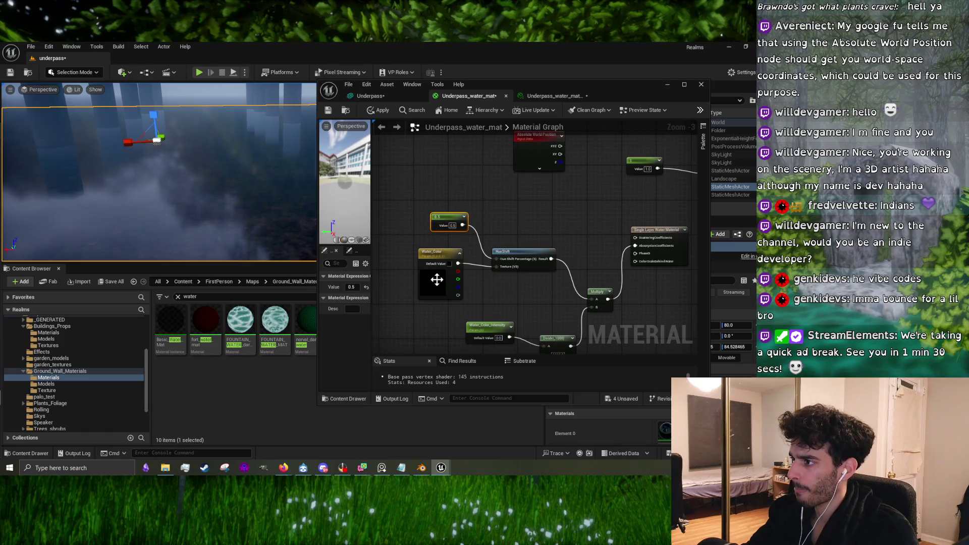
double_click(434, 277)
mouse_move(481, 311)
left_mouse_down()
mouse_move(486, 303)
mouse_move(519, 309)
left_mouse_up()
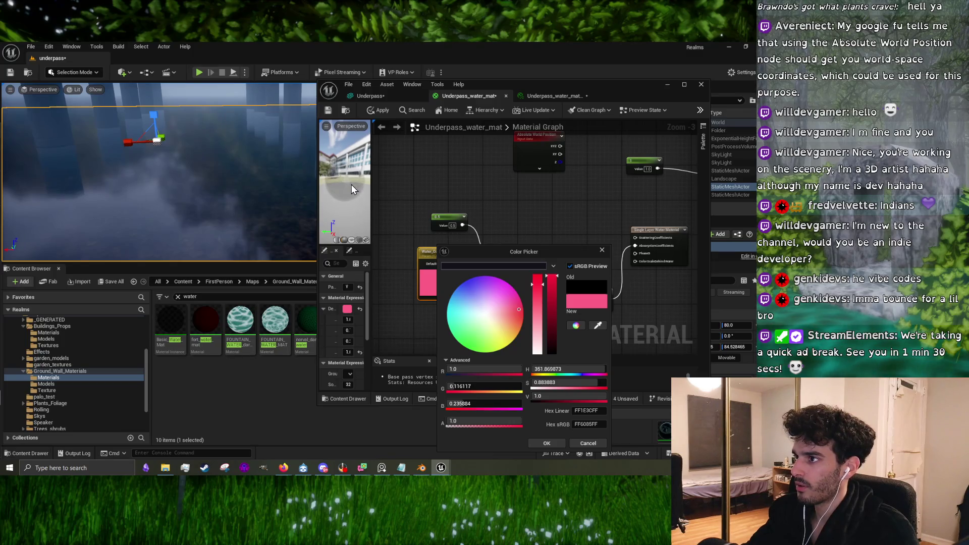
left_click_drag(526, 303, 508, 283)
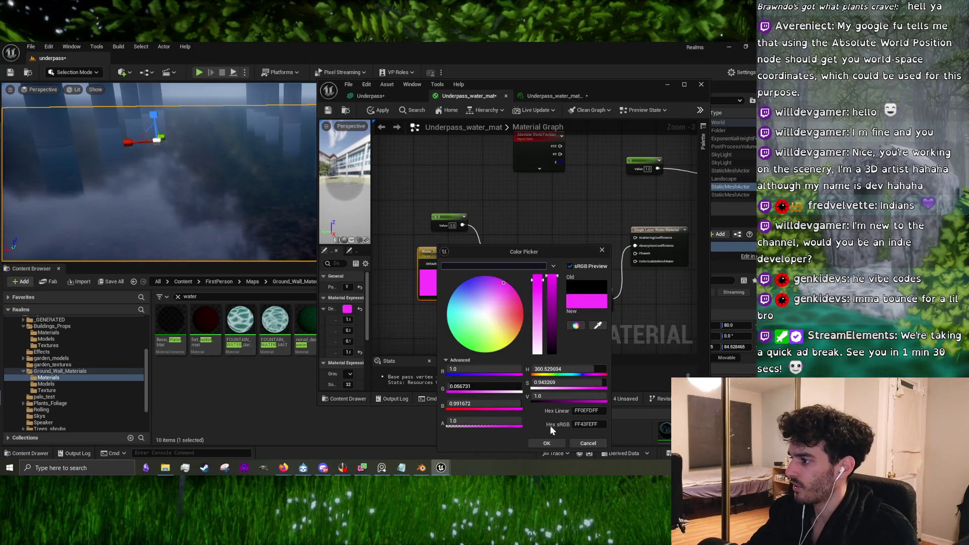
left_click(603, 251)
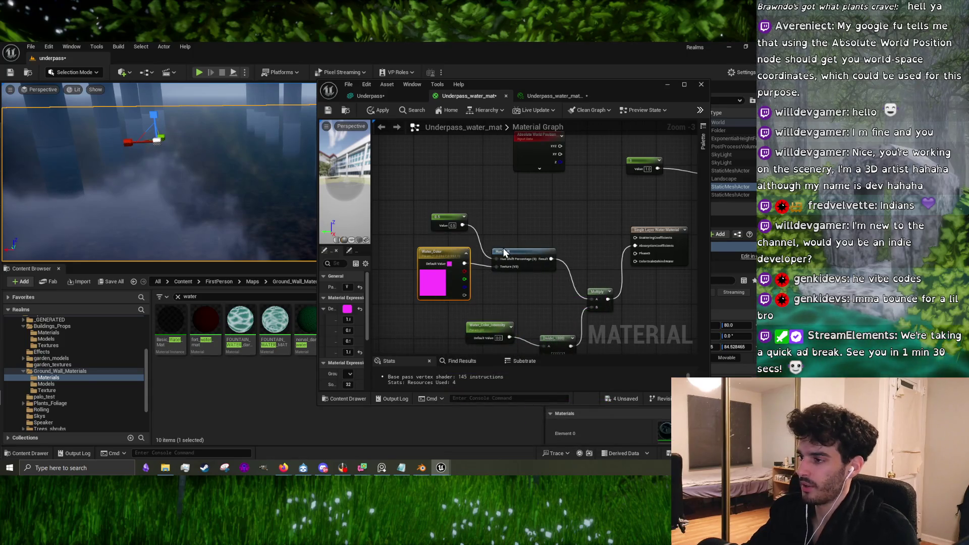
left_click(347, 309)
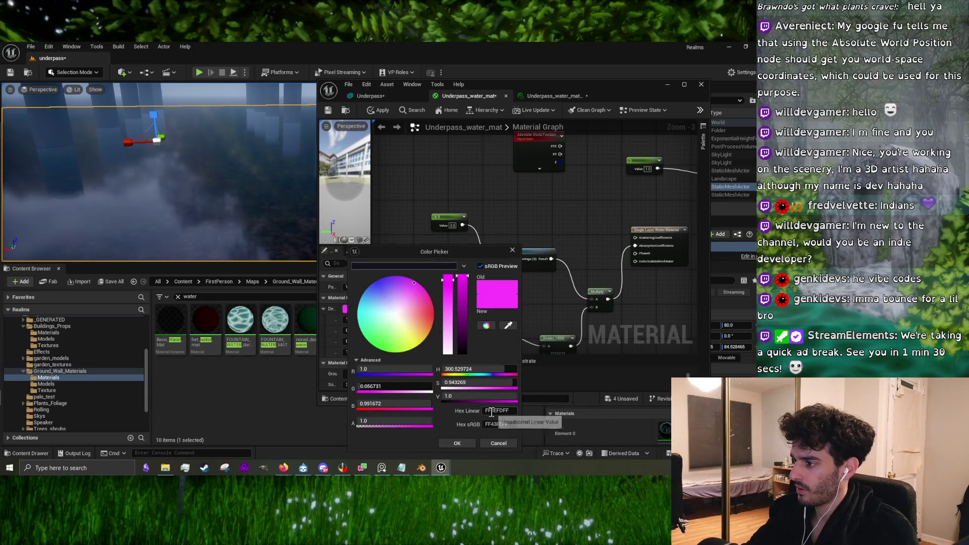
left_click(497, 410)
type("ffffffffff")
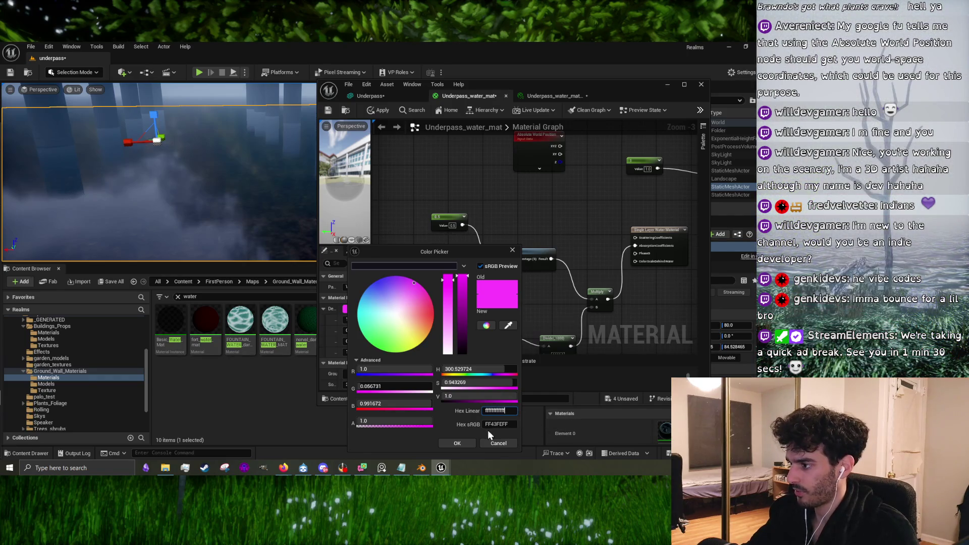
left_click(461, 442)
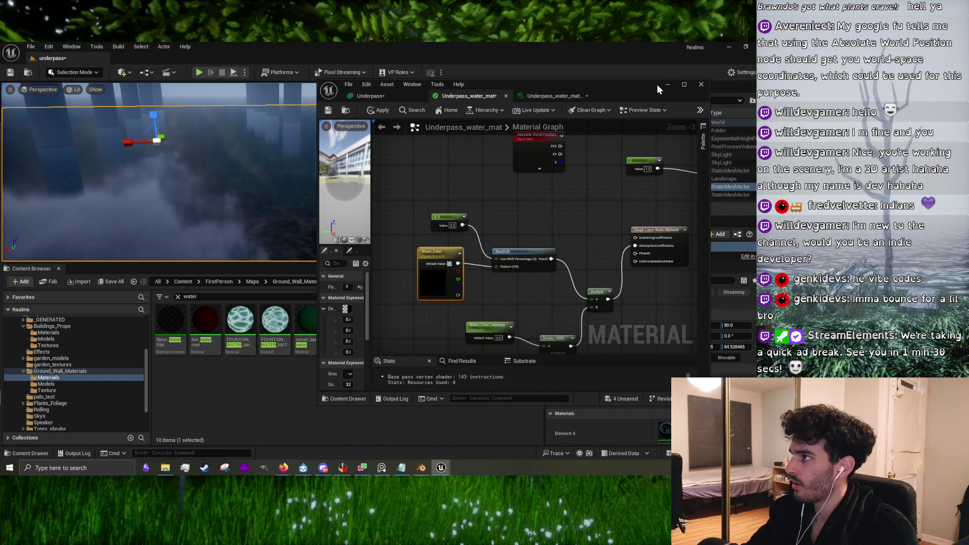
left_click(547, 93)
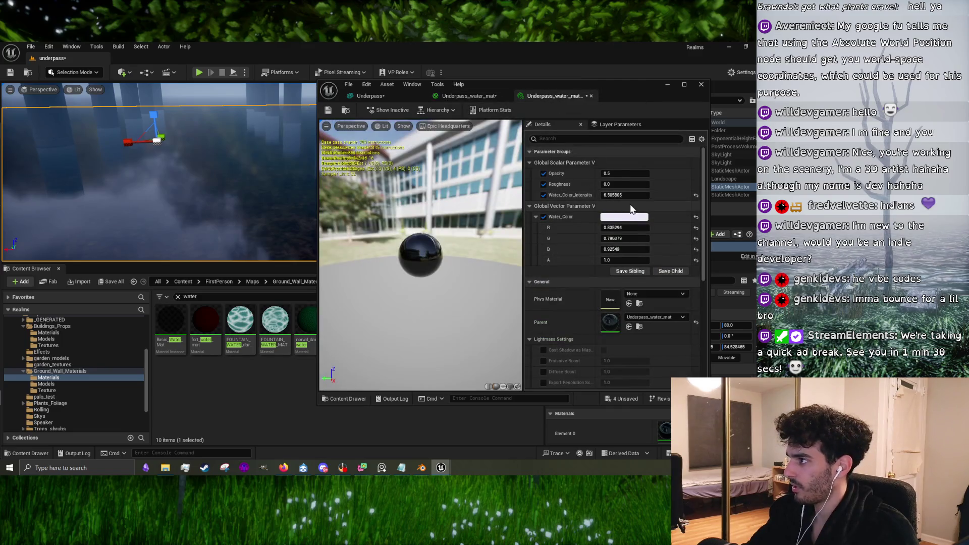
Step: Check the instance's Water_Color, then apply and save the Underpass water material graph
left_click(614, 218)
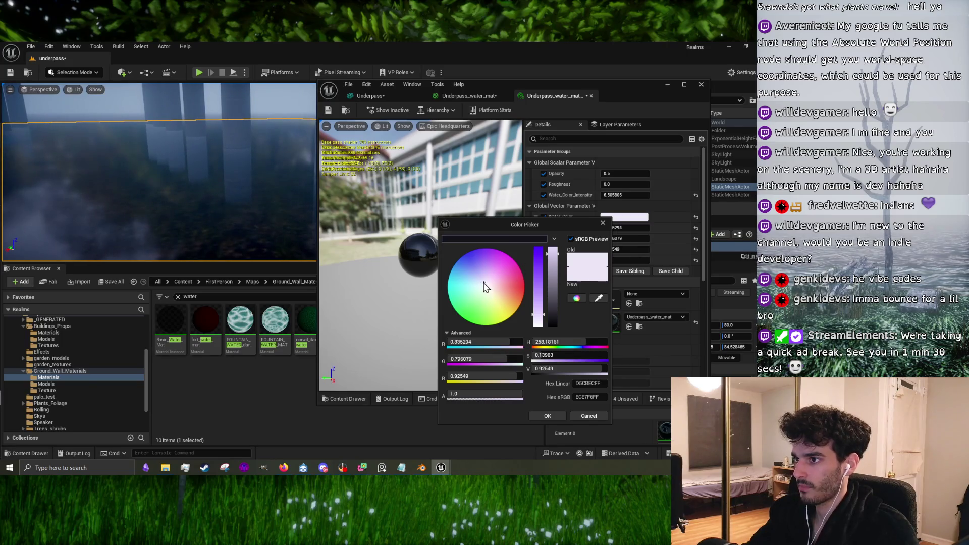
left_click_drag(257, 224, 257, 225)
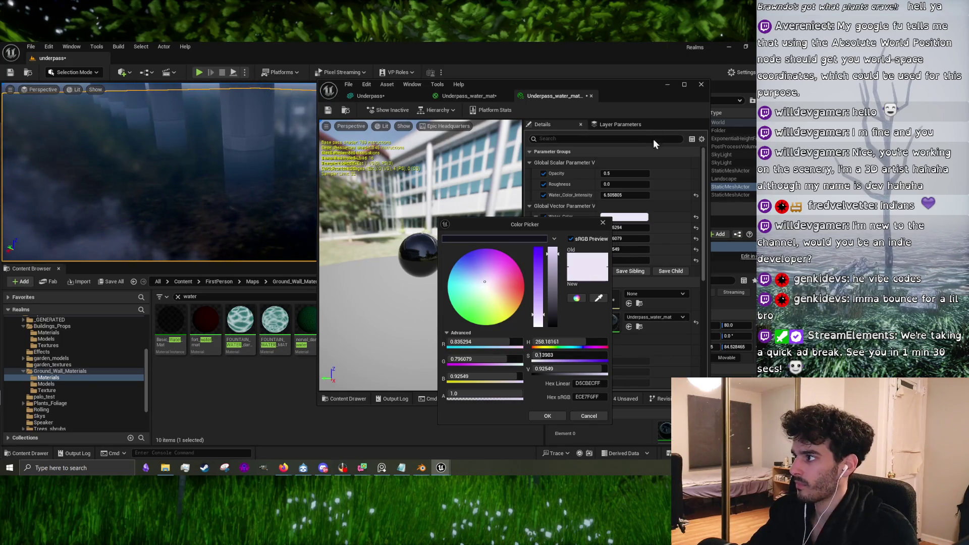
left_click(603, 222)
left_click(488, 95)
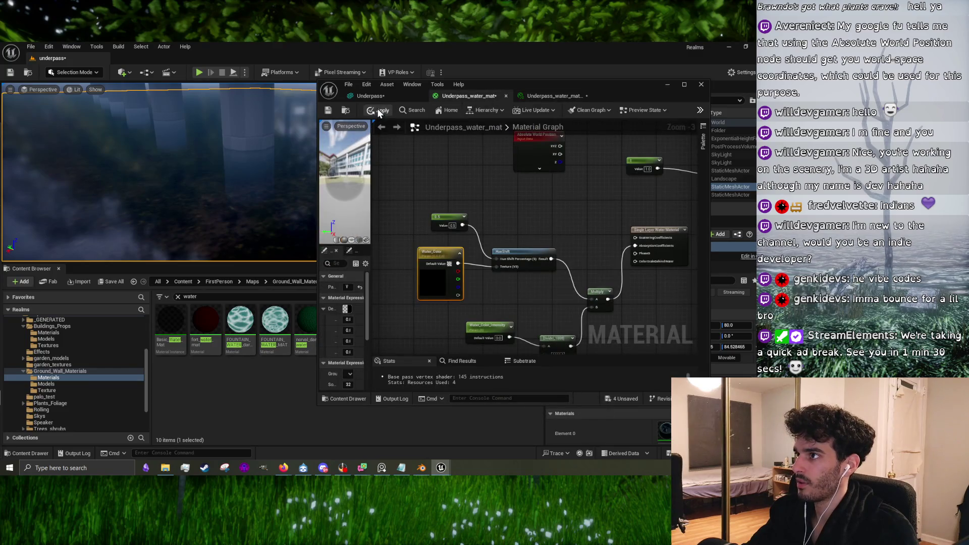
left_click(377, 110)
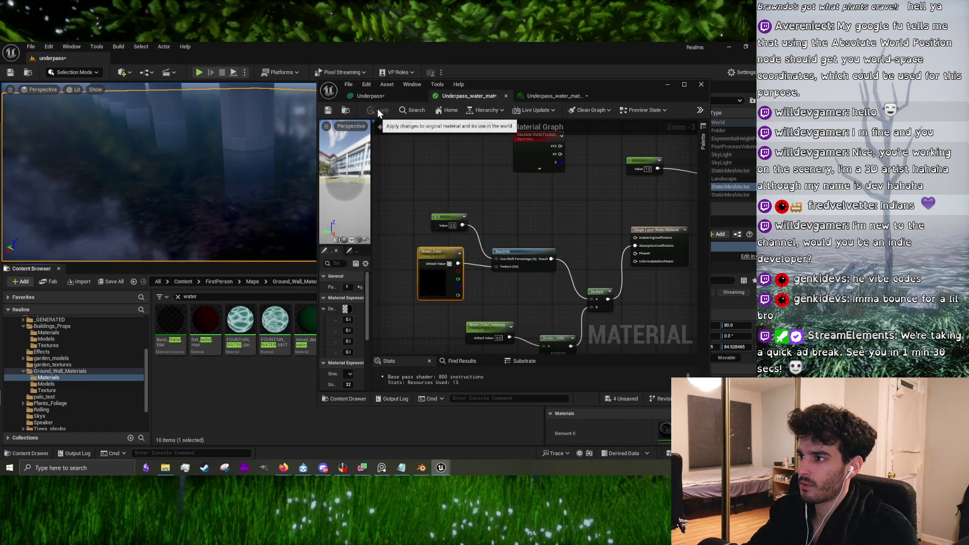
left_click(330, 111)
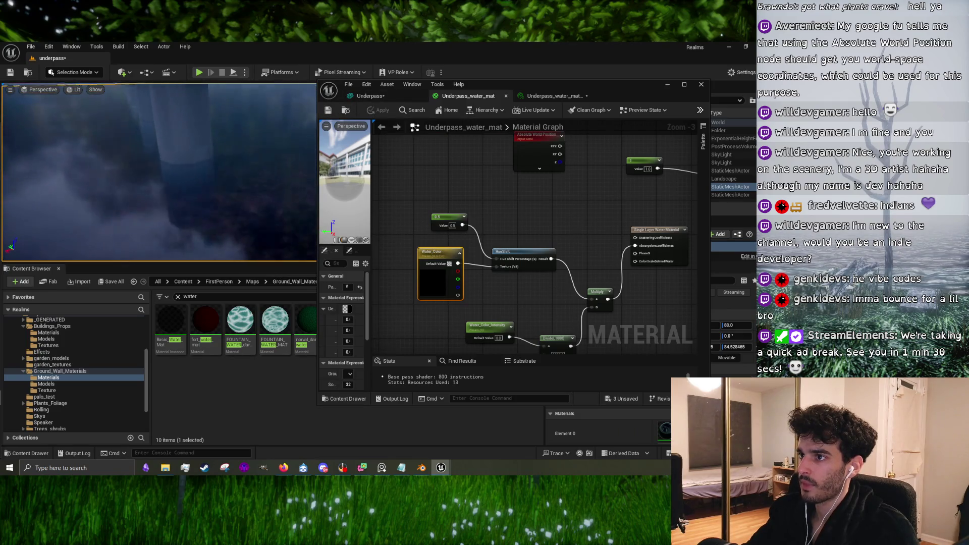
left_click(546, 96)
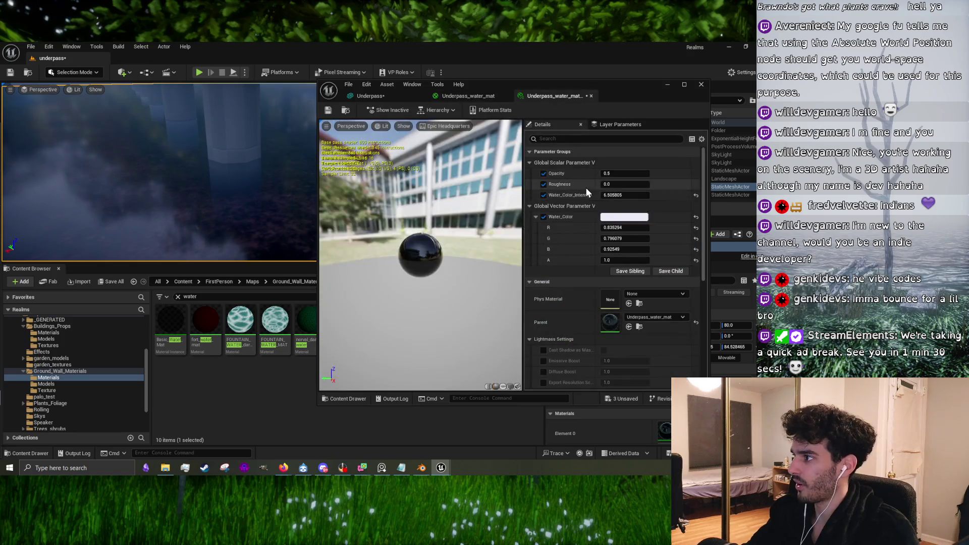
Step: Change Water_Color from pale lavender to a mint green (R 0.407, G 0.925, B 0.637)
left_click(619, 217)
mouse_move(503, 298)
left_mouse_down()
mouse_move(488, 270)
mouse_move(470, 296)
mouse_move(486, 305)
mouse_move(474, 308)
left_mouse_up()
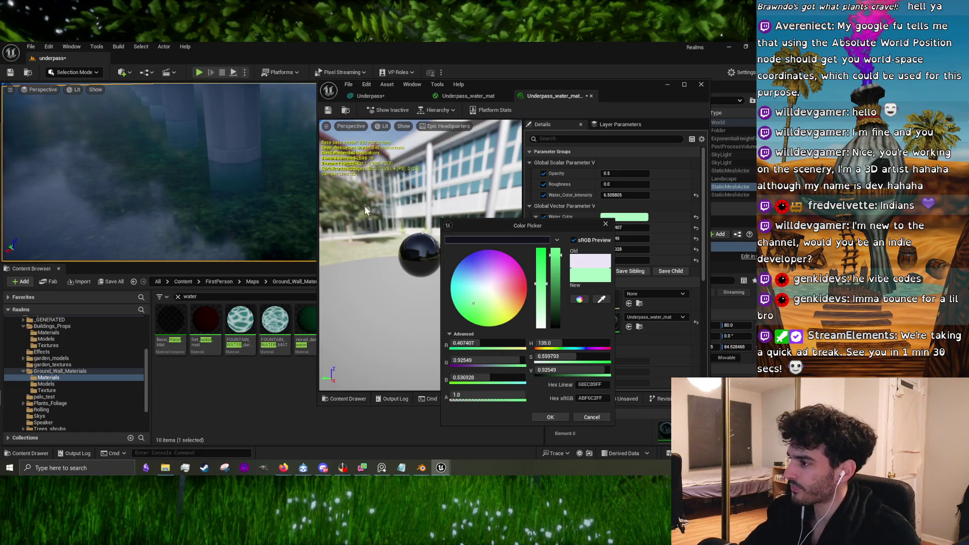
Step: Darken Water_Color to a deep green and raise Water_Color_Intensity to about 49.2
mouse_move(468, 299)
left_mouse_down()
mouse_move(508, 301)
mouse_move(482, 309)
left_mouse_up()
left_click_drag(559, 263, 558, 319)
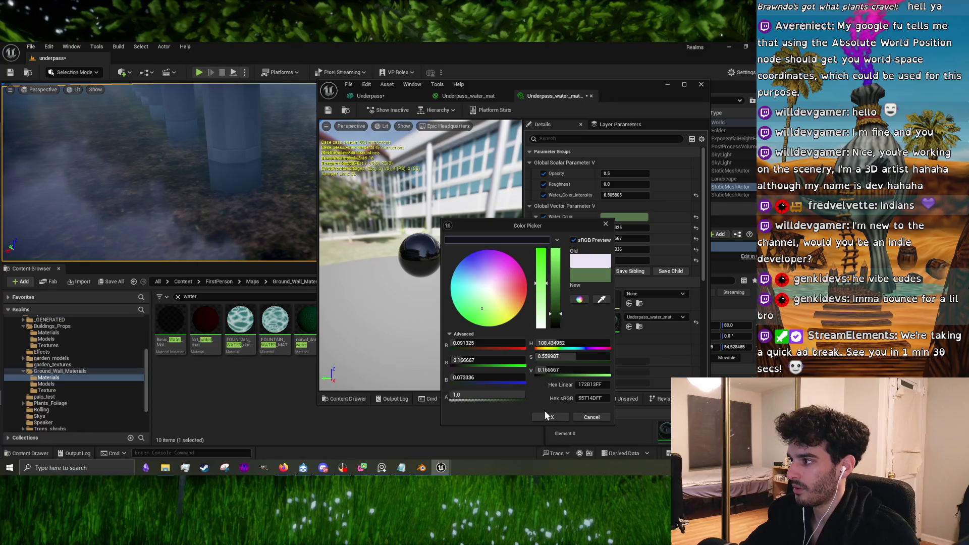
left_click(551, 417)
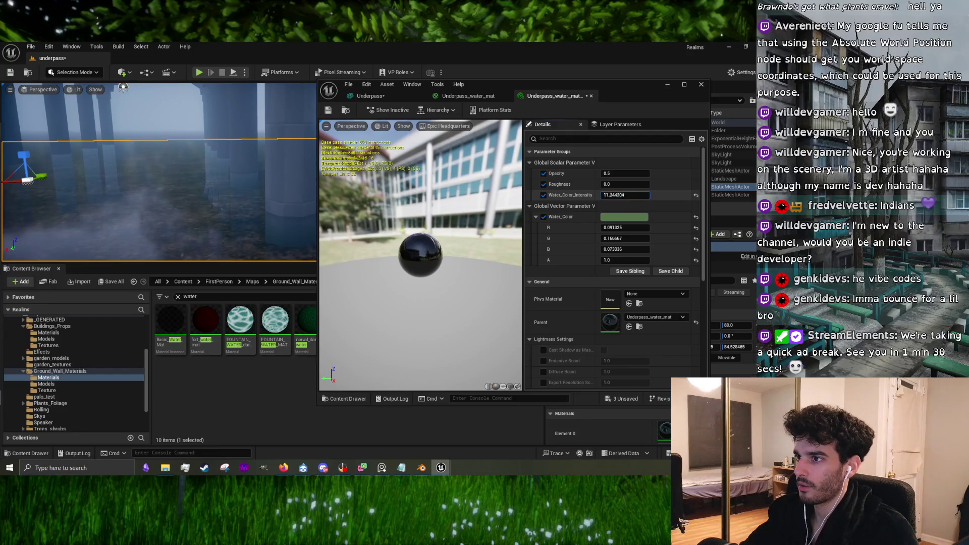
left_click_drag(625, 195, 656, 194)
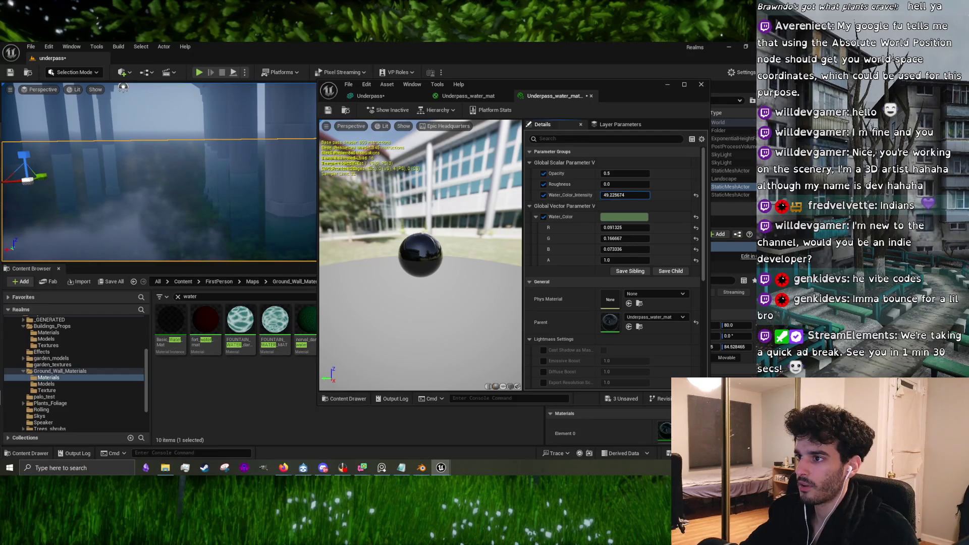
left_click_drag(221, 196, 221, 196)
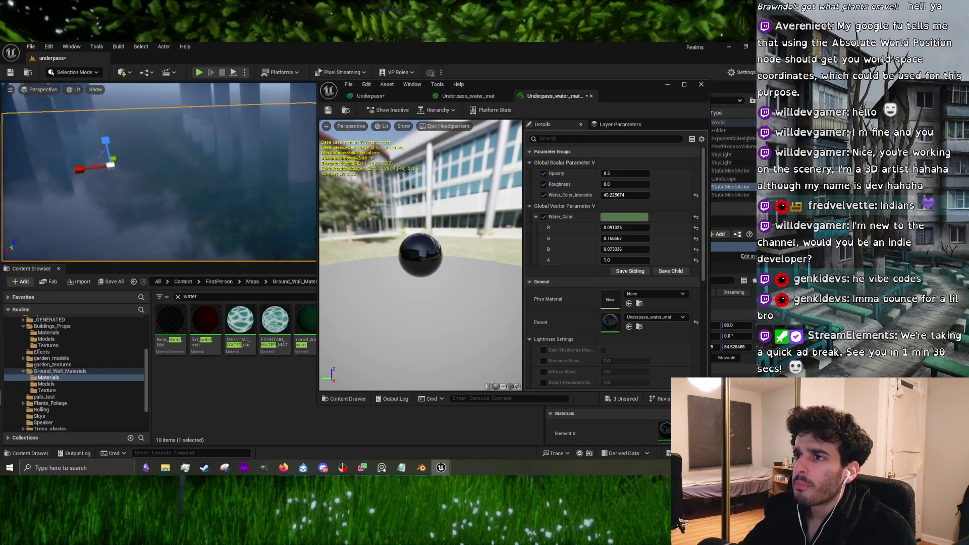
left_click_drag(132, 152, 104, 151)
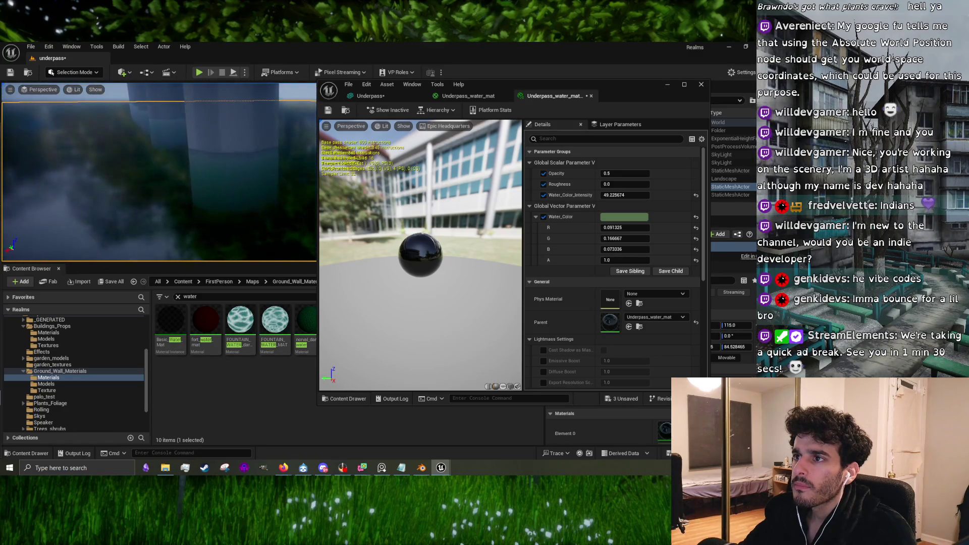
left_click_drag(237, 168, 237, 168)
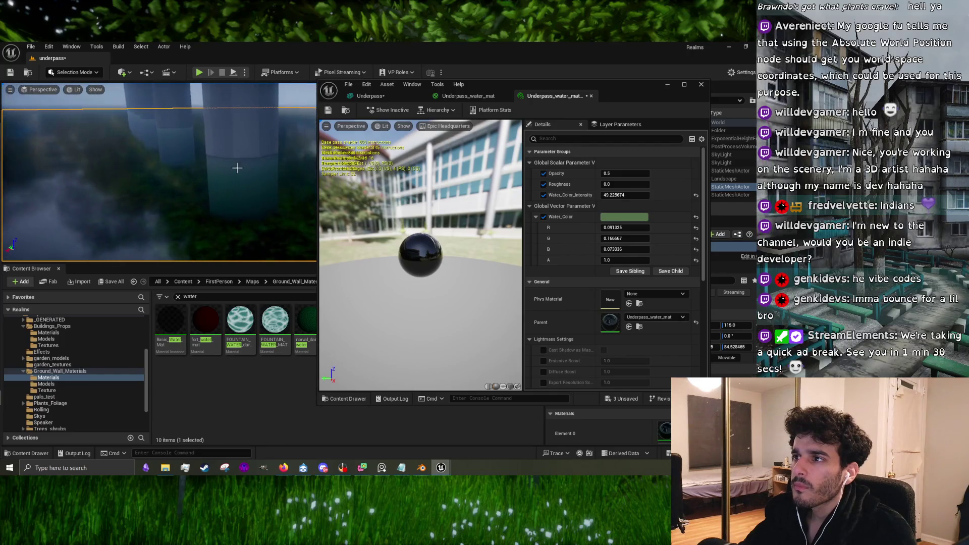
Step: Rework Water_Color into a muted murky olive (R 0.110, G 0.146, B 0.051)
left_click(645, 218)
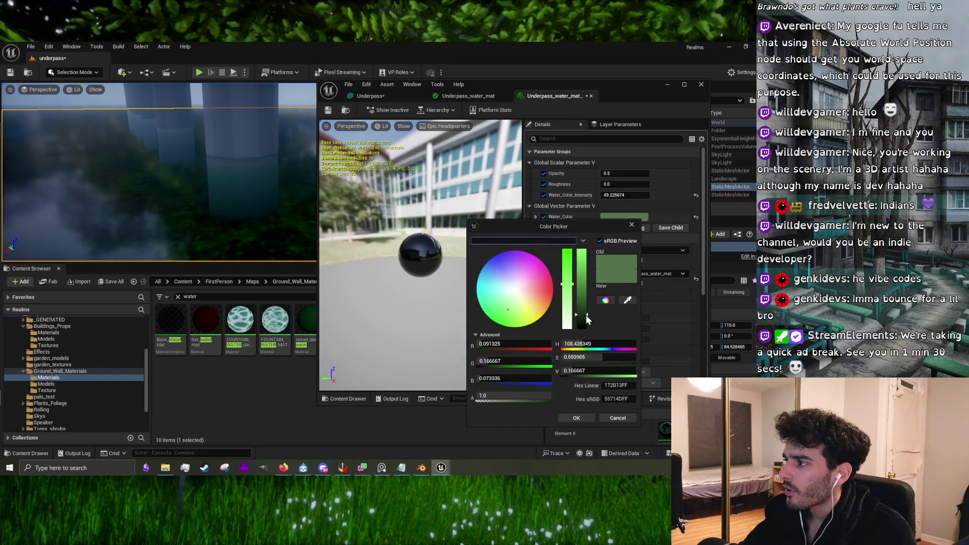
mouse_move(586, 315)
left_mouse_down()
mouse_move(584, 327)
mouse_move(587, 304)
mouse_move(588, 315)
left_mouse_up()
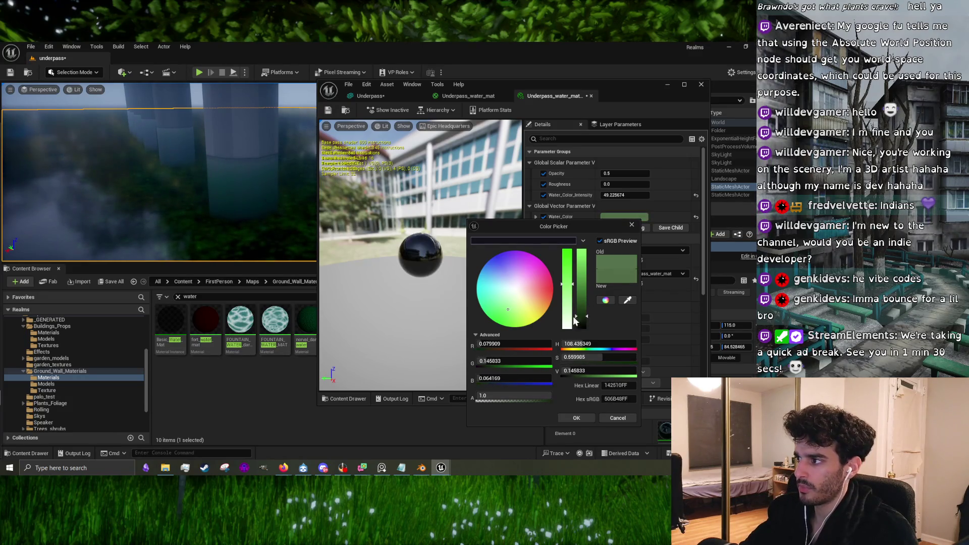
mouse_move(516, 310)
left_mouse_down()
mouse_move(535, 309)
mouse_move(518, 314)
left_mouse_up()
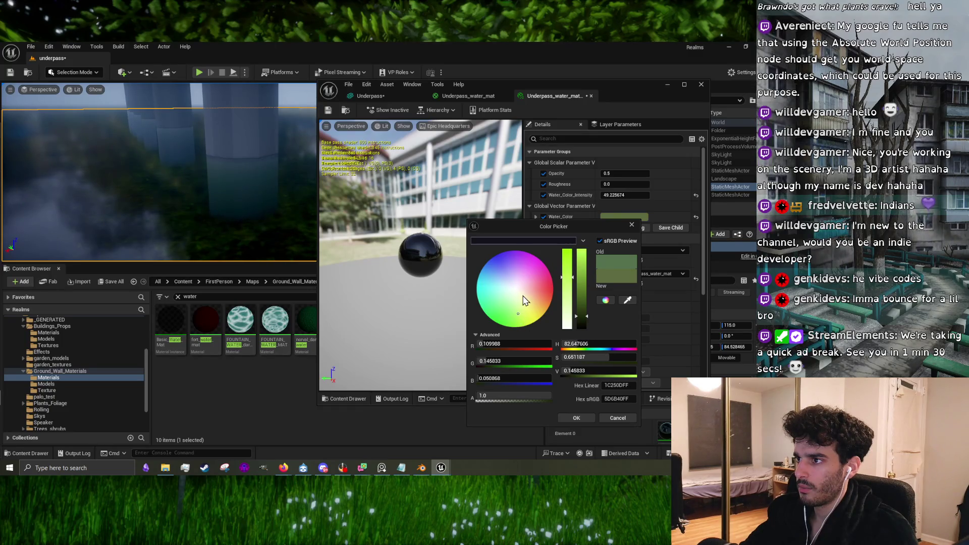
left_click(575, 417)
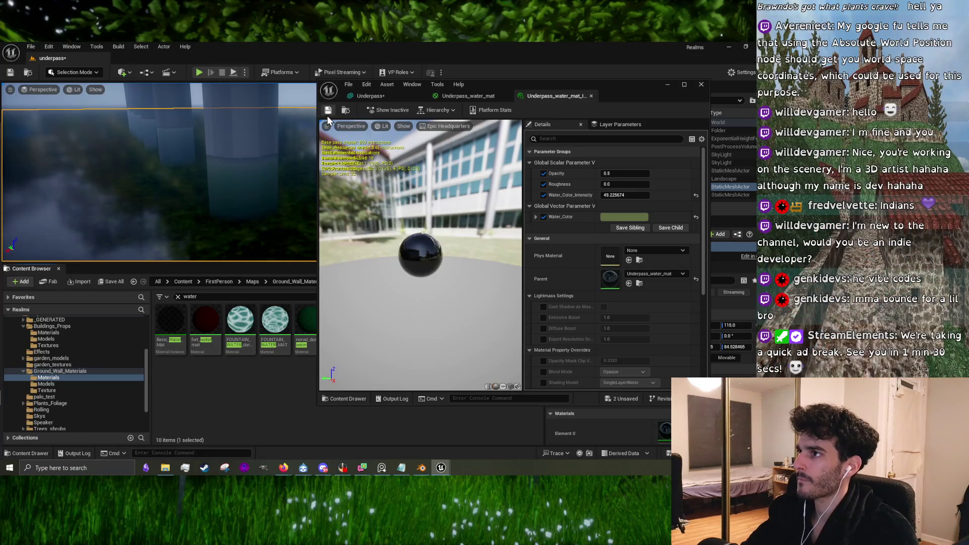
left_click(665, 84)
key("alt+Tab")
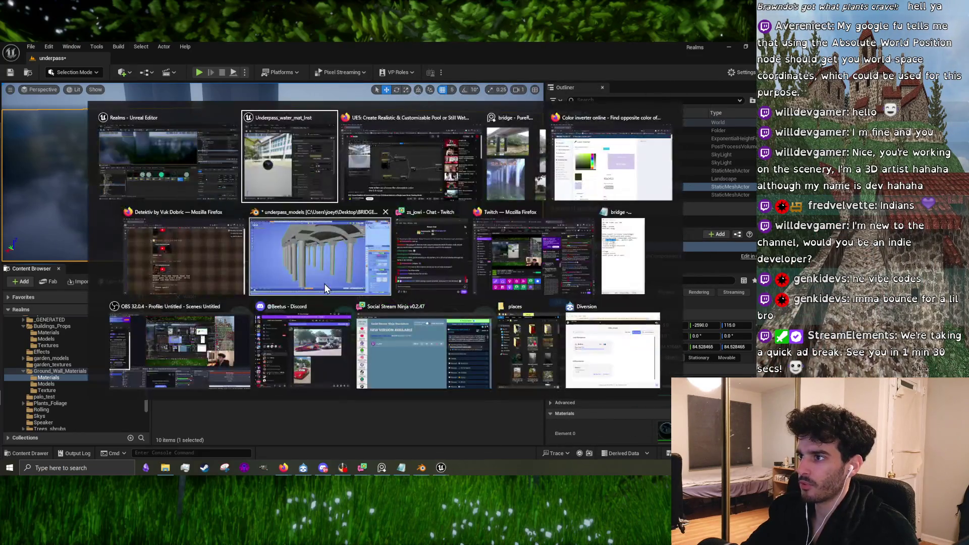
Step: Return to the YouTube UE5 water tutorial, backing out of an accidentally opened music mix
left_click(298, 182)
key("alt+Tab")
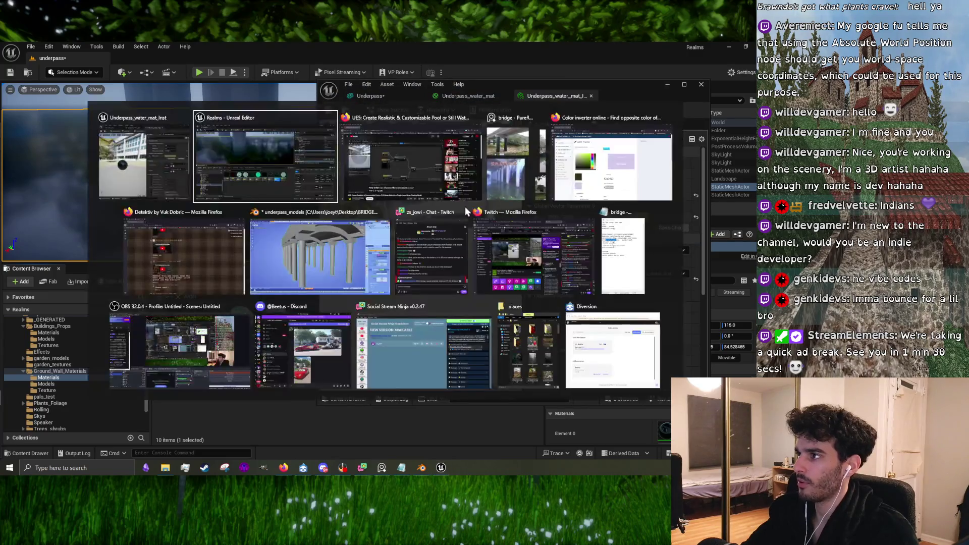
left_click(429, 177)
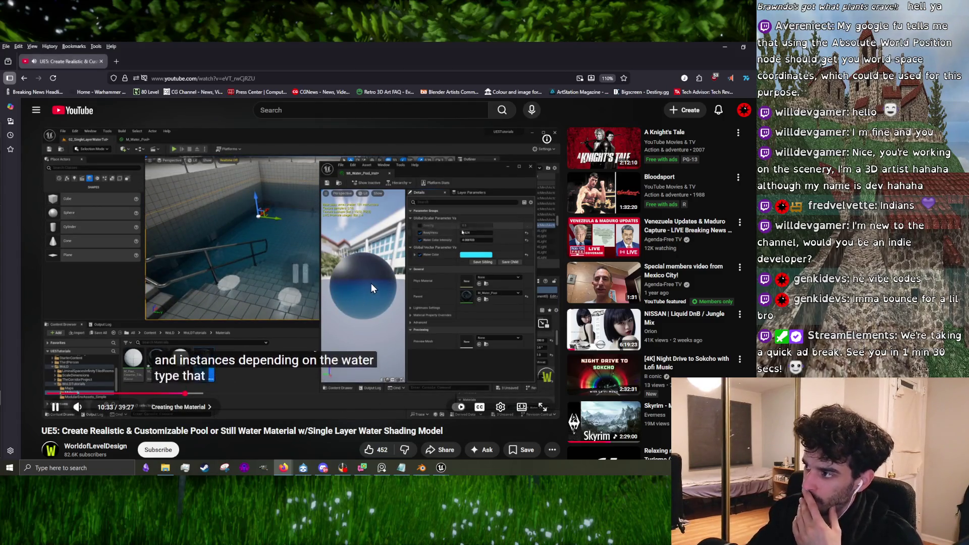
left_click(595, 347)
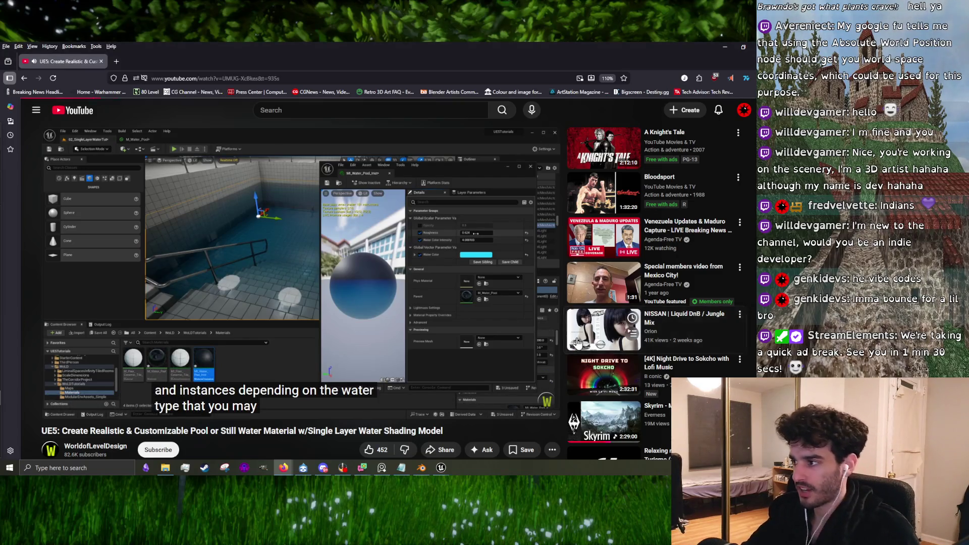
key("alt+Left")
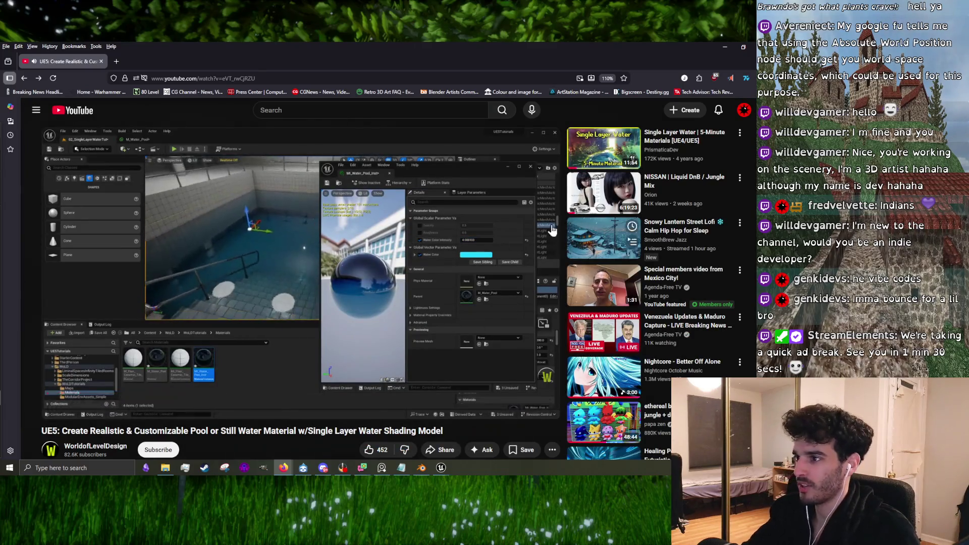
Step: Step through the tutorial's settings demo, pausing at 10:31 and 10:33 and stopping at 11:10
left_click(323, 235)
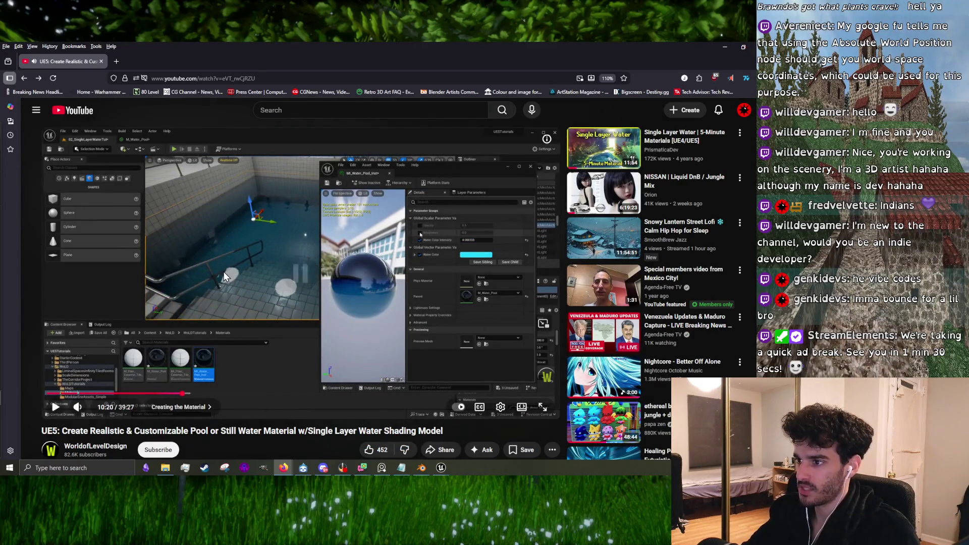
left_click(299, 270)
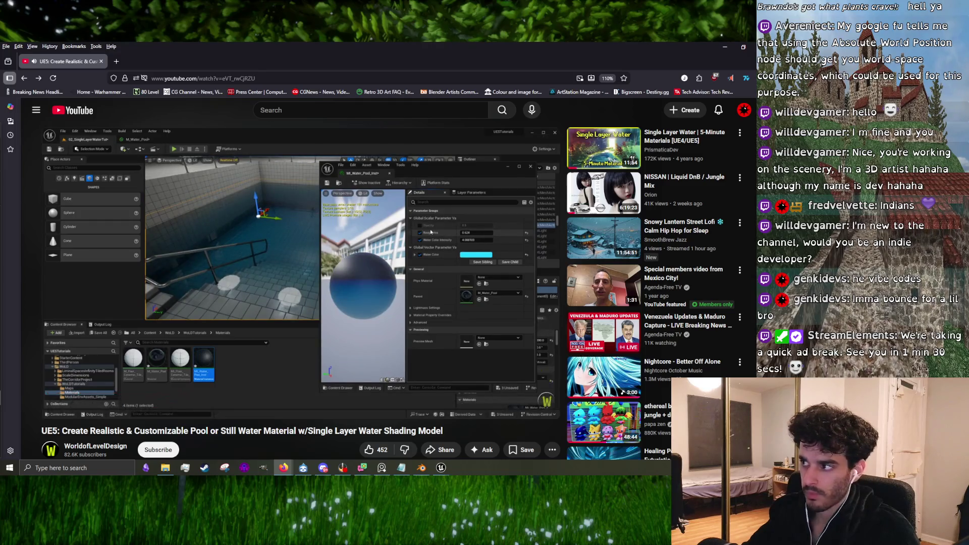
left_click(226, 328)
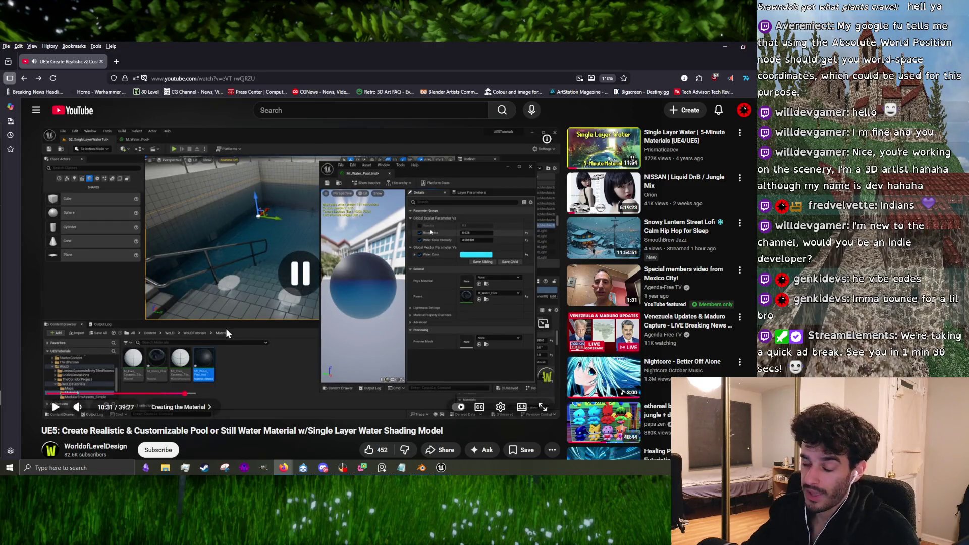
left_click(302, 299)
left_click(303, 298)
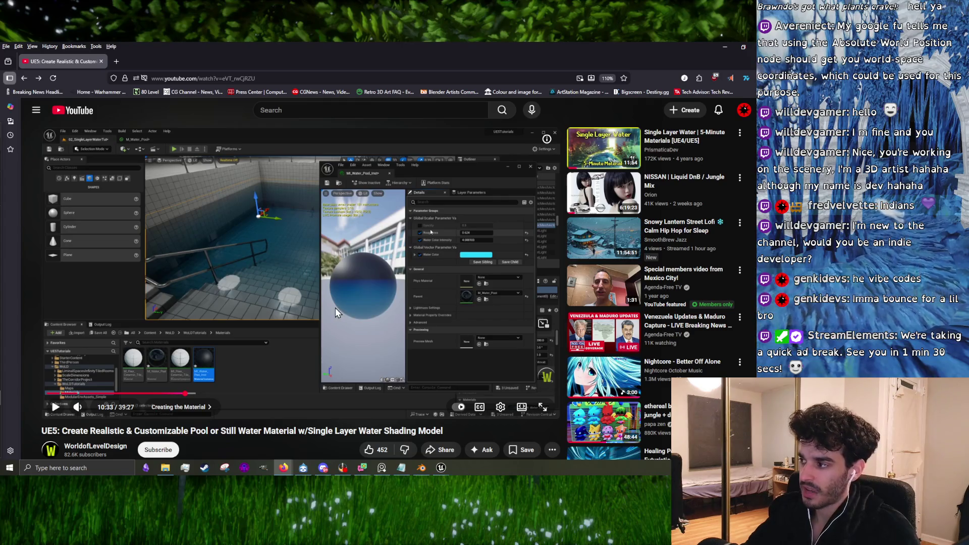
left_click(368, 292)
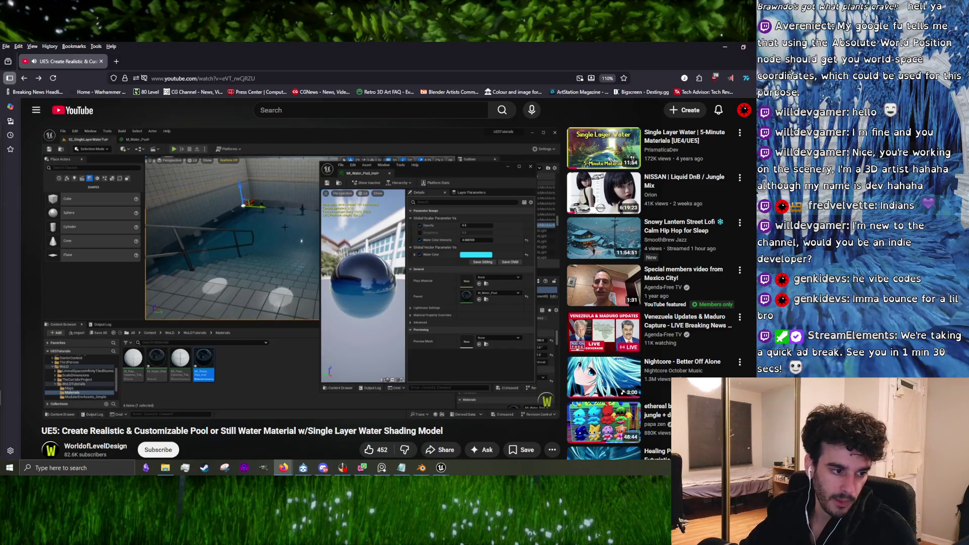
left_click(282, 315)
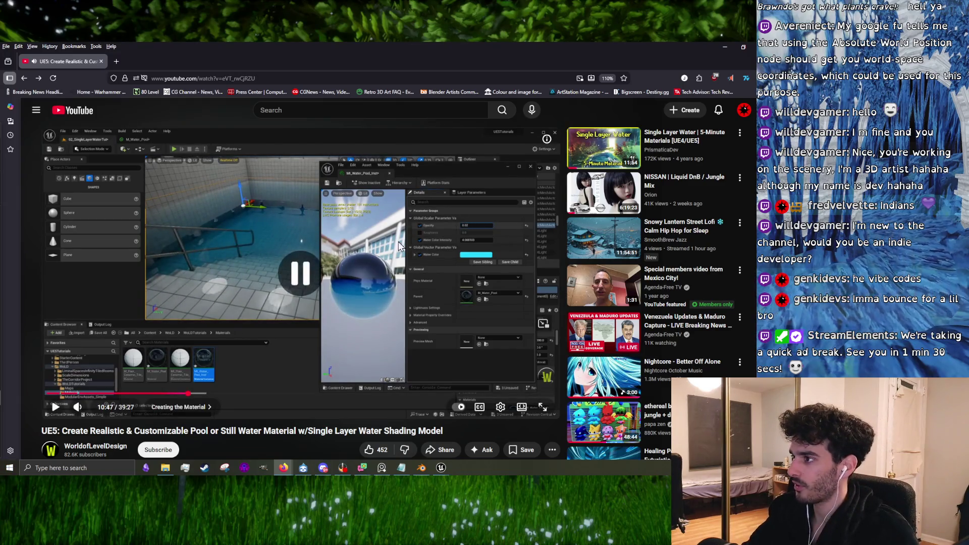
left_click(369, 275)
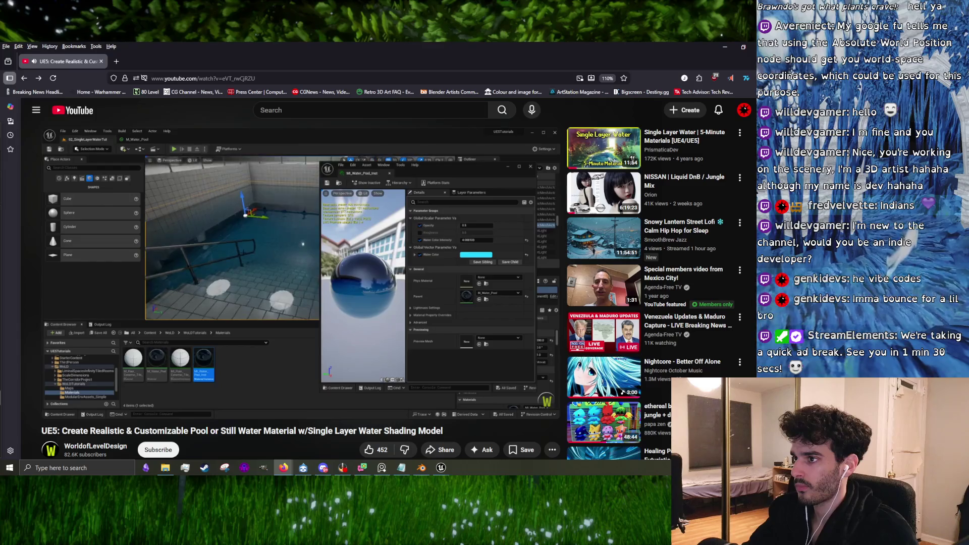
left_click(456, 235)
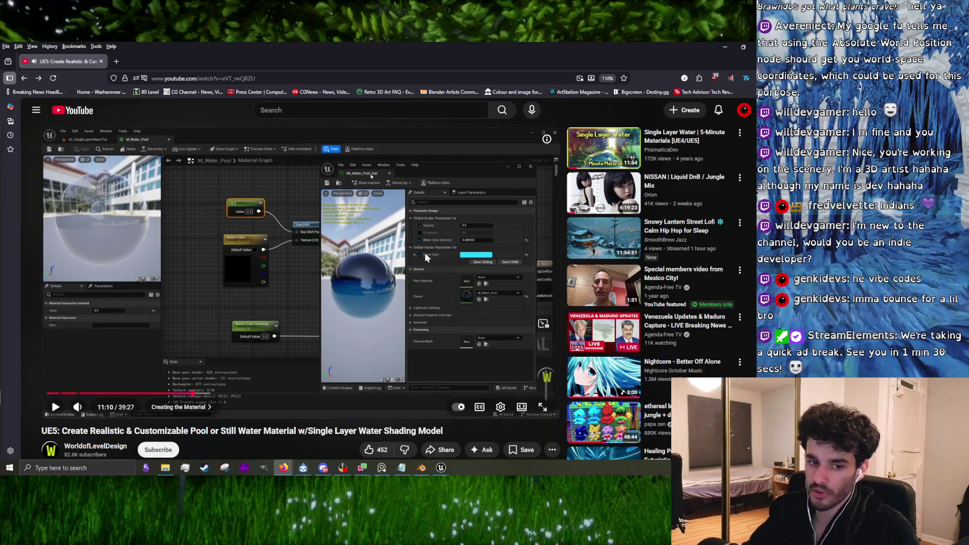
Step: Follow the material graph wiring, pausing at 11:19 and 11:28 and stopping at 11:32
left_click(398, 255)
left_click(404, 295)
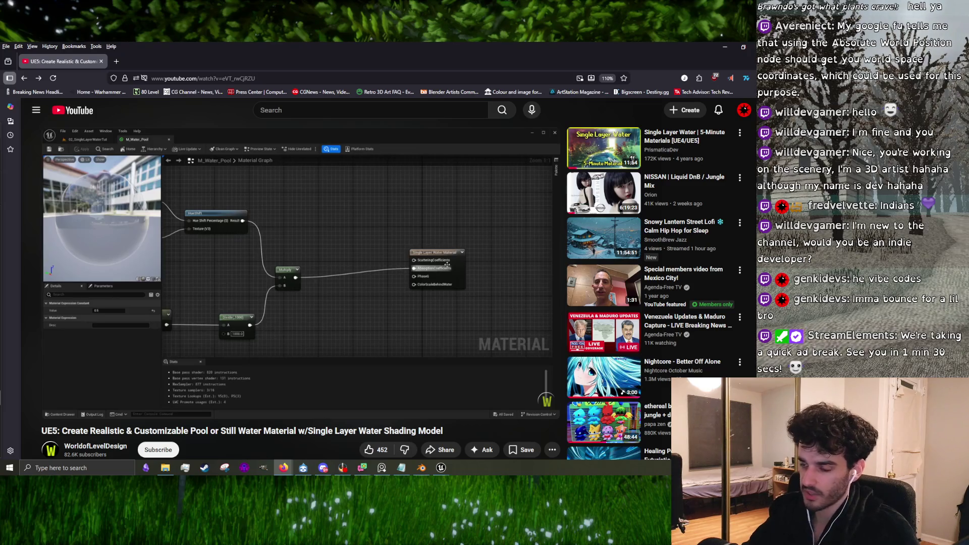
mouse_move(322, 365)
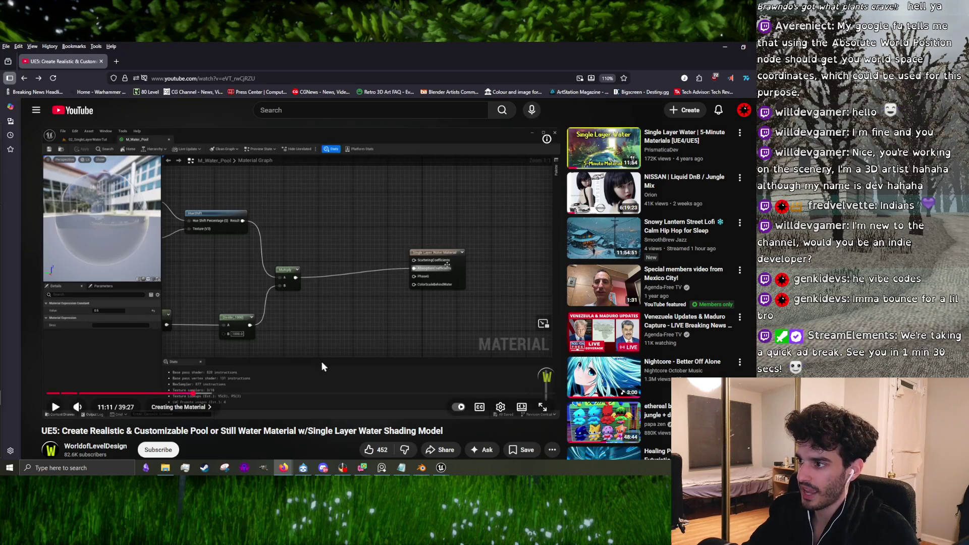
left_click(289, 332)
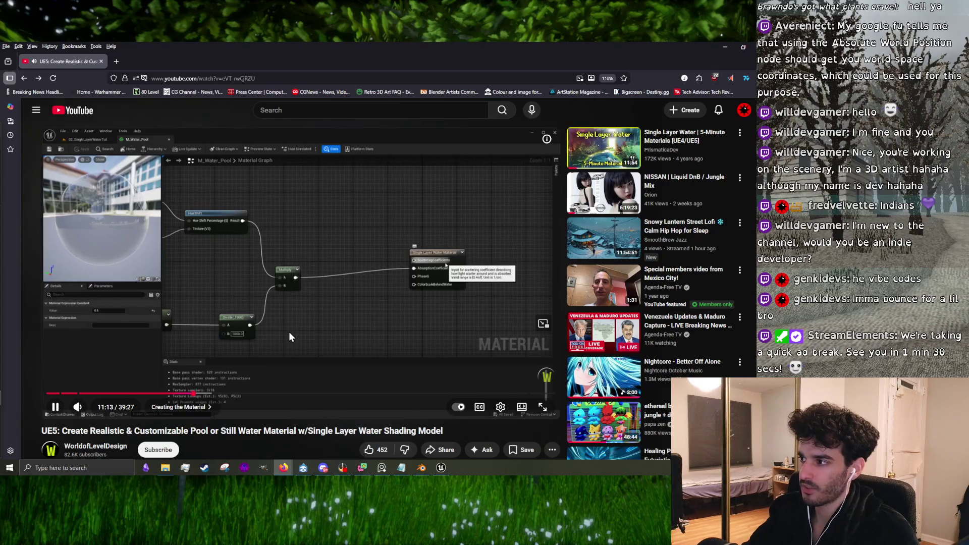
left_click(351, 258)
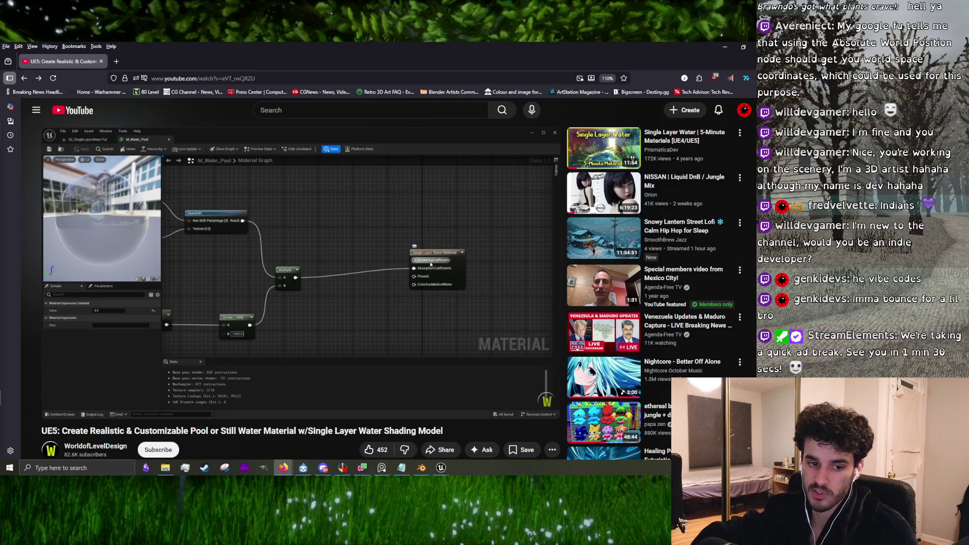
mouse_move(382, 235)
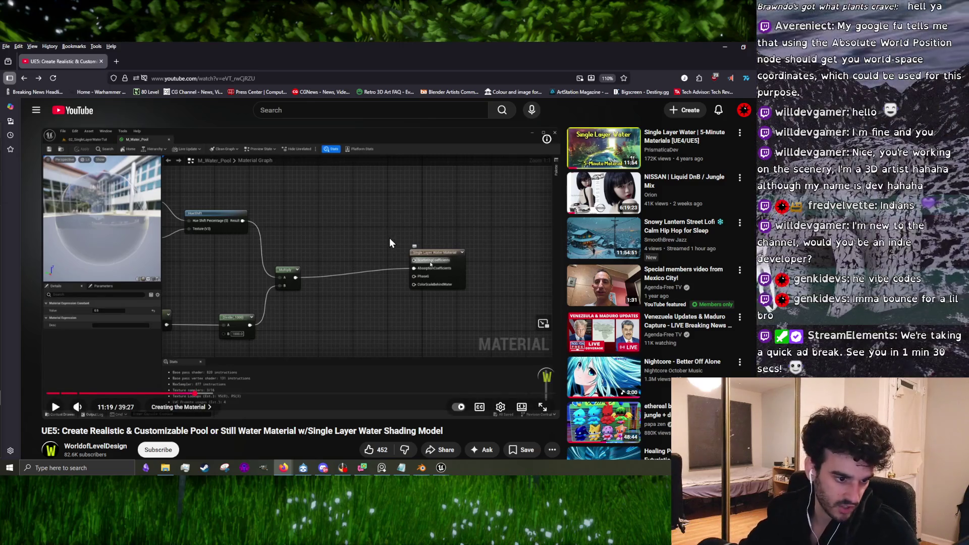
left_click(302, 283)
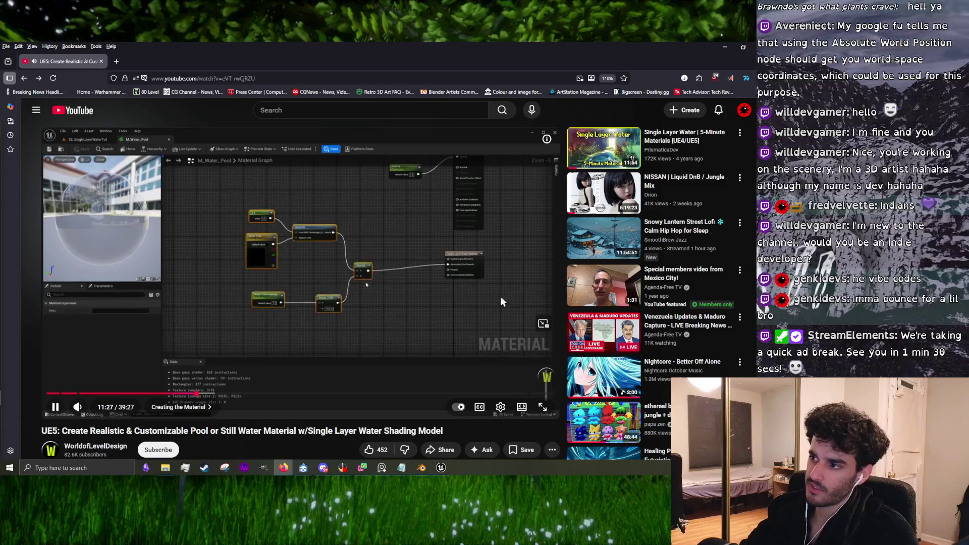
left_click(412, 259)
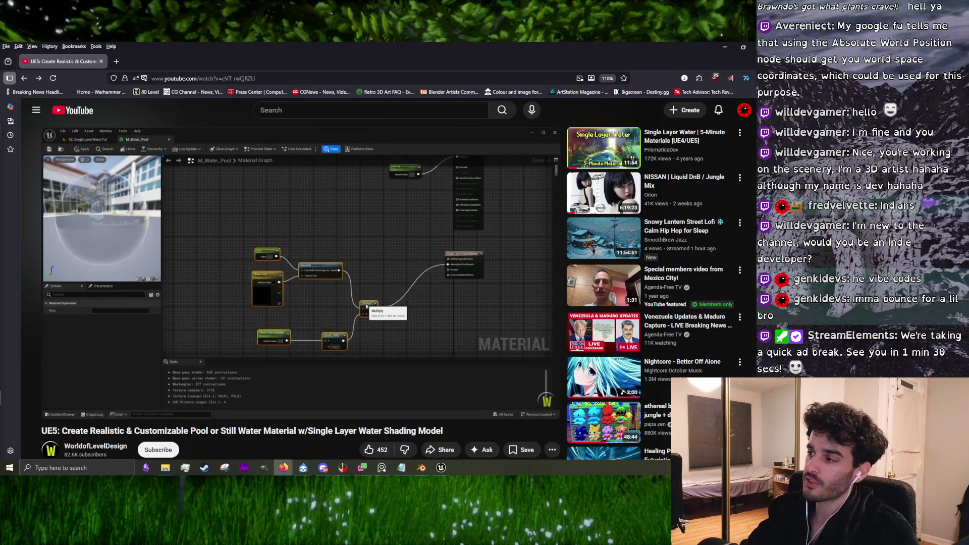
left_click(430, 262)
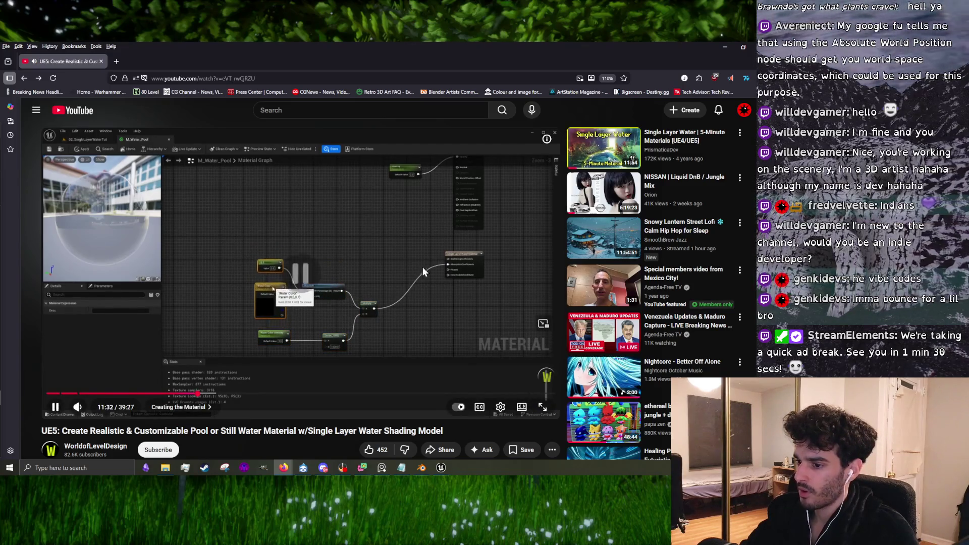
left_click(422, 266)
left_click(75, 467)
Step: Launch Paint from a Windows search for 'paint' and widen its window to show the full palette
type("paint")
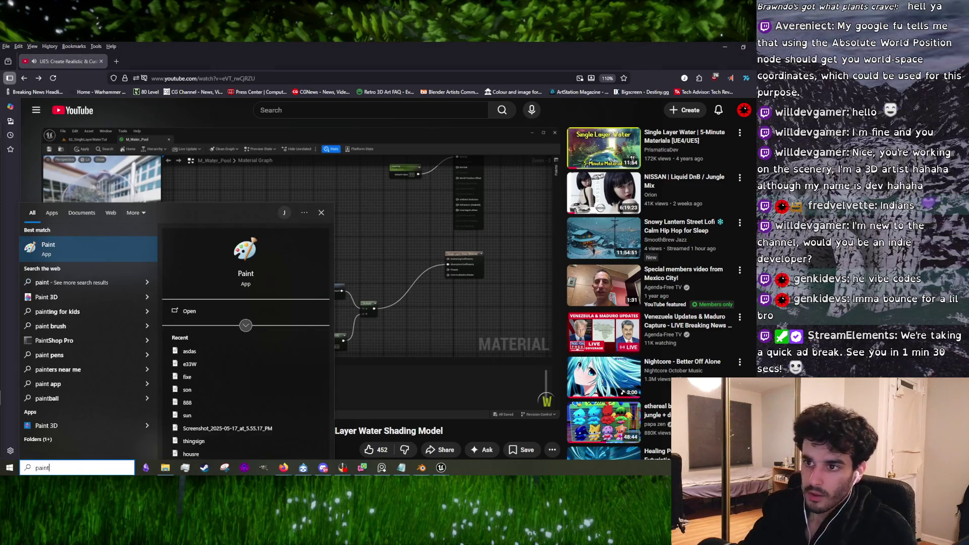
left_click(95, 254)
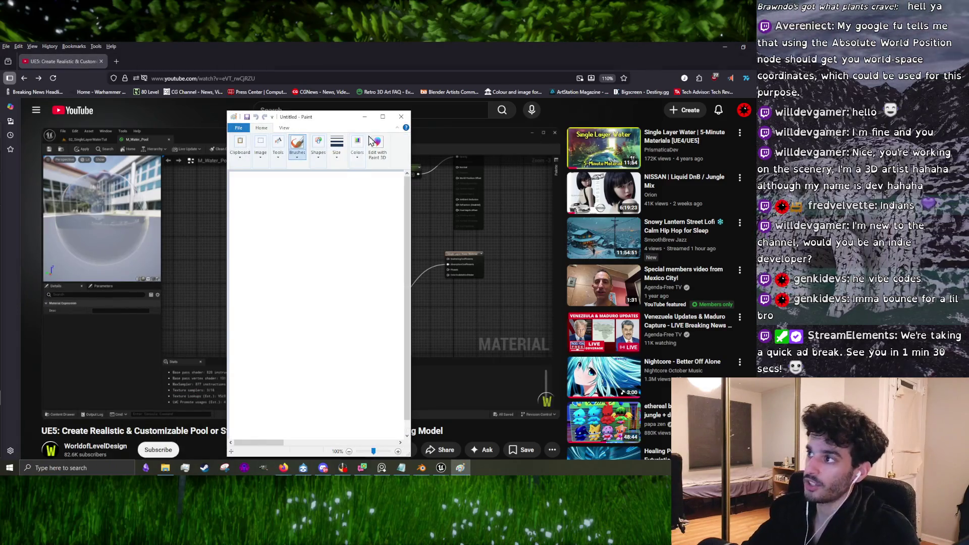
left_click_drag(410, 232, 534, 232)
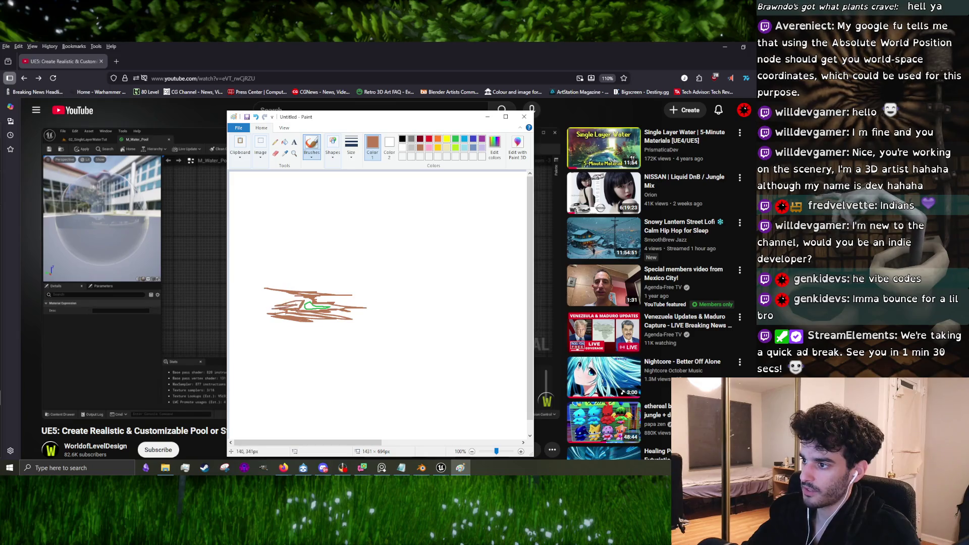
Step: Scribble brown and lime strokes, try green and turquoise, then close Paint without saving
mouse_move(308, 299)
left_mouse_down()
mouse_move(263, 295)
mouse_move(354, 296)
left_mouse_up()
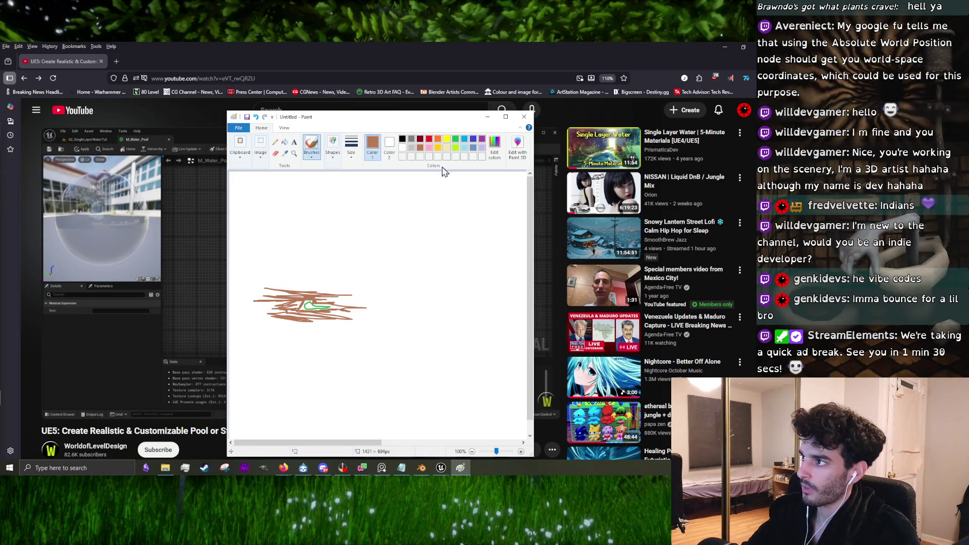
left_click(456, 139)
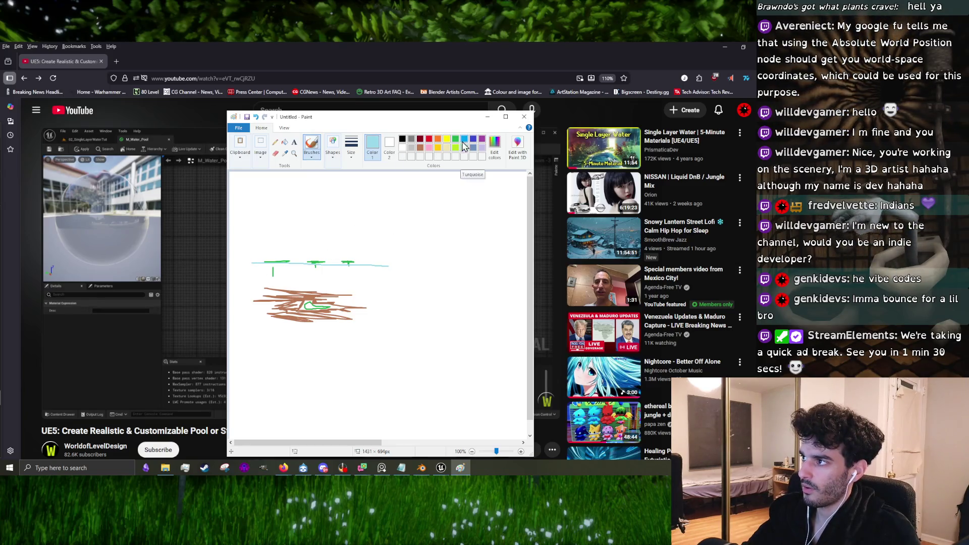
left_click(455, 139)
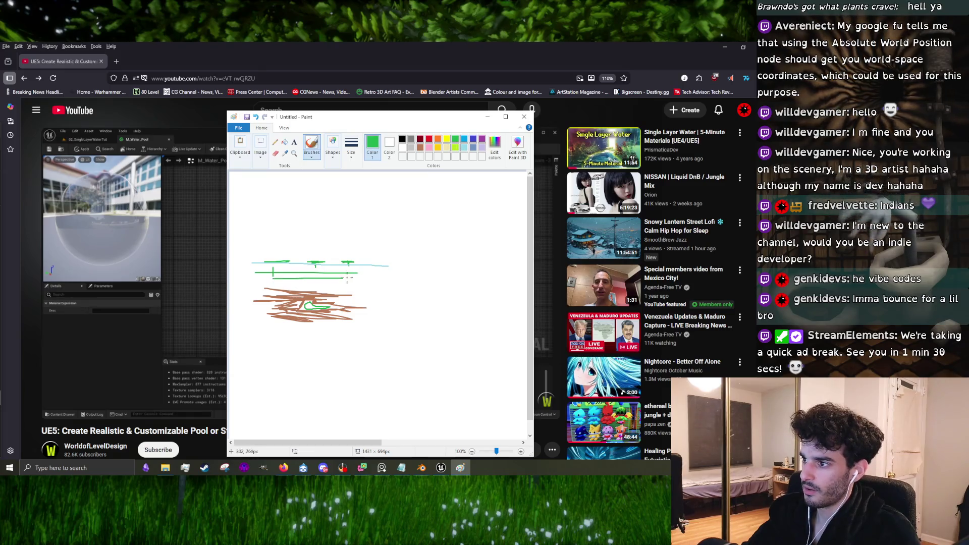
left_click(456, 148)
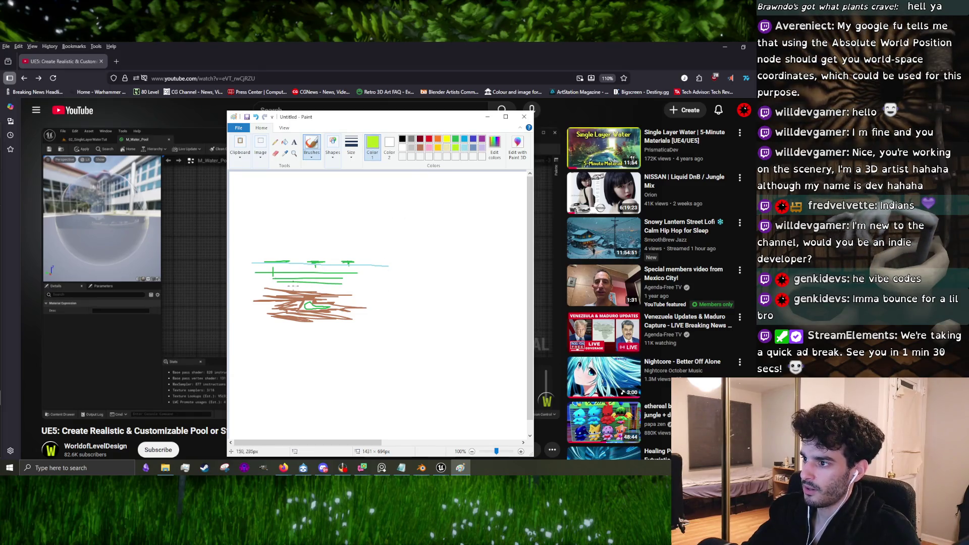
left_click_drag(262, 280, 358, 279)
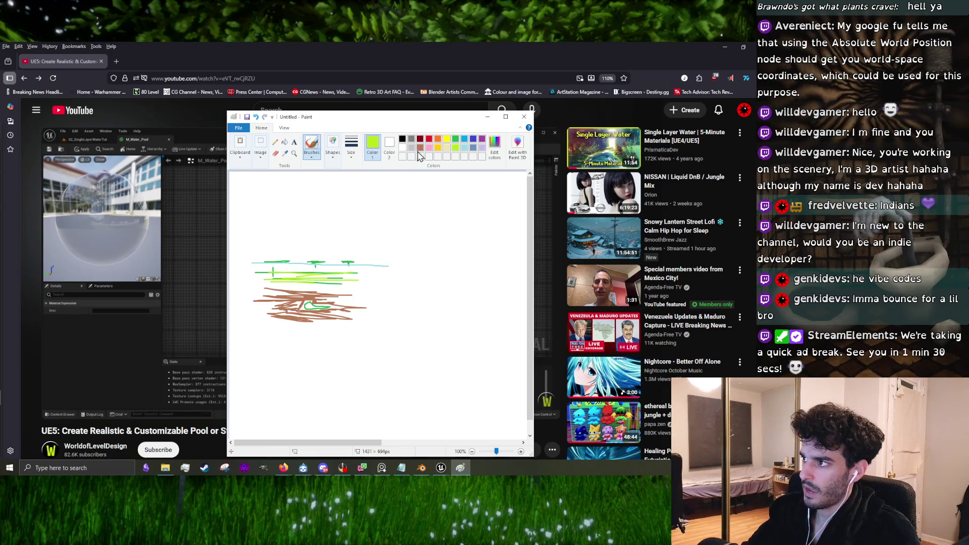
left_click(465, 147)
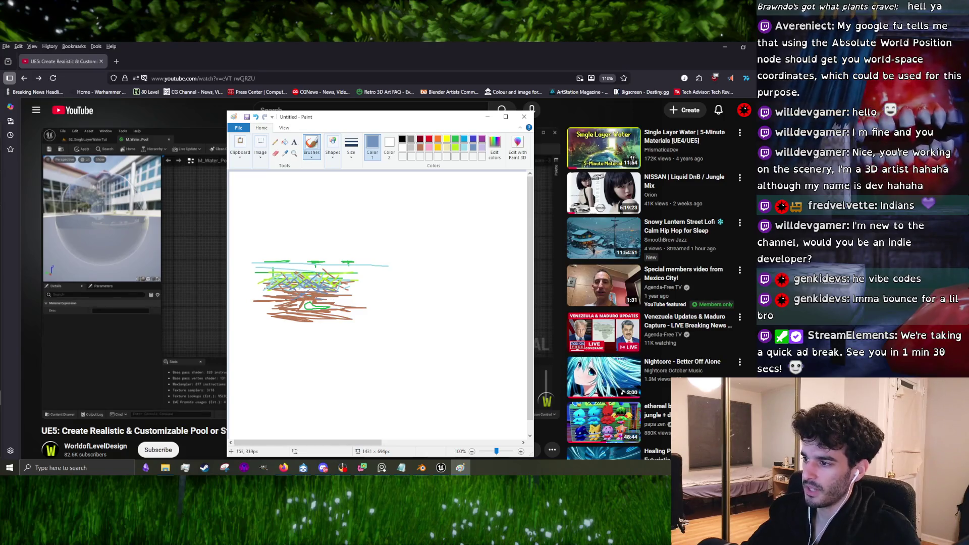
left_click(524, 116)
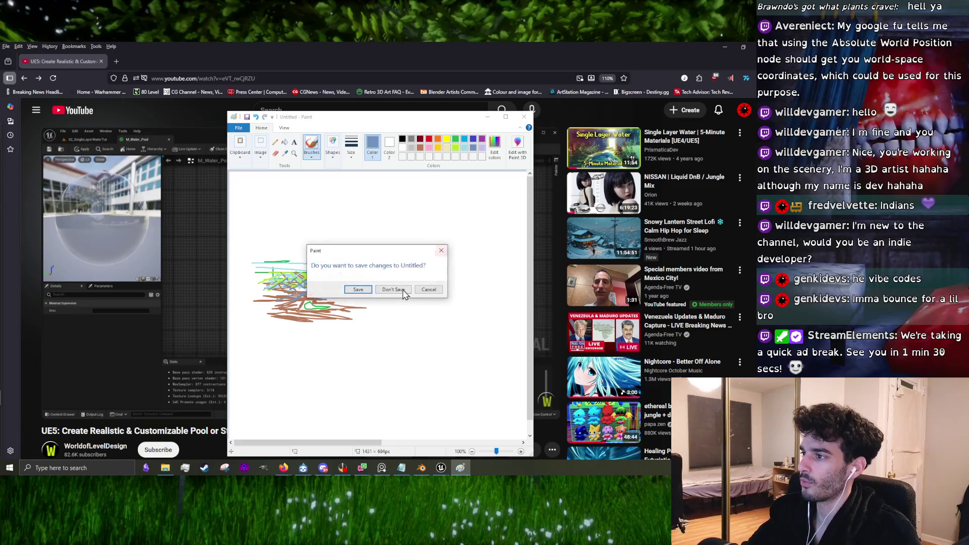
left_click(396, 293)
Step: Watch the tutorial from 12:02 to 12:20, then rewind and pause it at 12:18
left_click(456, 339)
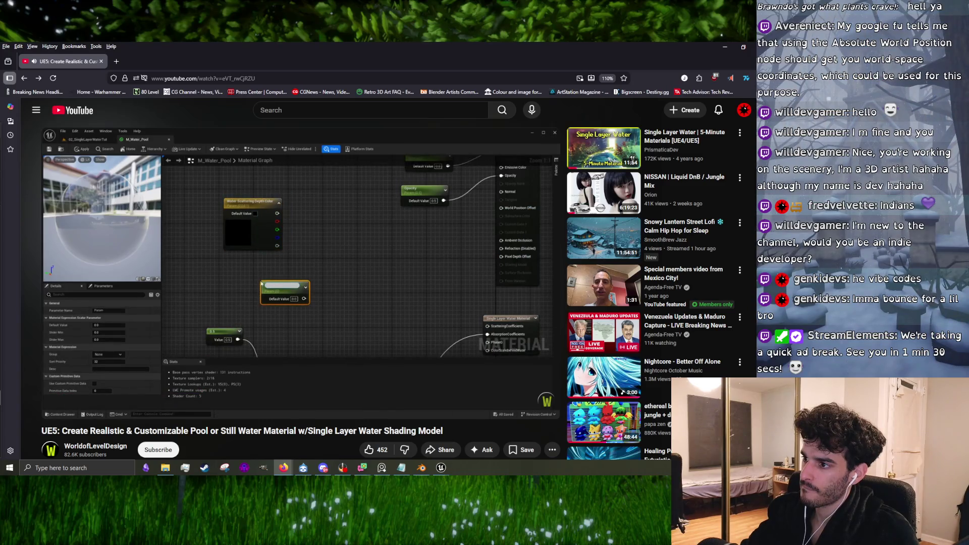
left_click(455, 313)
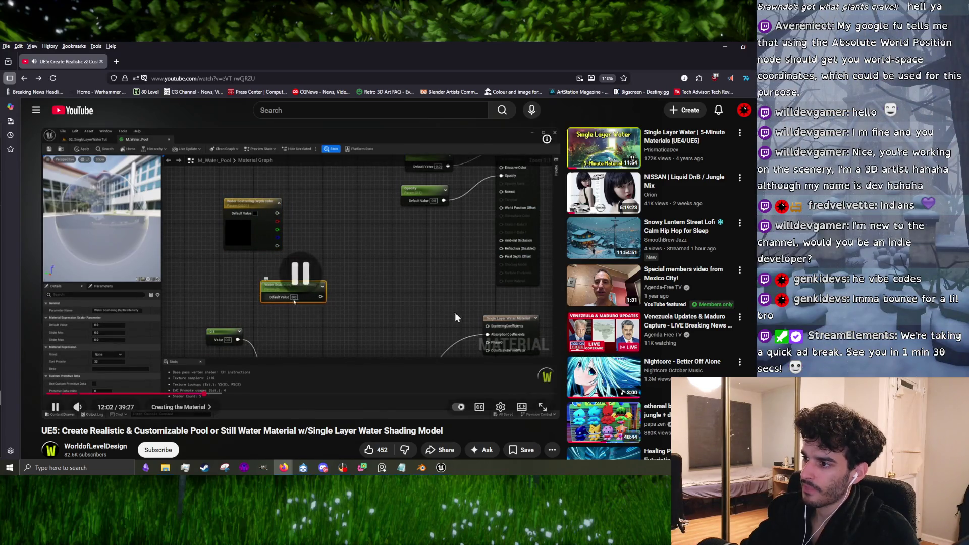
left_click(409, 336)
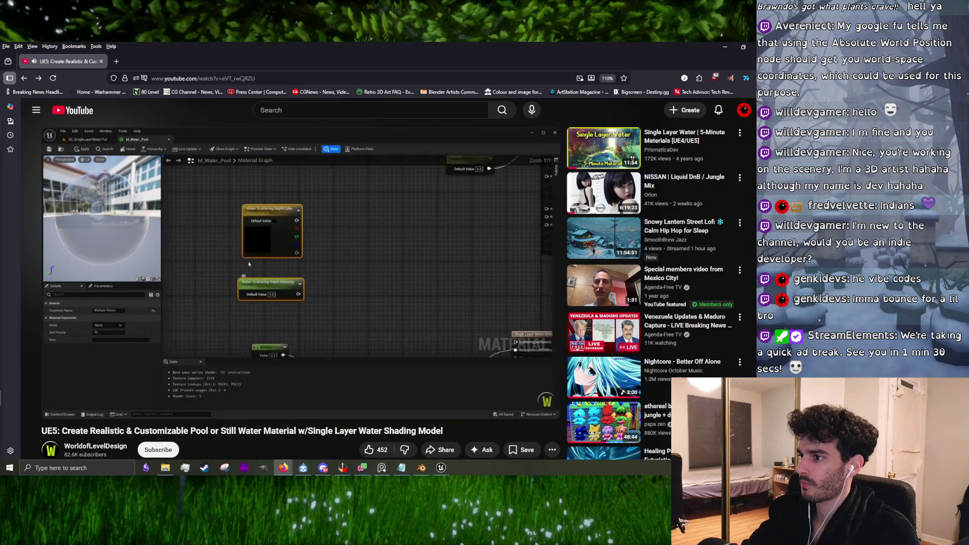
left_click(357, 326)
key("Left")
key("Left")
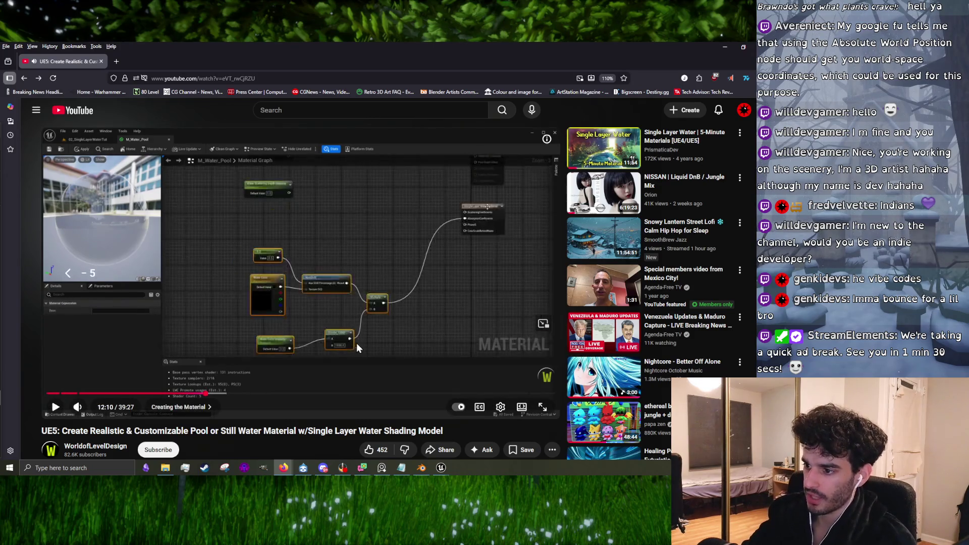
left_click(376, 326)
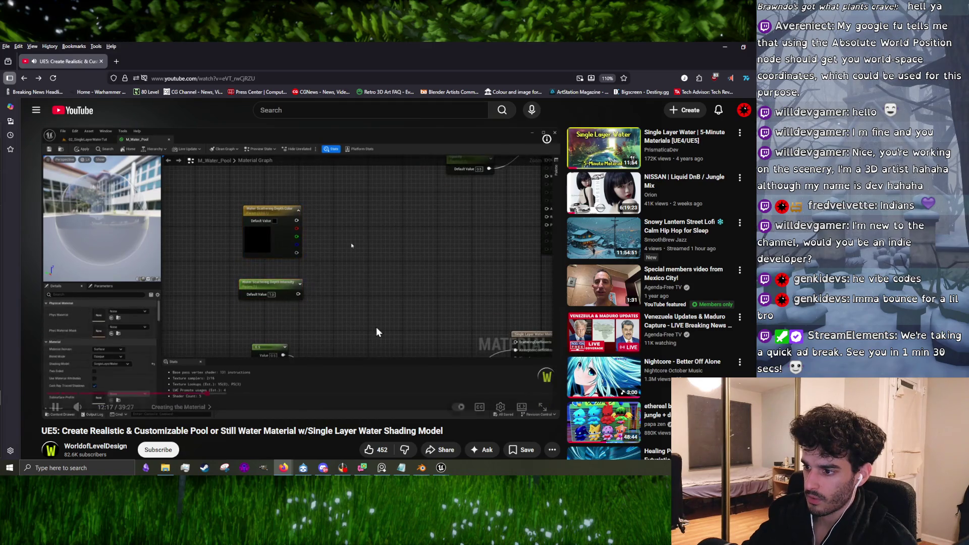
left_click(376, 327)
Step: Slow the tutorial to 0.75 playback speed and rewind it 5 seconds
left_click(499, 411)
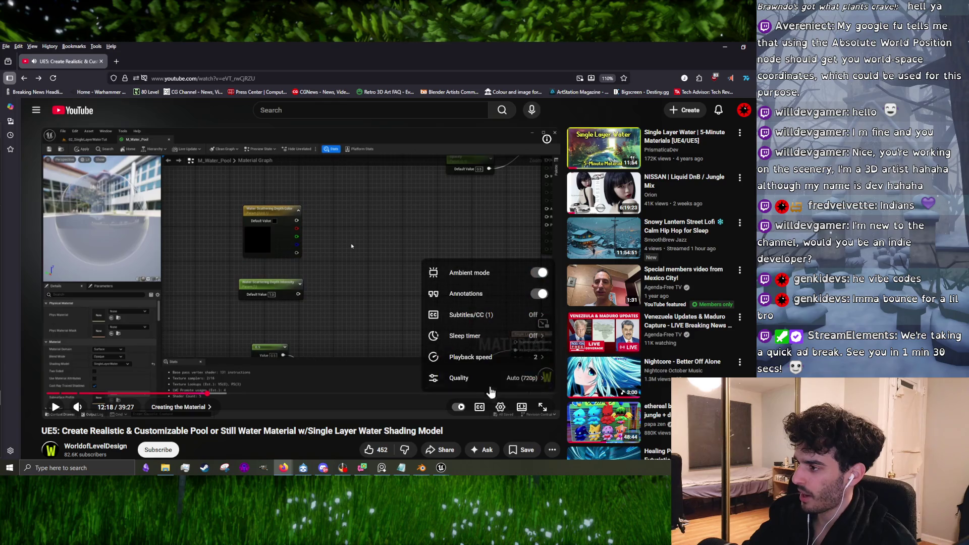
left_click(492, 361)
left_click(502, 256)
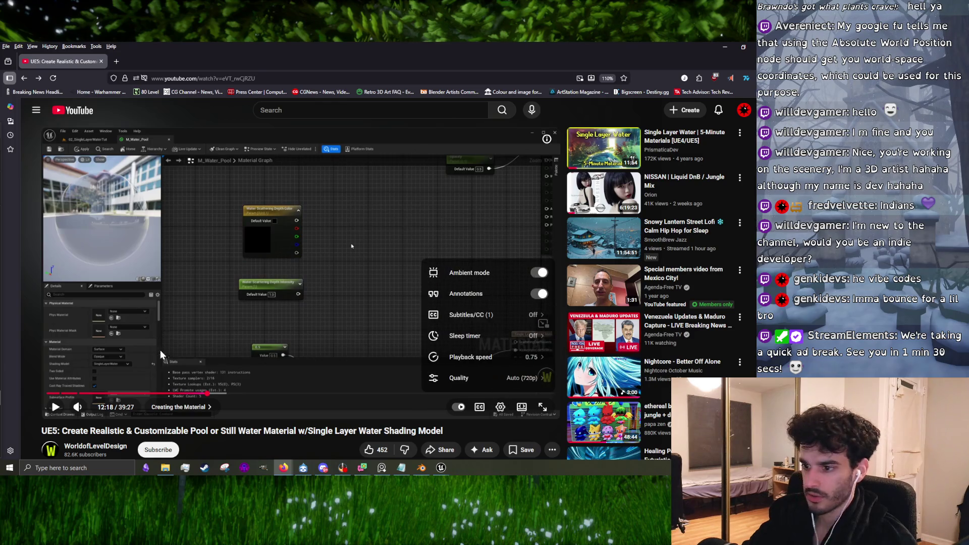
key("Left")
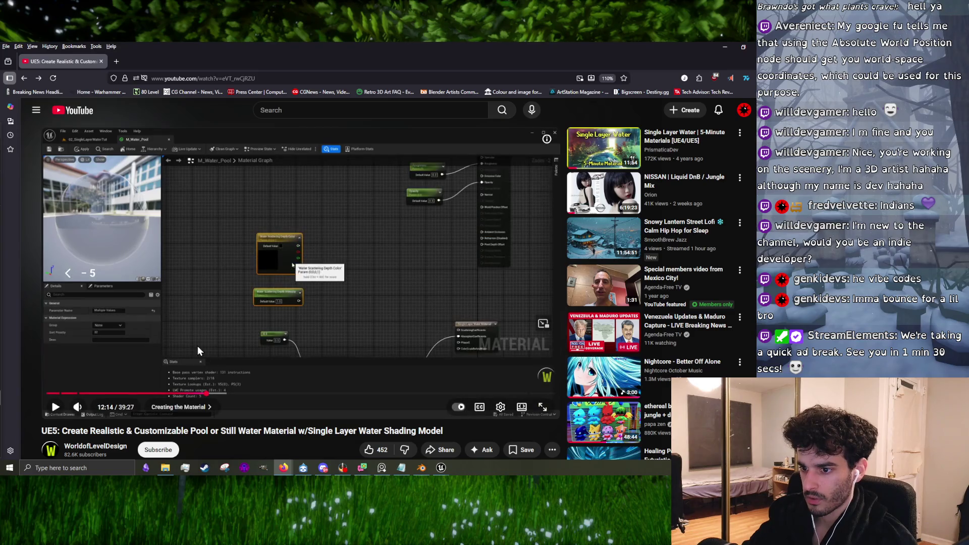
left_click(198, 346)
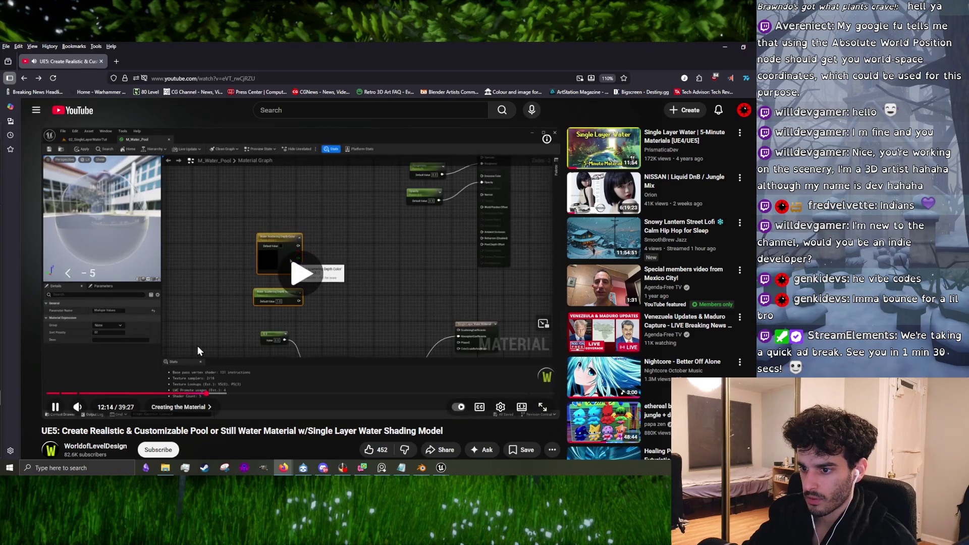
left_click(500, 408)
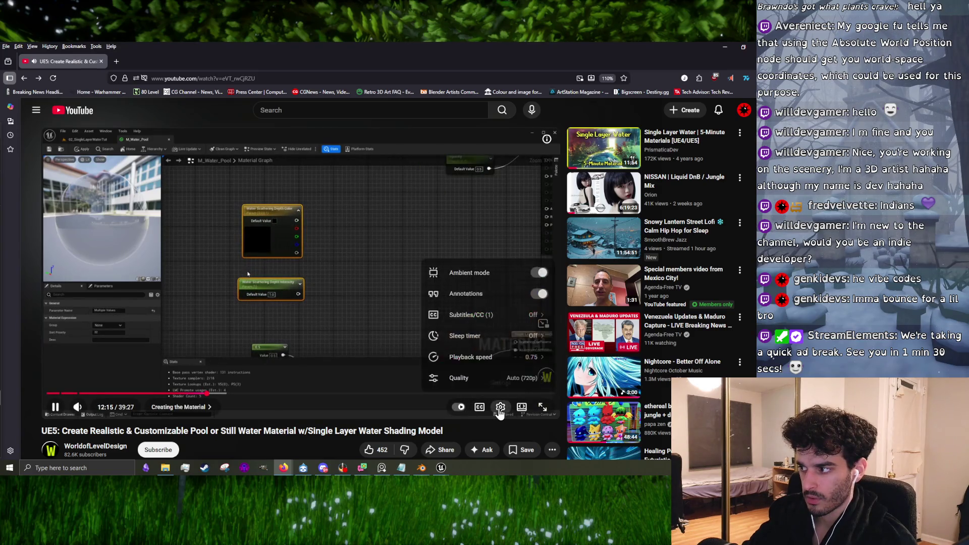
left_click(505, 356)
left_click(499, 303)
left_click(269, 441)
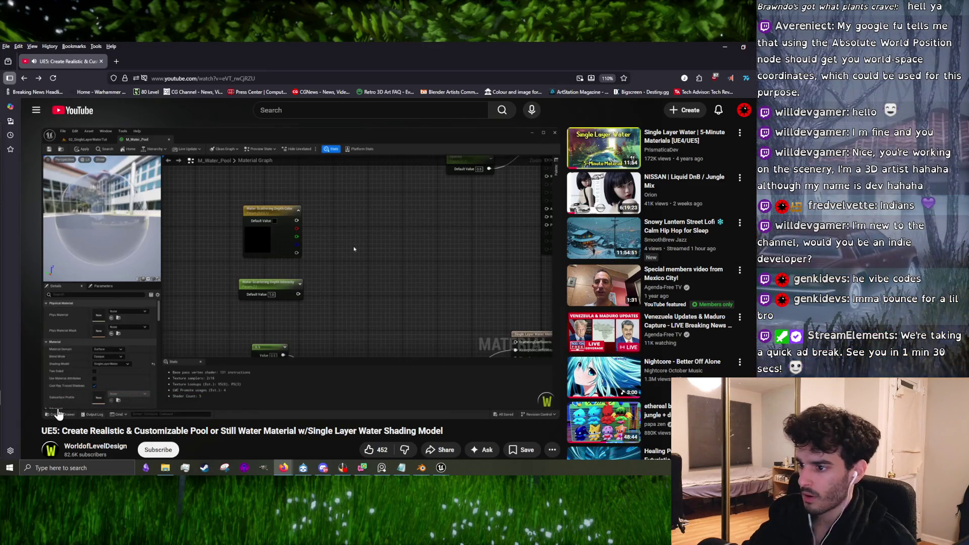
Step: Skip ahead to about 12:19 and set the playback speed back to Normal
left_click_drag(182, 394, 210, 399)
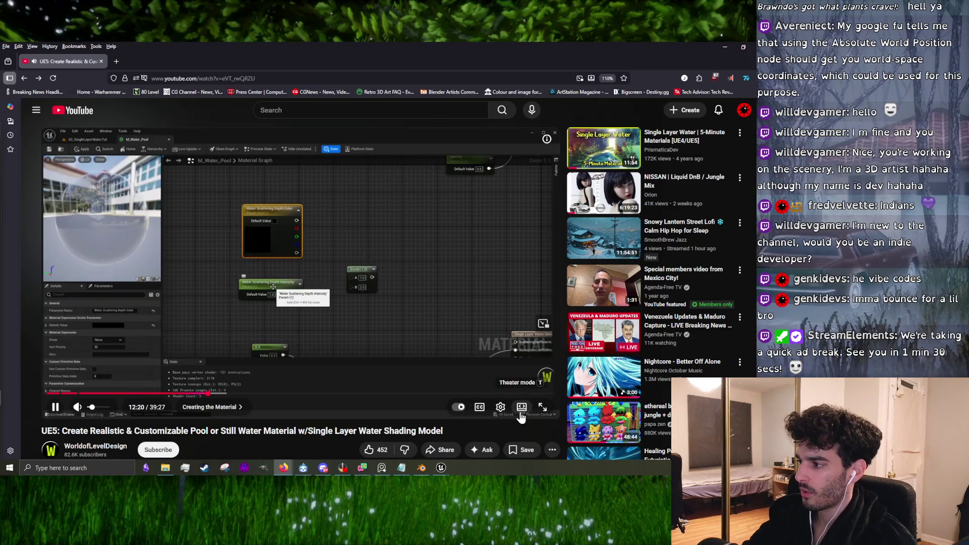
left_click(500, 407)
left_click(513, 356)
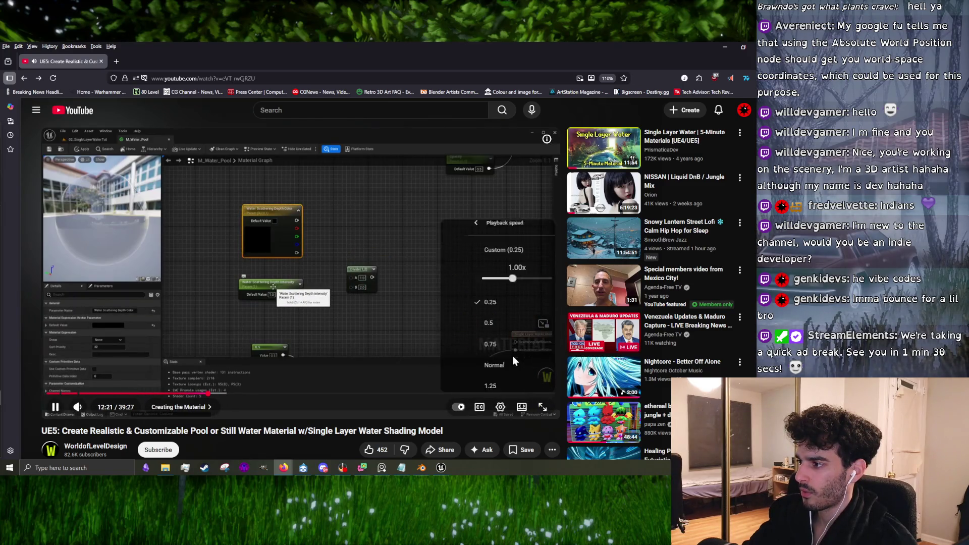
left_click(492, 372)
left_click(323, 366)
left_click(323, 366)
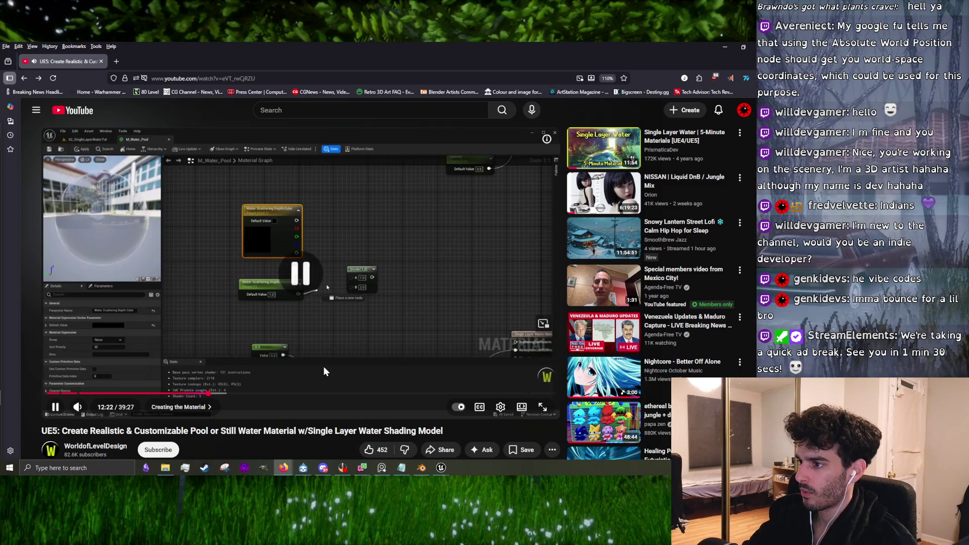
left_click(323, 366)
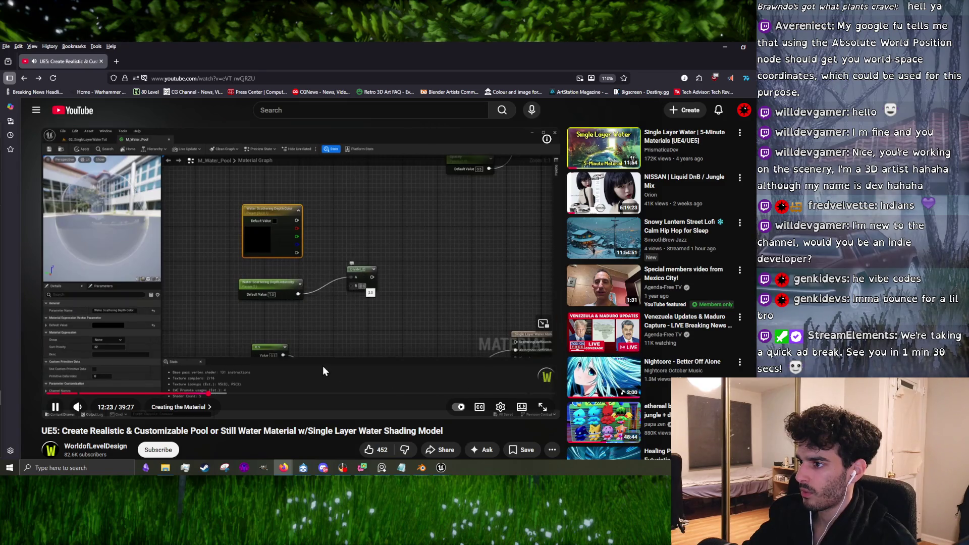
Step: Rewind the tutorial to about 12:12 using J and Left arrow, then resume playback
key("j")
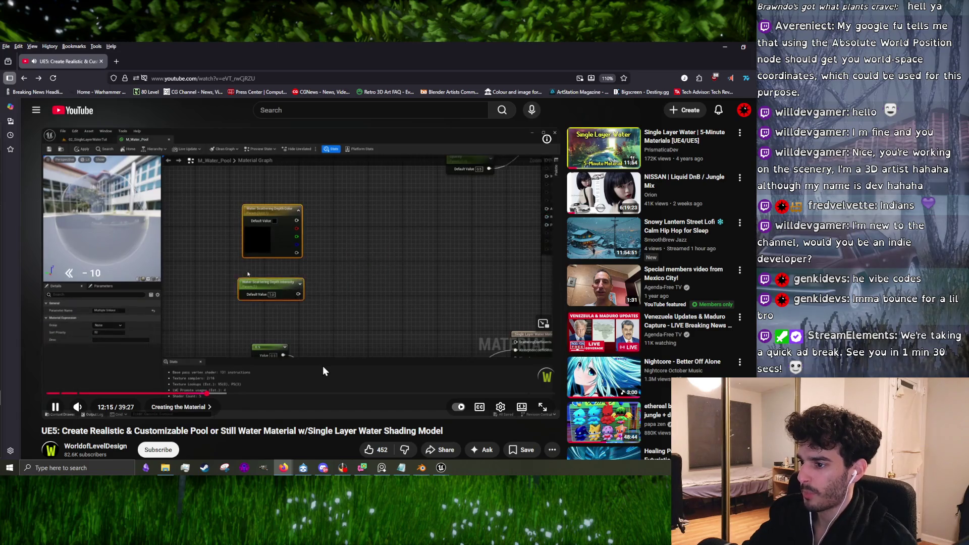
key("Left")
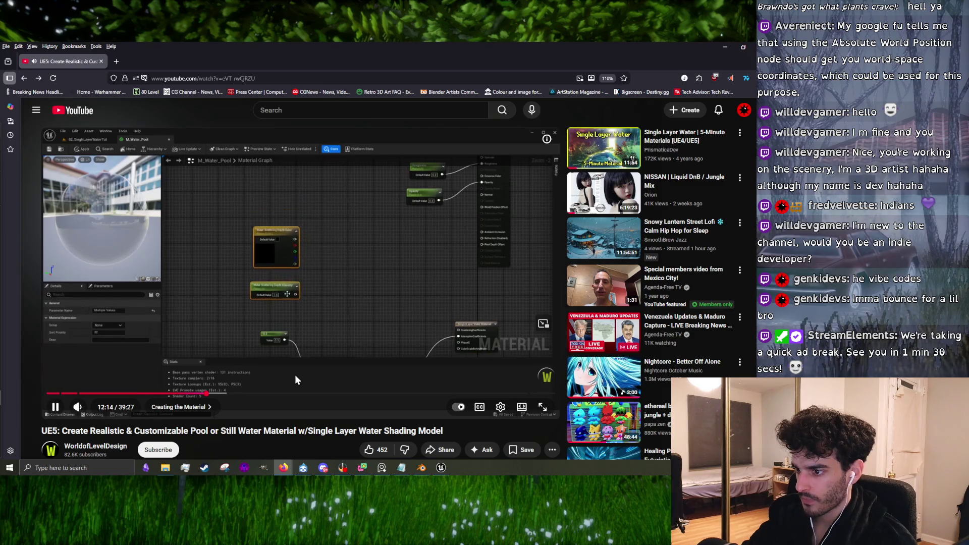
key("Left")
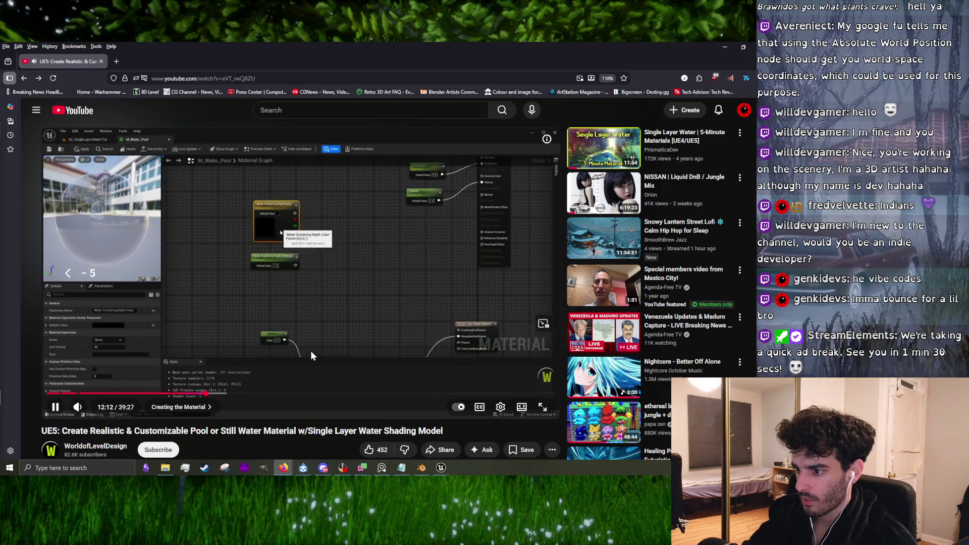
left_click(311, 354)
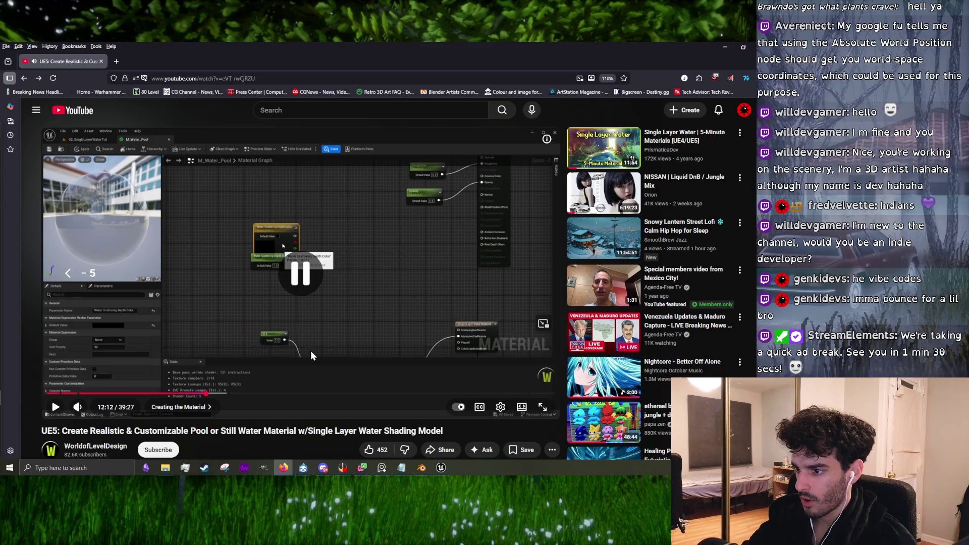
left_click(500, 406)
left_click(497, 357)
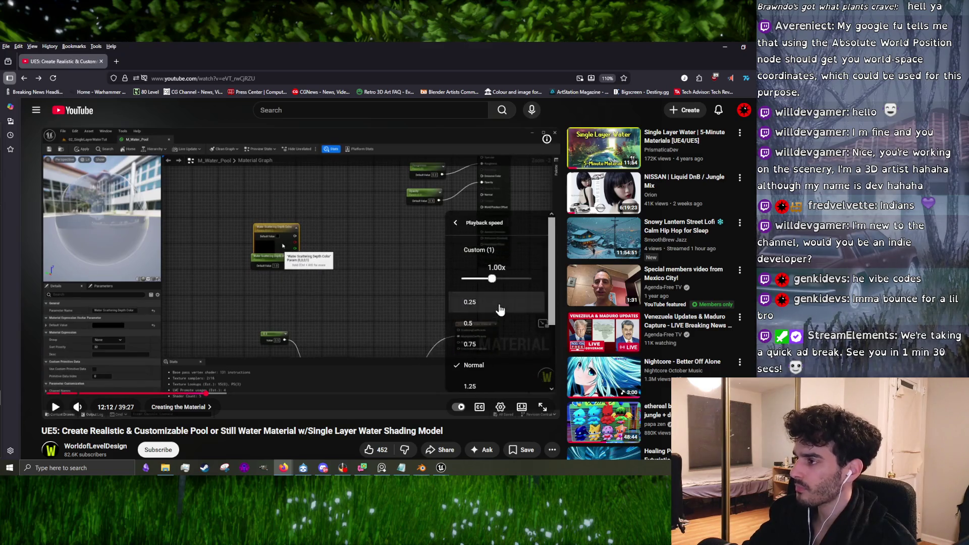
left_click(251, 348)
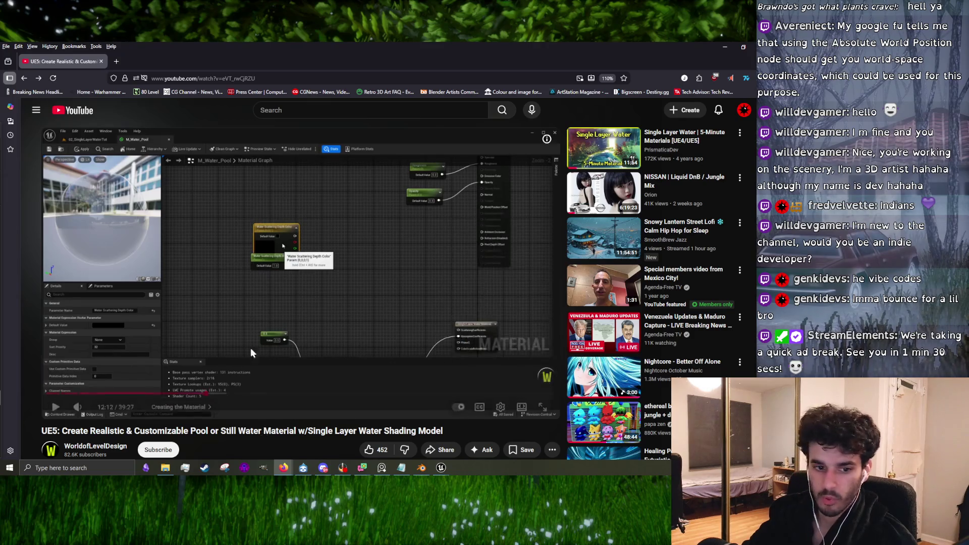
left_click(56, 410)
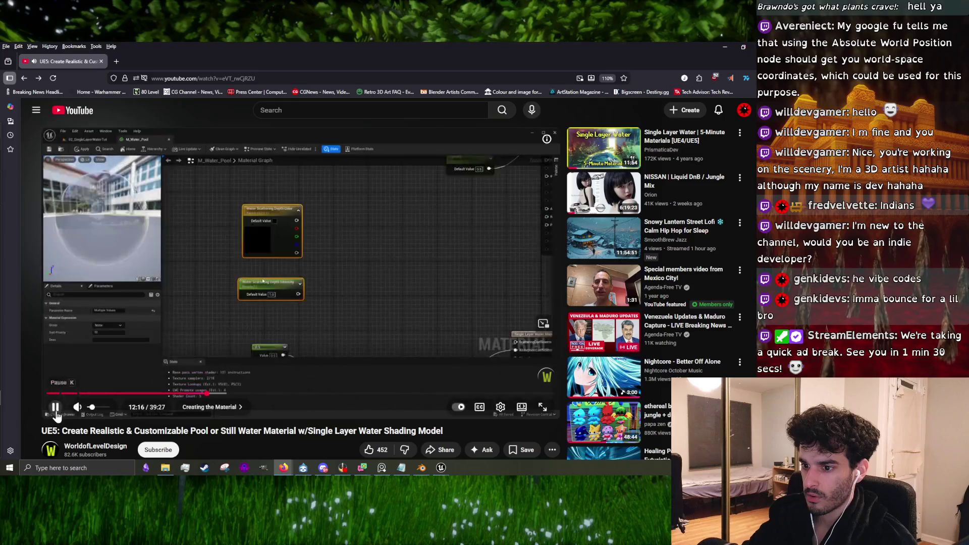
Step: Scrub the tutorial back from 12:16 to 12:11 and pause there
left_click(56, 408)
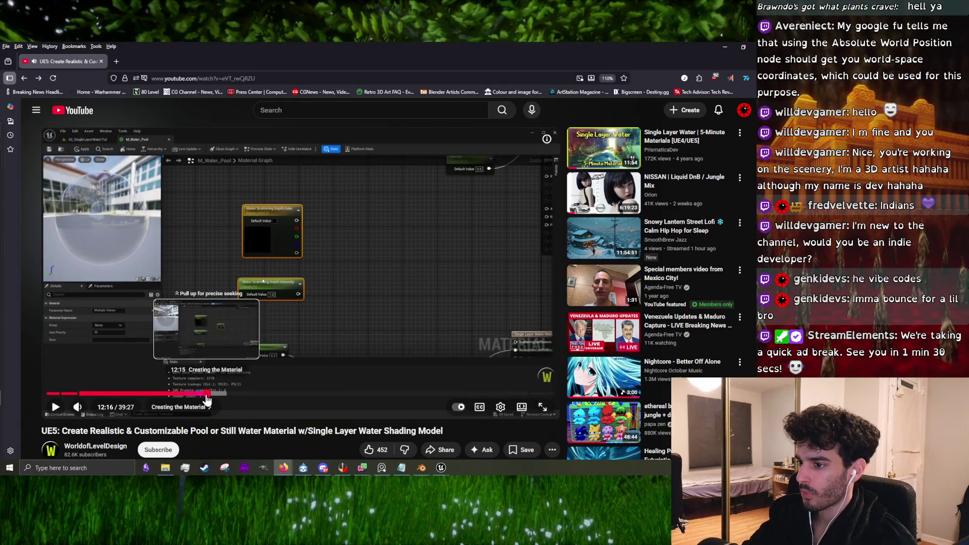
left_click(207, 395)
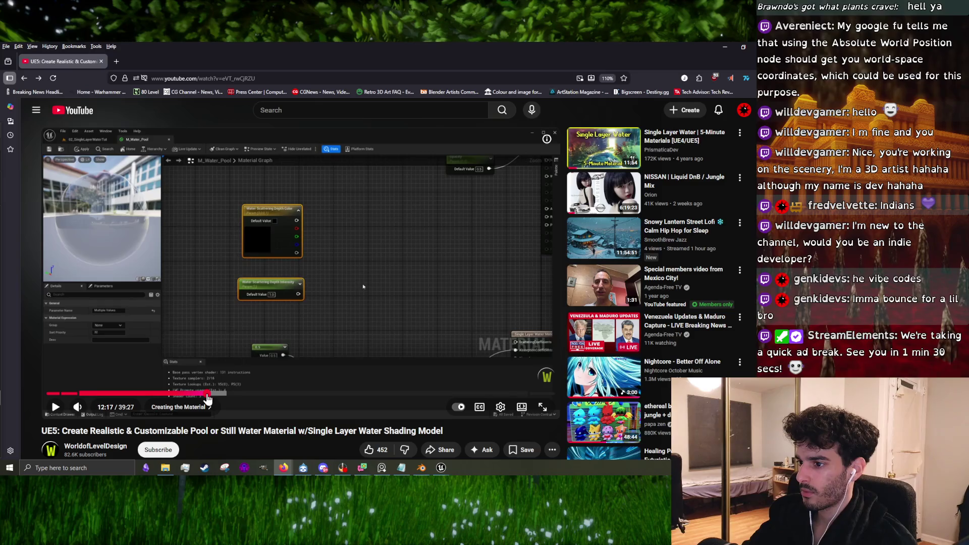
left_click(206, 396)
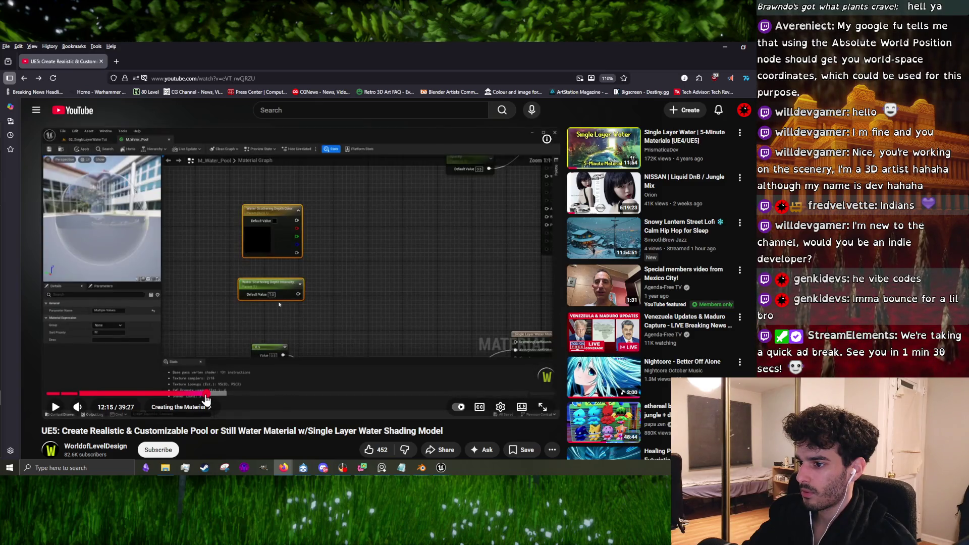
left_click(205, 396)
left_click(57, 408)
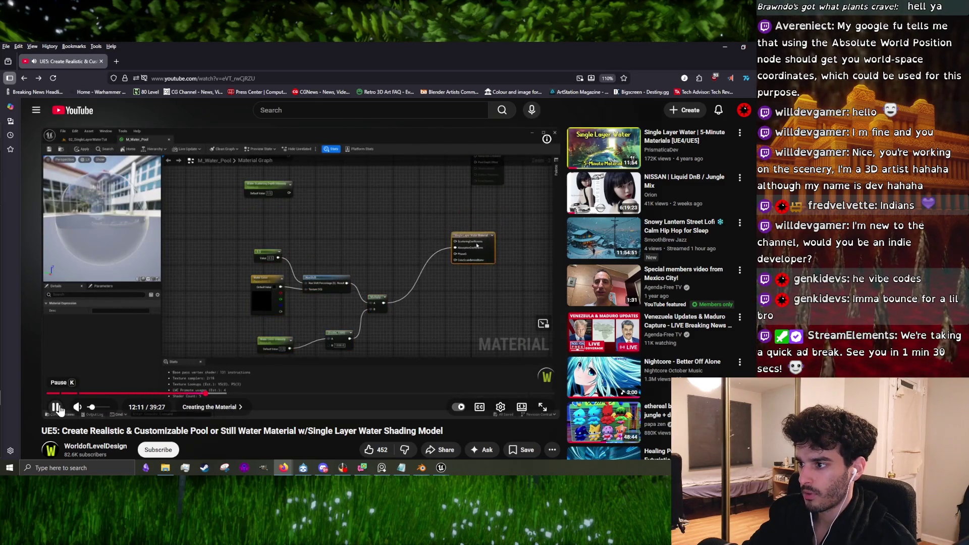
left_click(56, 407)
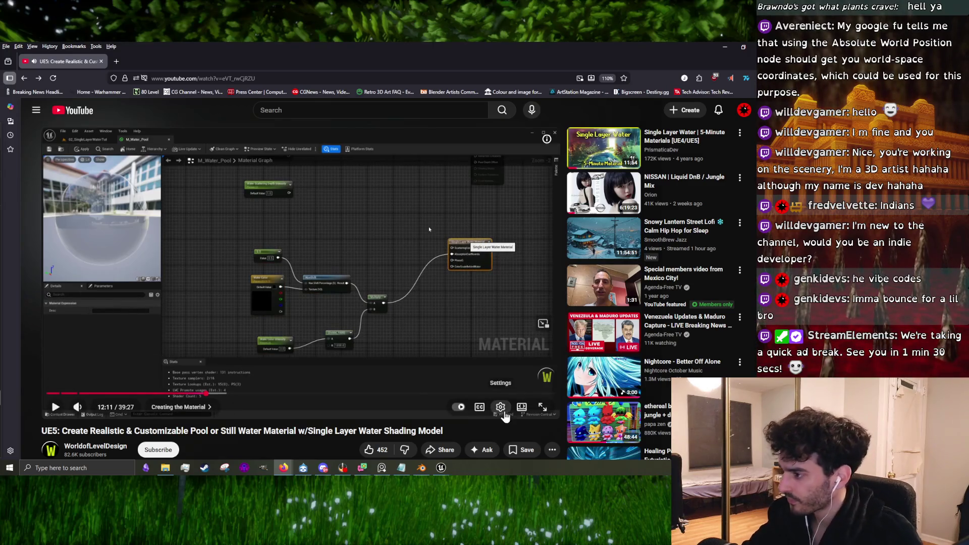
Step: Check the Playback speed options in the player's gear menu
left_click(504, 415)
left_click(505, 355)
left_click(480, 379)
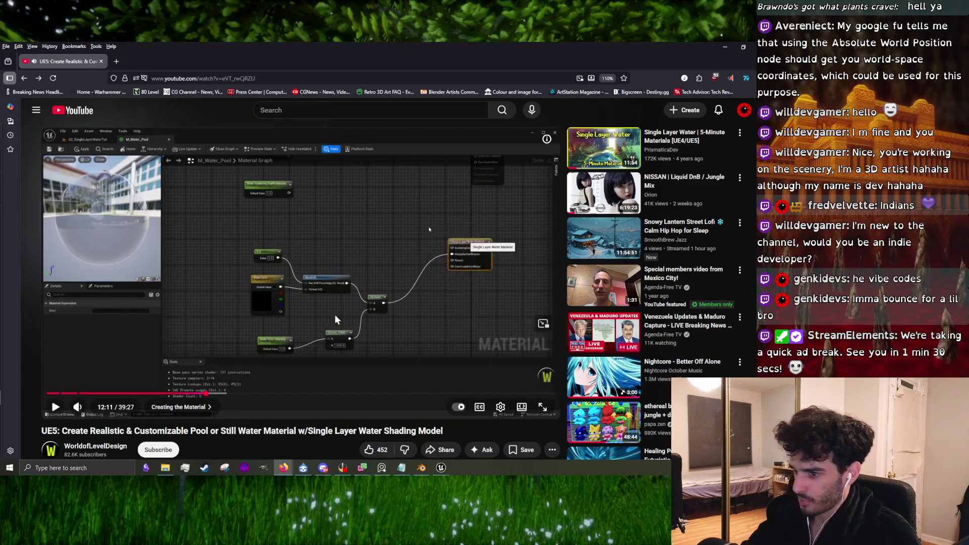
left_click(500, 407)
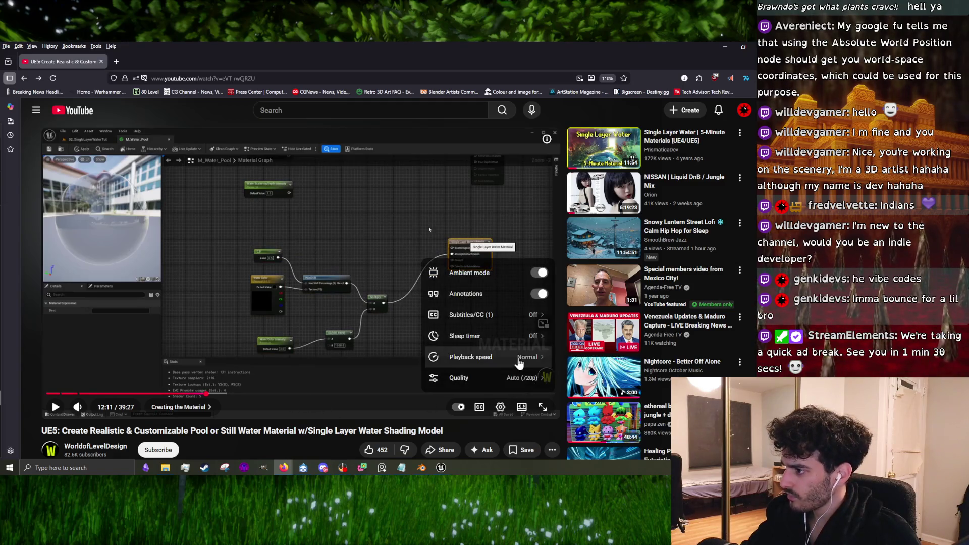
left_click(518, 363)
scroll(502, 338, "down", 7)
scroll(501, 336, "up", 6)
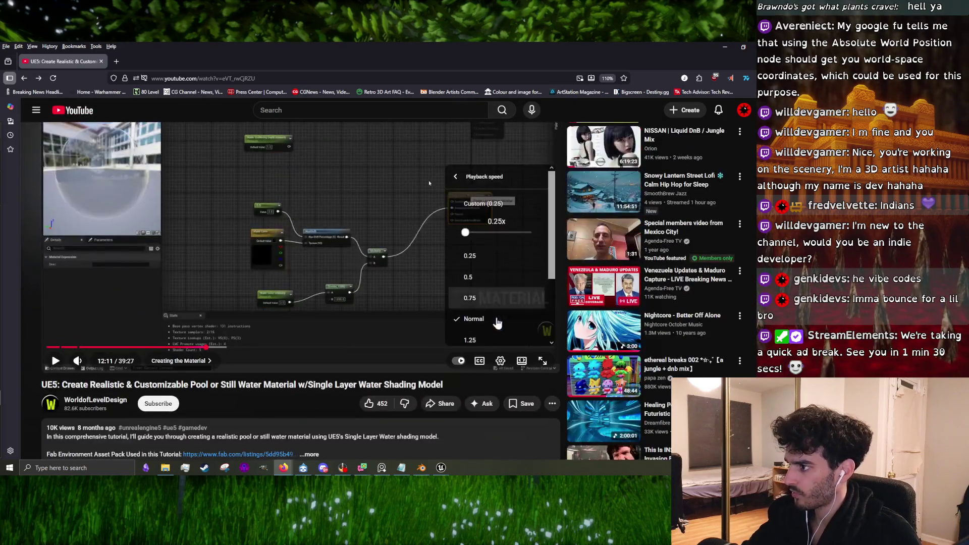
left_click(474, 298)
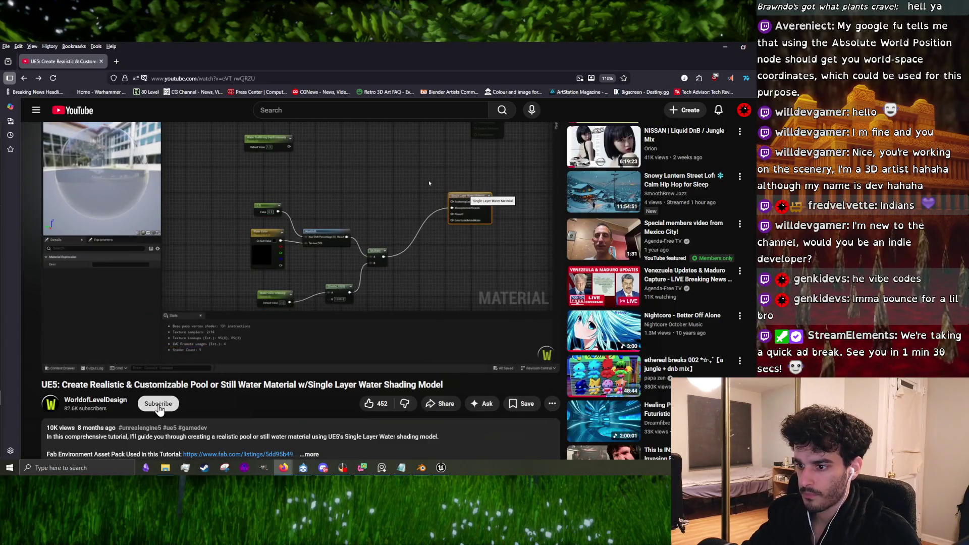
Step: Subscribe to the channel and replay the scattering colour part from about 12:12 to 12:35
left_click(158, 404)
scroll(157, 406, "up", 1)
left_click(207, 394)
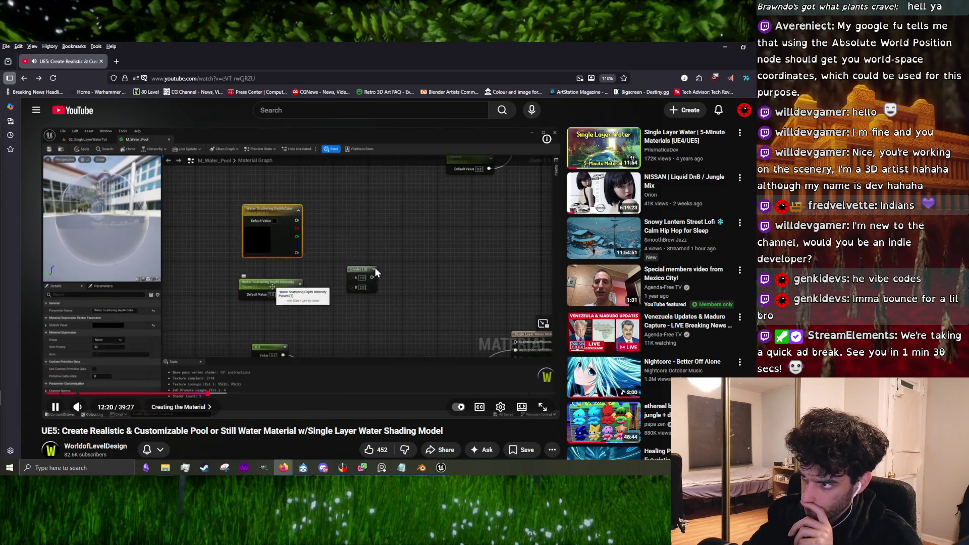
left_click(371, 267)
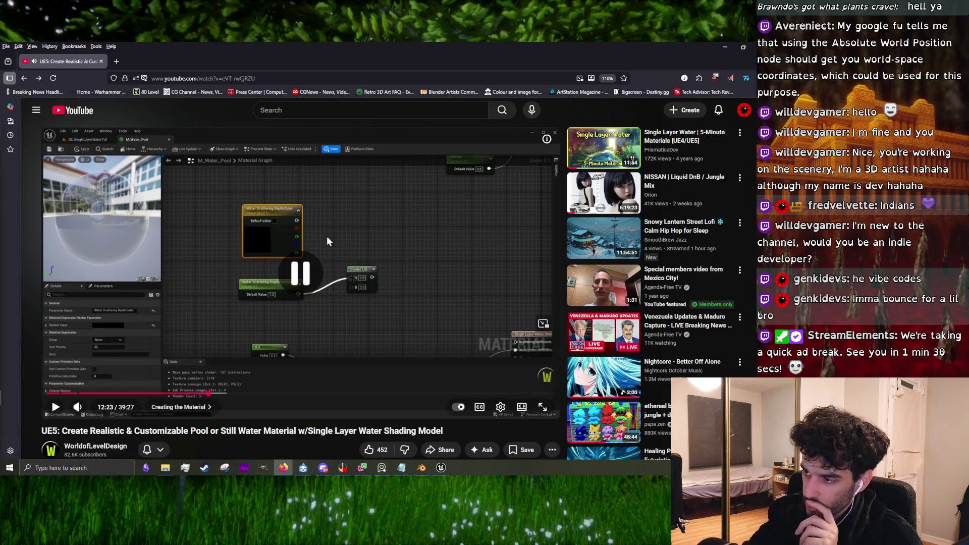
left_click(293, 255)
left_click(219, 267)
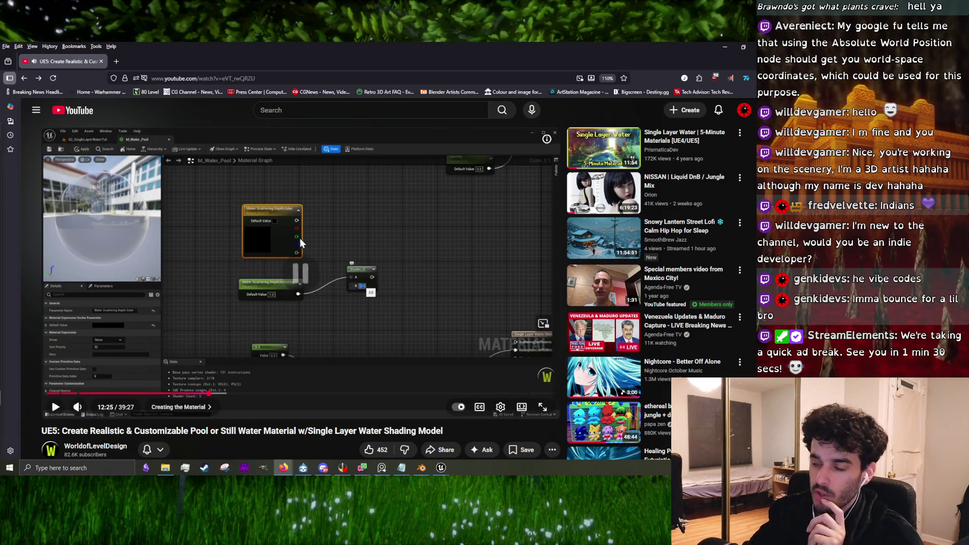
left_click(244, 269)
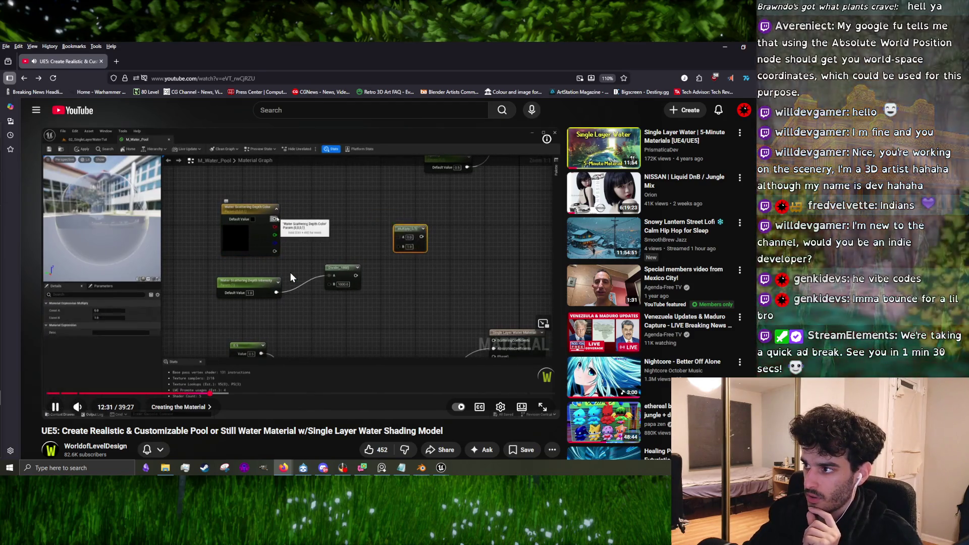
left_click(289, 271)
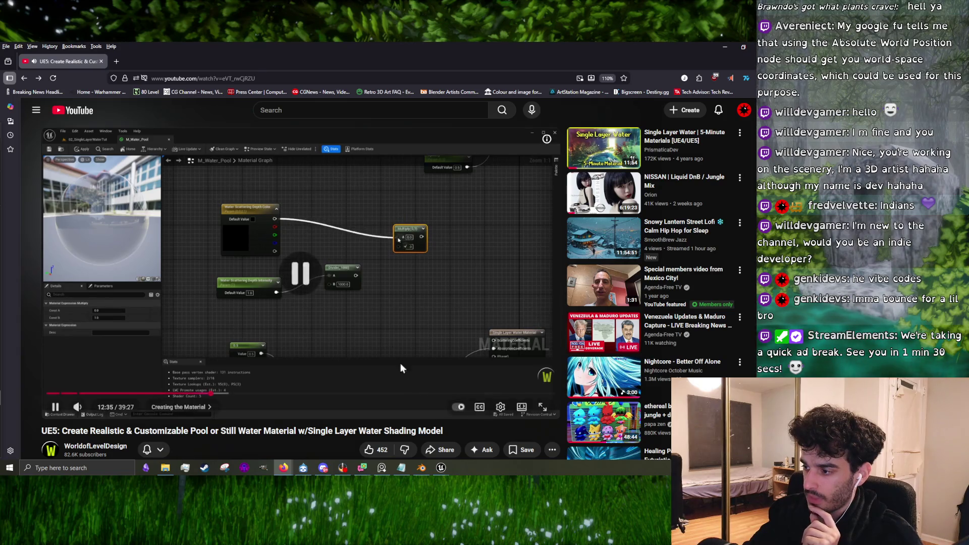
mouse_move(441, 468)
left_click(477, 438)
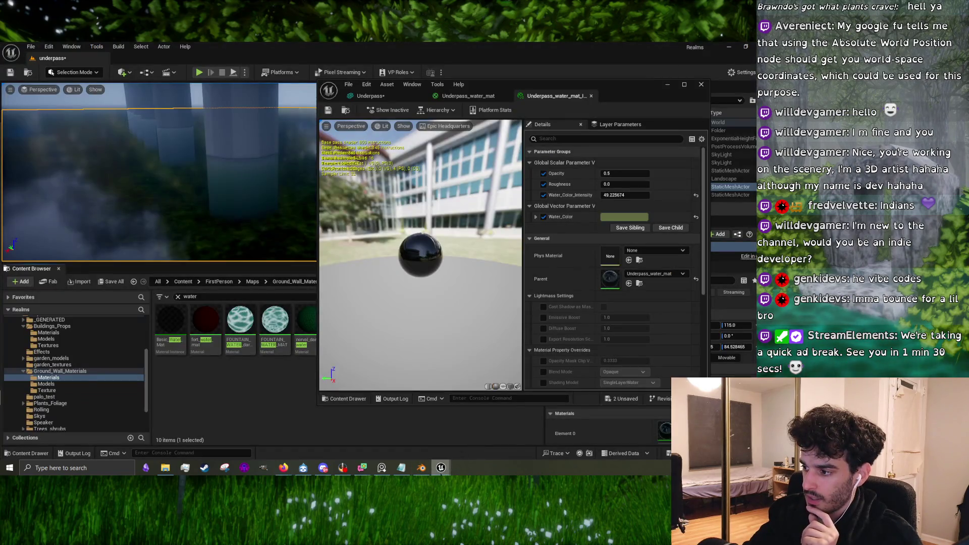
Step: Switch to the Underpass_water_mat graph and move an existing node group down-left to make room
left_click(399, 99)
left_click(469, 97)
left_click_drag(470, 291, 454, 281)
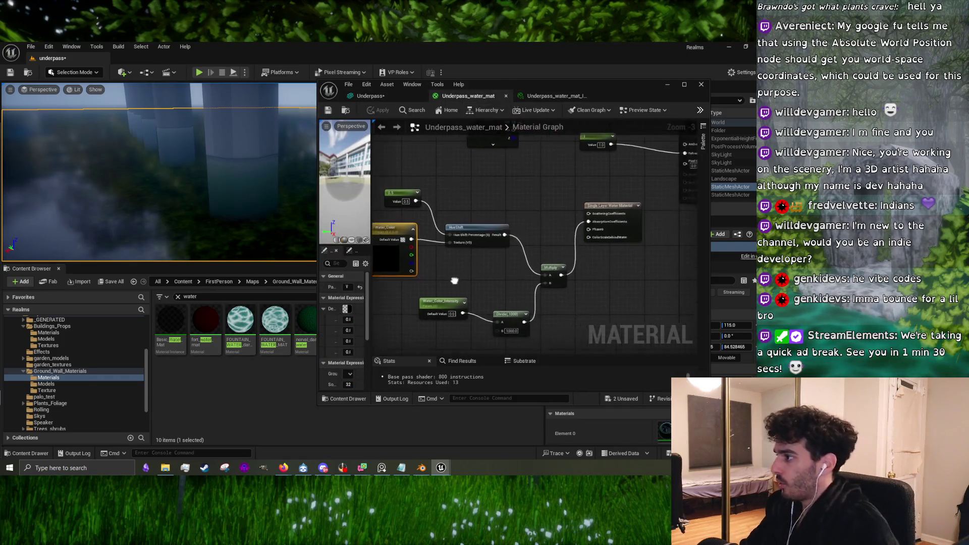
scroll(446, 279, "down", 3)
scroll(473, 280, "up", 1)
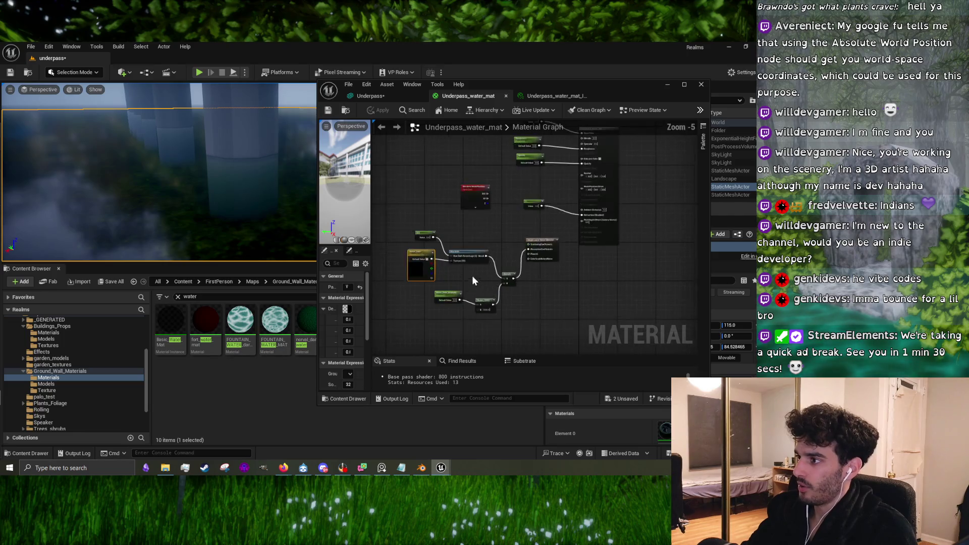
left_click_drag(480, 253, 449, 316)
left_click(455, 267)
right_click(466, 249)
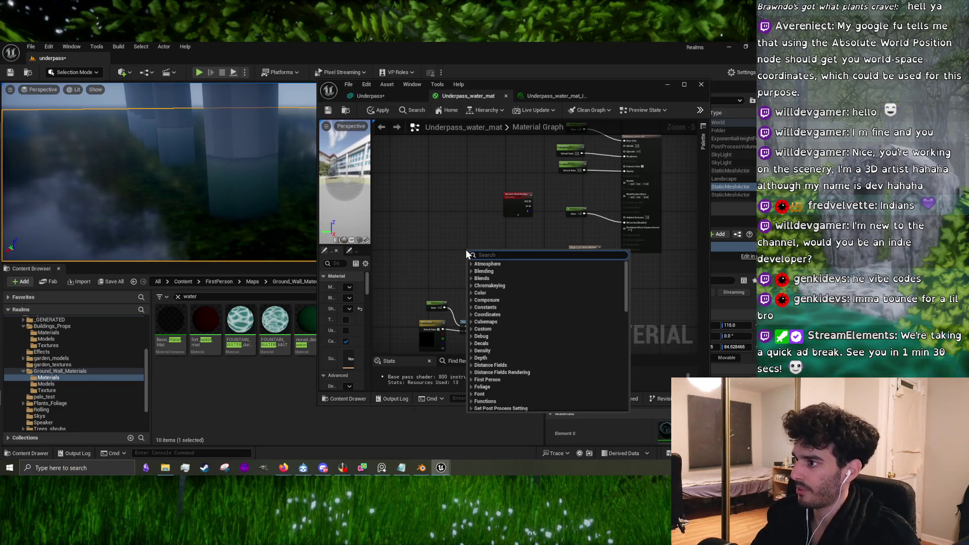
Step: Place a new Constant3Vector node in the water material graph
left_click(453, 229)
right_click(452, 230)
key("Escape")
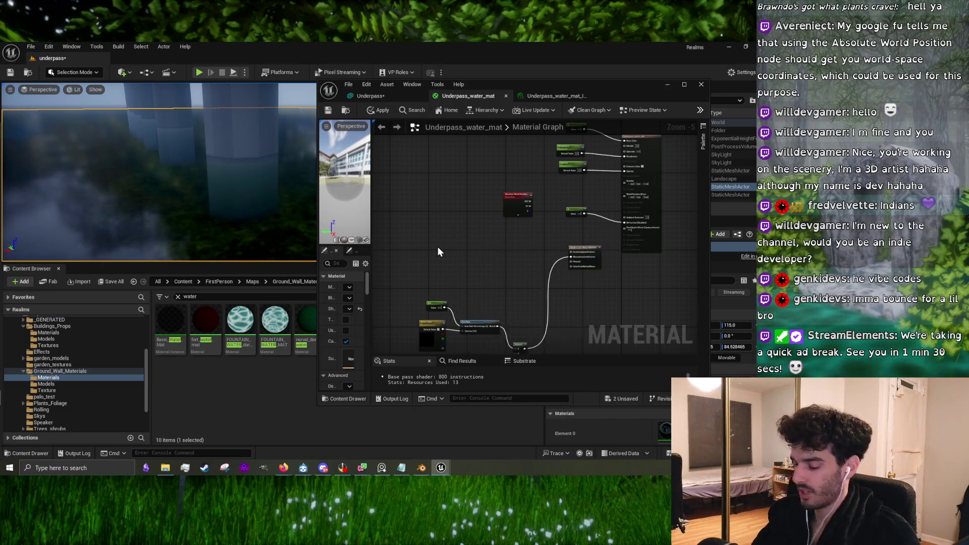
left_click(440, 246)
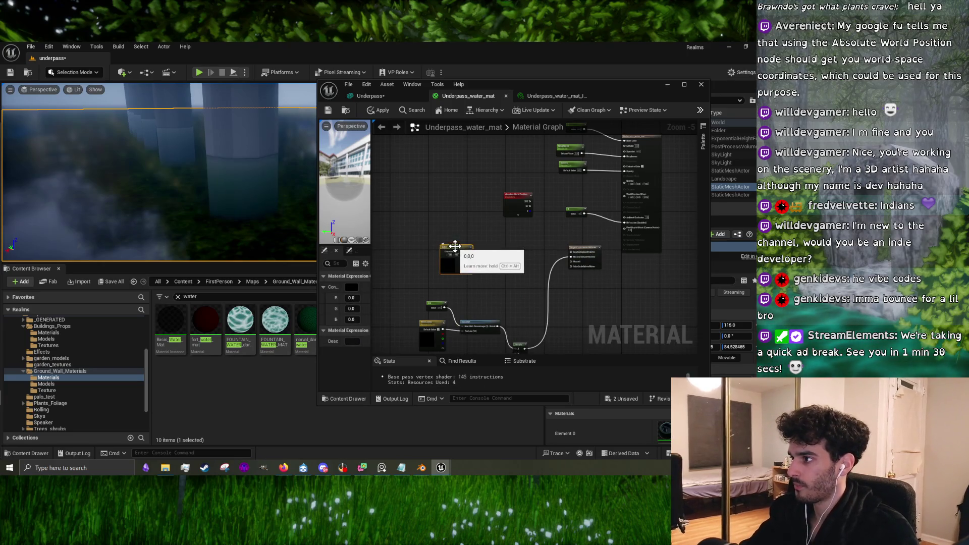
scroll(452, 248, "up", 5)
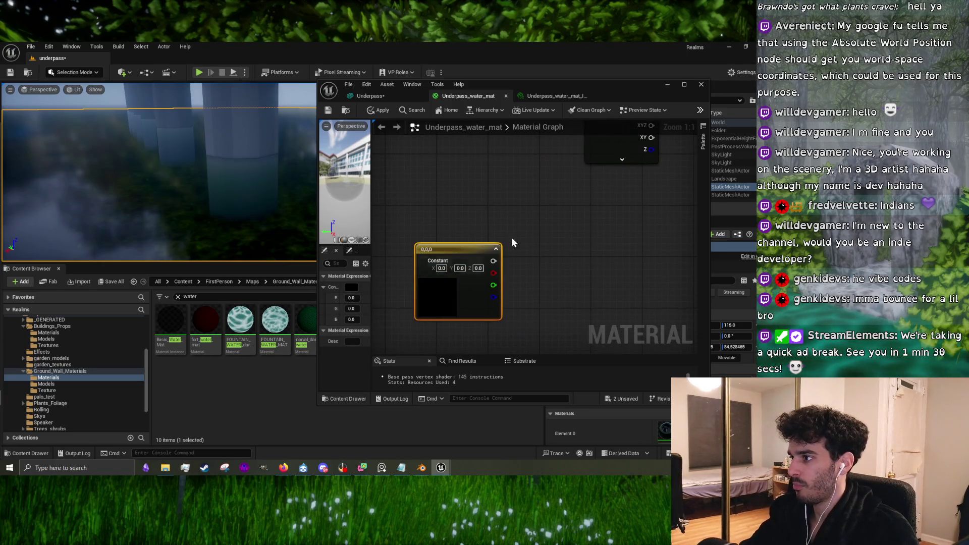
left_click_drag(545, 286, 547, 228)
Step: Convert the Constant3Vector into a vector parameter named Water_Murk_Color
double_click(431, 191)
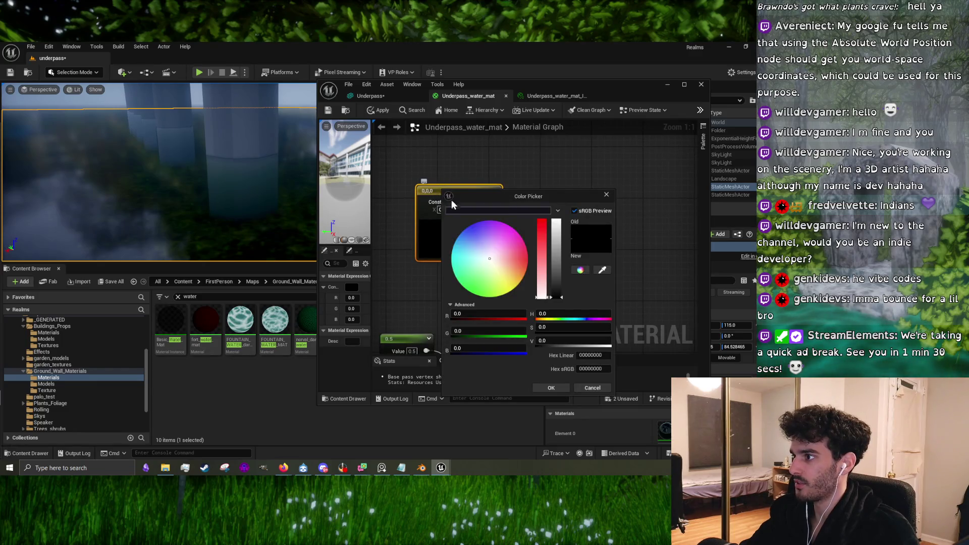
right_click(428, 193)
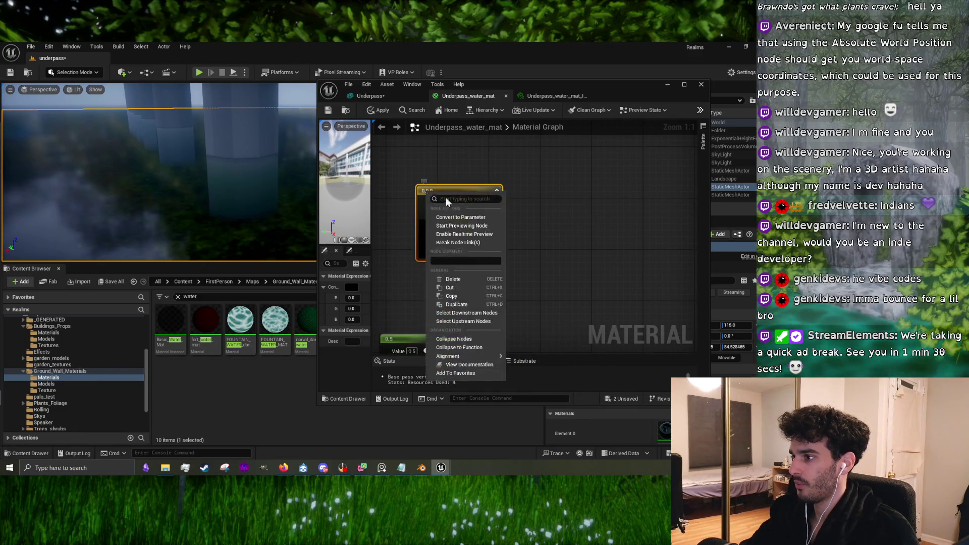
left_click(389, 282)
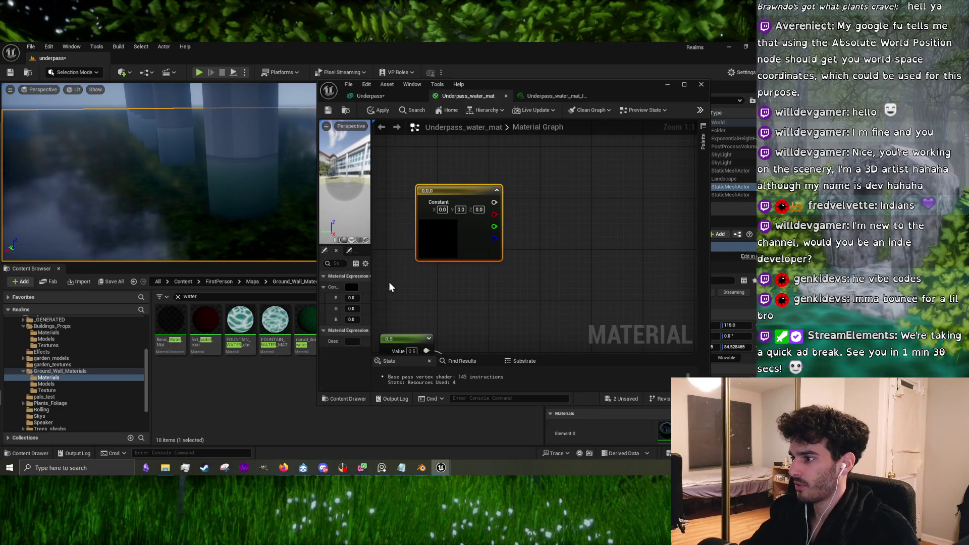
right_click(451, 189)
left_click(480, 218)
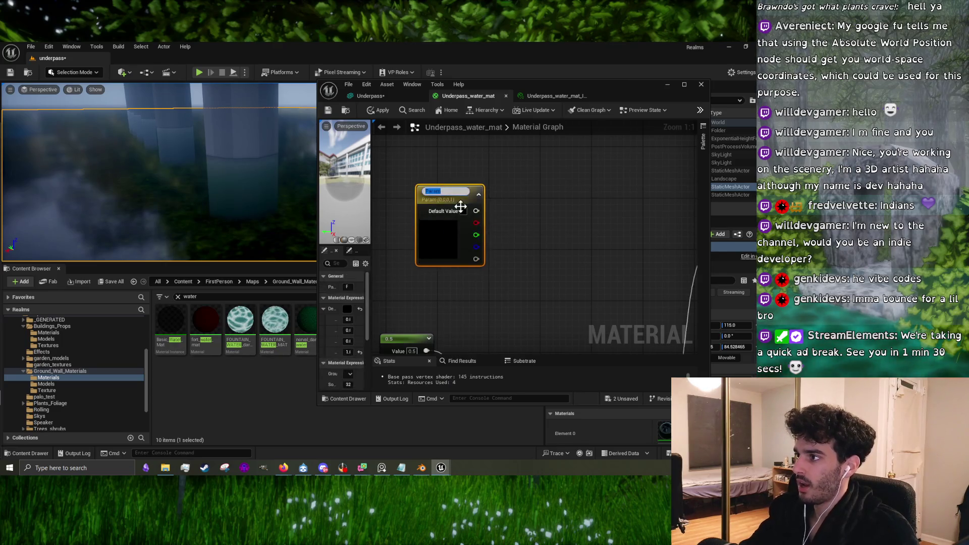
type("W")
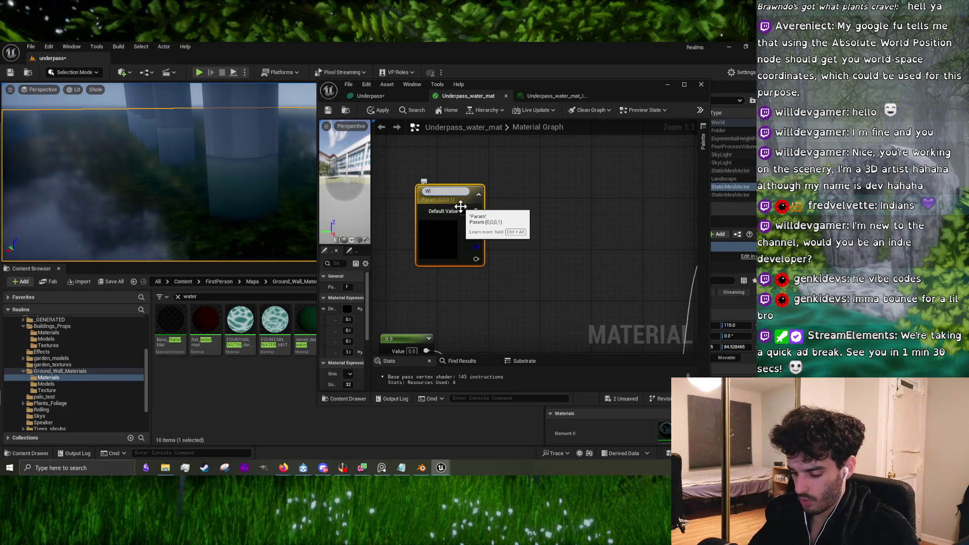
type("ater_Murk_Col")
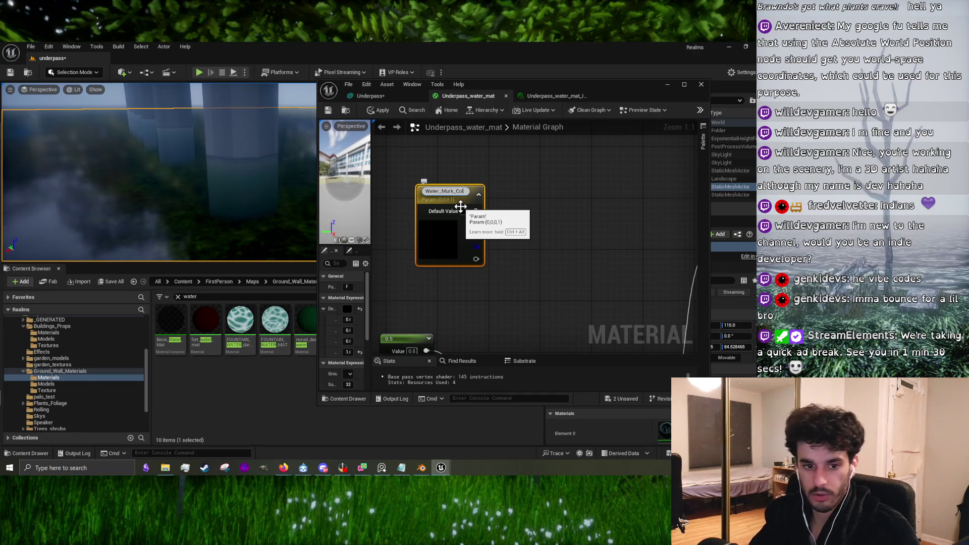
type("or")
left_click(459, 269)
right_click(445, 293)
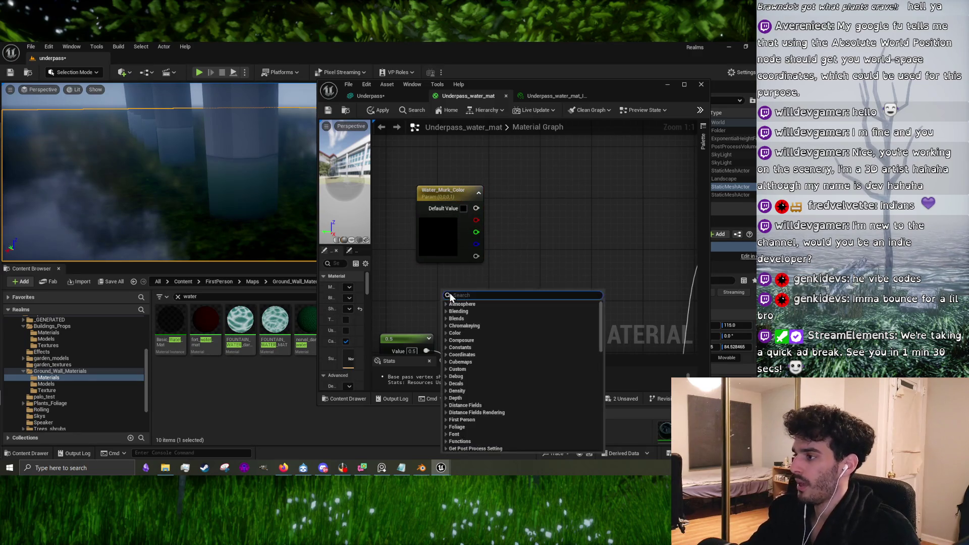
Step: Add a Constant and convert it to a scalar parameter named Water_Murk_Intensity
left_click(394, 280)
left_click(450, 292)
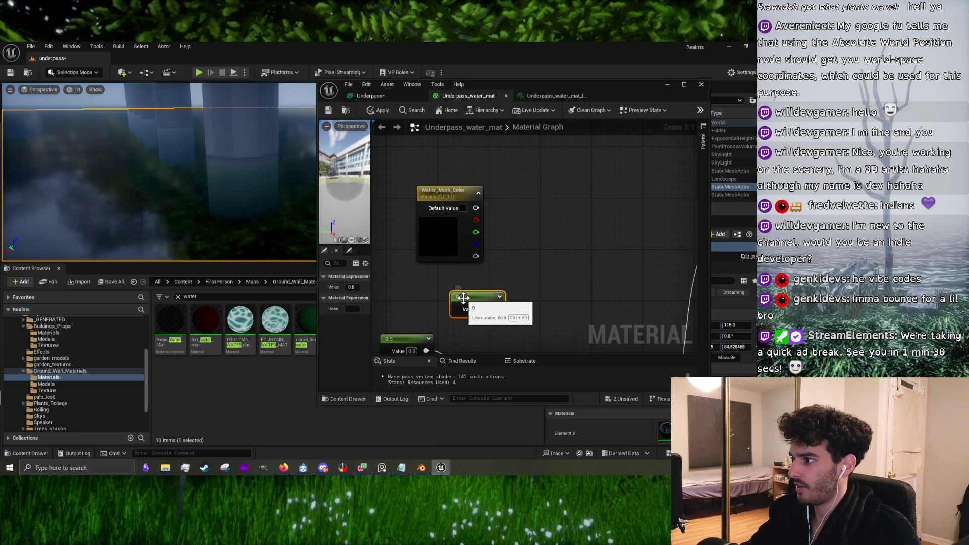
right_click(463, 298)
left_click(509, 134)
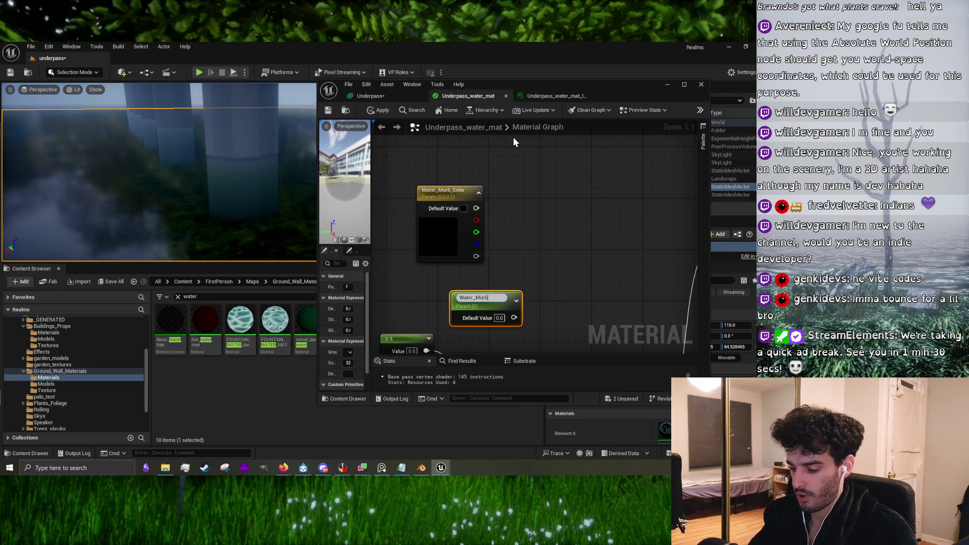
type("_Intens")
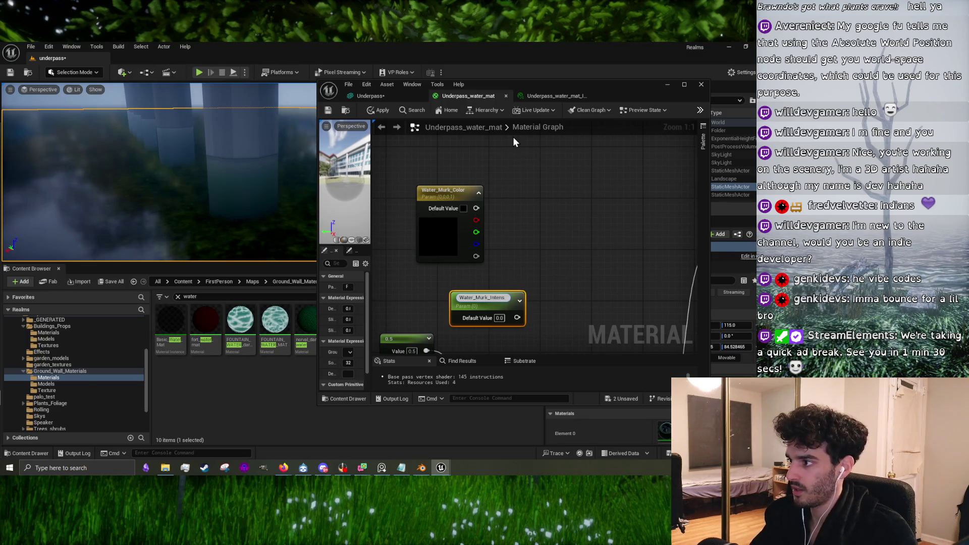
type("ity")
key("Return")
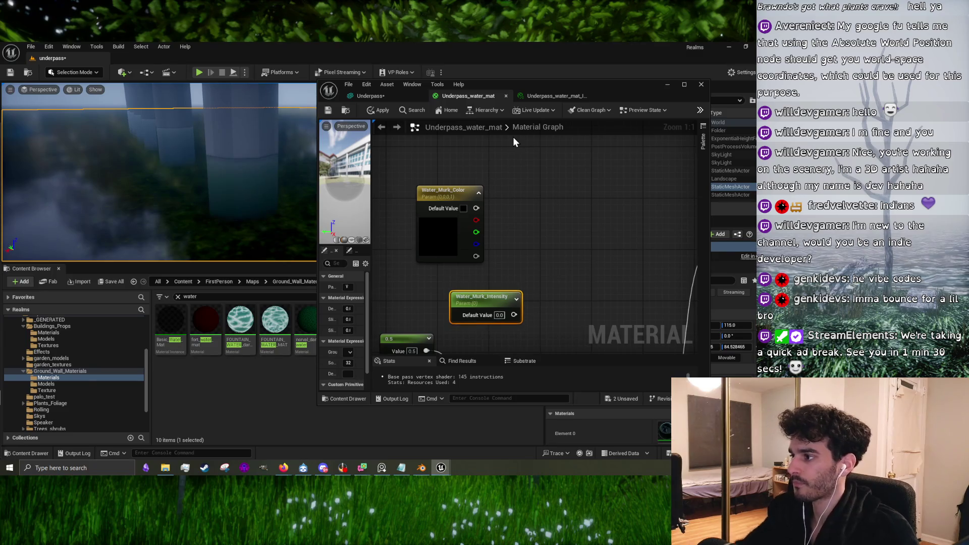
left_click(552, 283)
Step: Add a Divide node by searching 'divi' in the node list, then select its B value
right_click(552, 283)
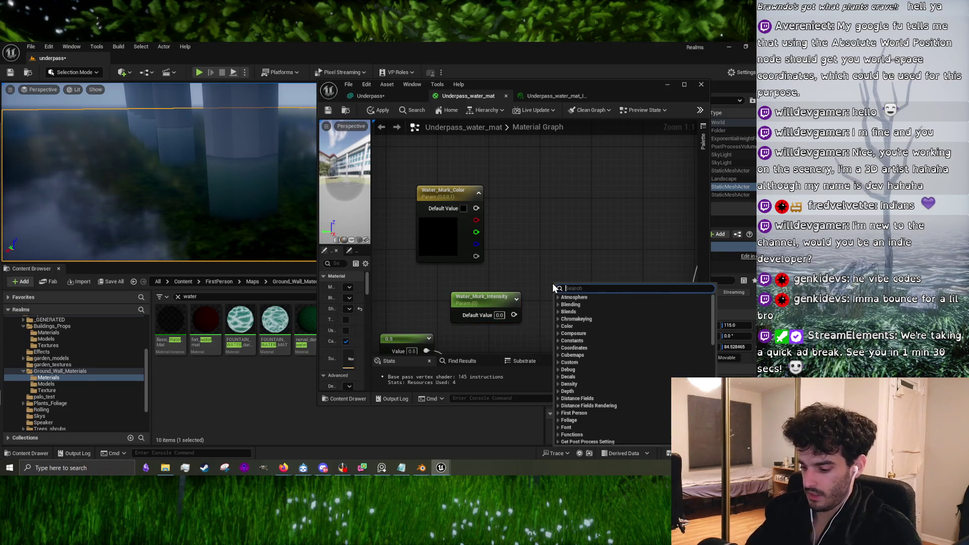
type("divi")
left_click(572, 304)
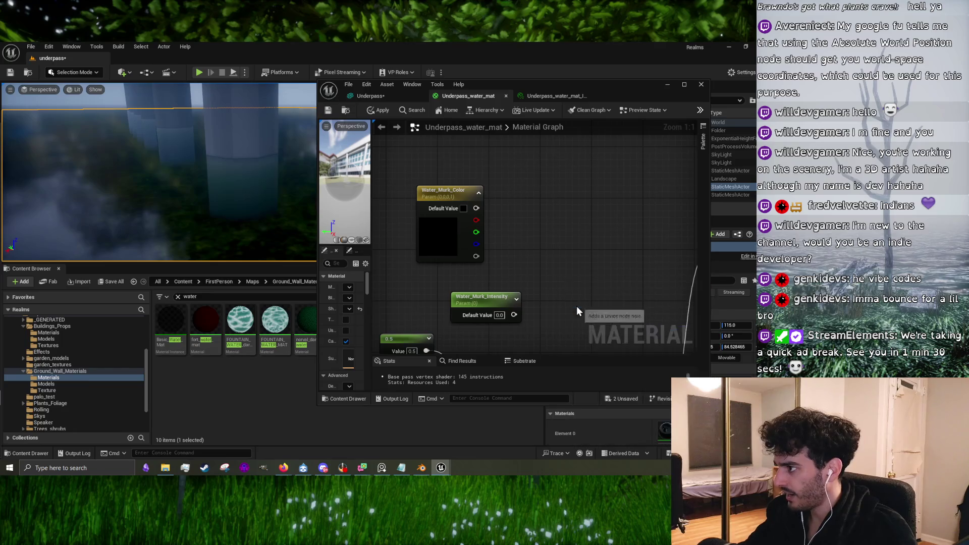
left_click(541, 302)
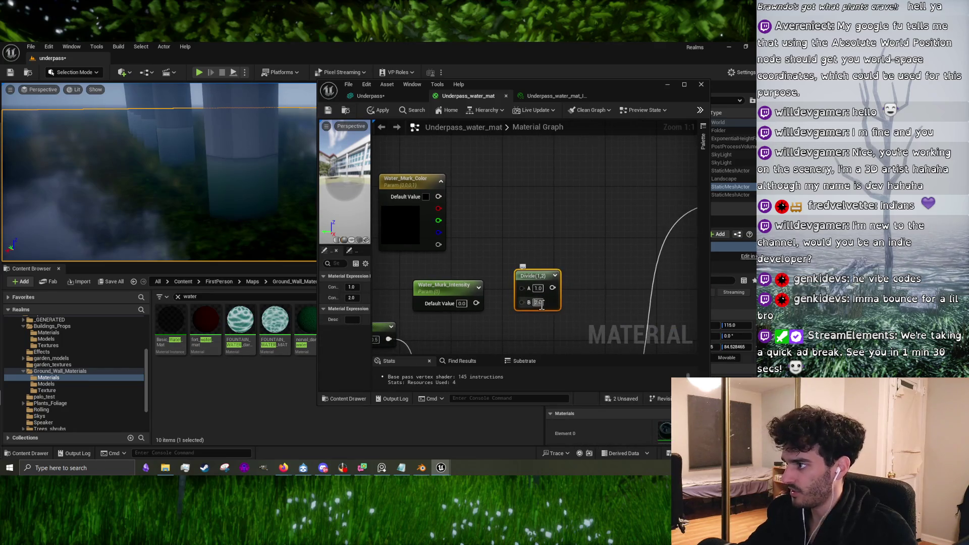
Step: Set the Divide node's B to 1000 and feed Water_Murk_Intensity into its A input
type("1000")
key("Return")
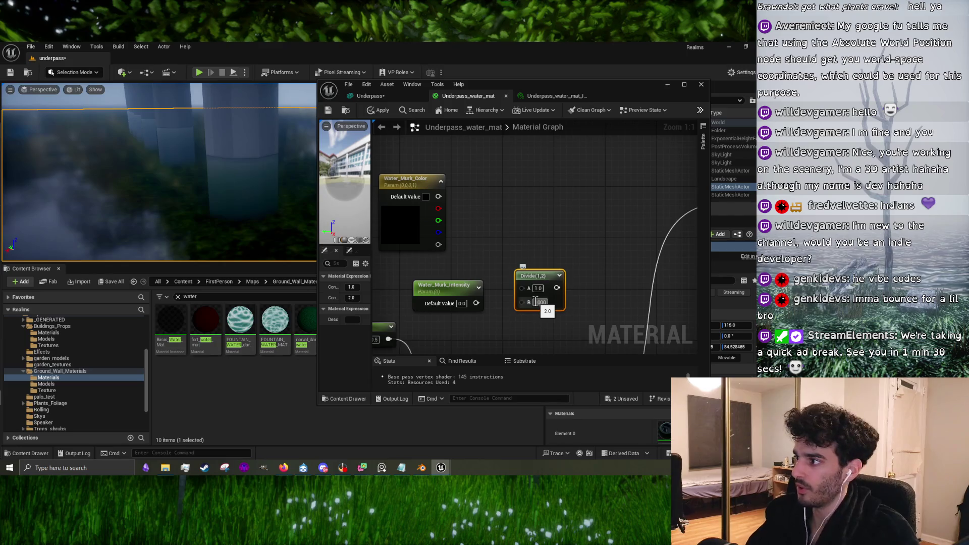
mouse_move(476, 303)
left_mouse_down()
mouse_move(520, 290)
mouse_move(463, 302)
left_mouse_up()
Step: Add a Multiply node with Water_Murk_Color on A and the Divide result on B
mouse_move(438, 197)
left_mouse_down()
mouse_move(520, 298)
mouse_move(507, 222)
left_mouse_up()
left_click(542, 171)
right_click(551, 223)
type("m")
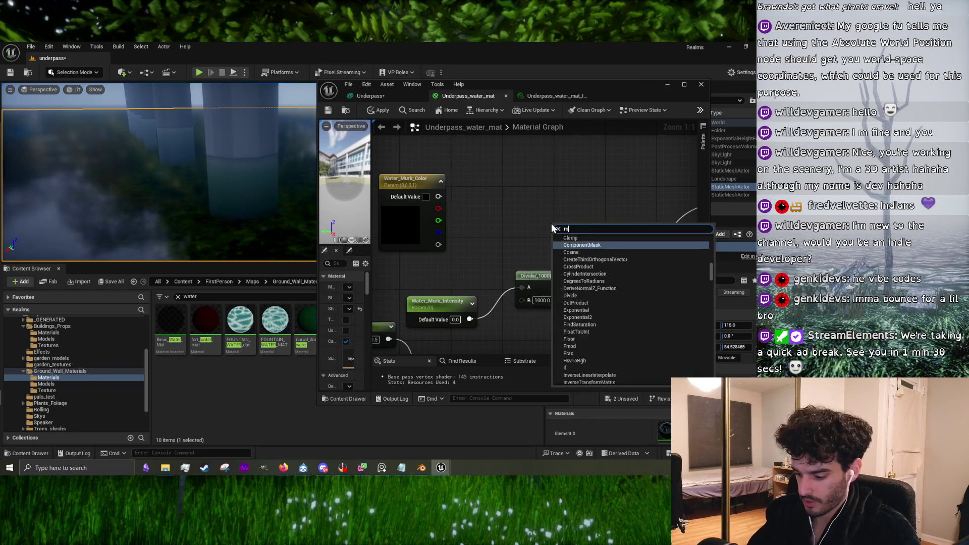
type("world")
key("Escape")
left_click(551, 223)
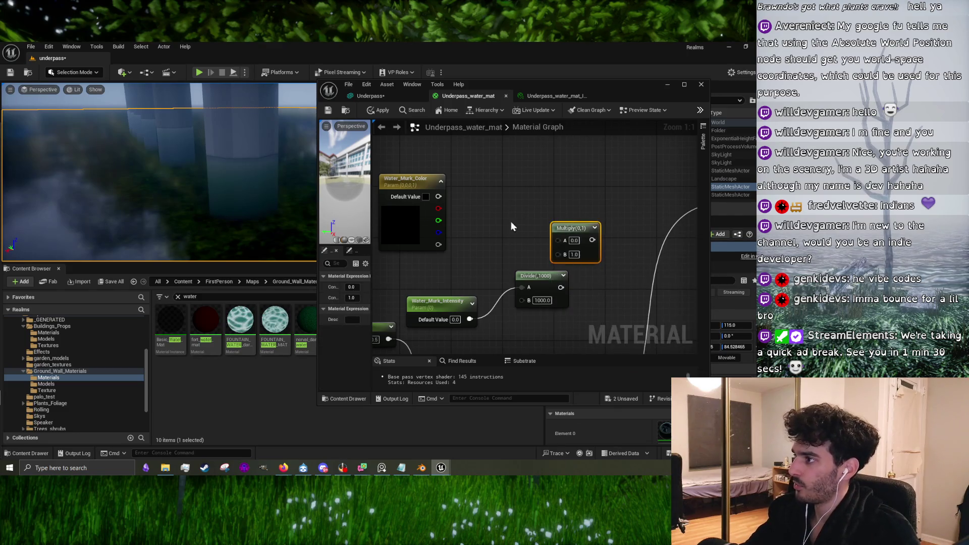
mouse_move(438, 196)
left_mouse_down()
mouse_move(558, 240)
mouse_move(551, 258)
mouse_move(561, 256)
mouse_move(520, 270)
mouse_move(496, 262)
left_mouse_up()
left_click(548, 275)
Step: Arrange the murk parameter, Divide and Multiply nodes, then apply the water material
left_click_drag(442, 299, 411, 281)
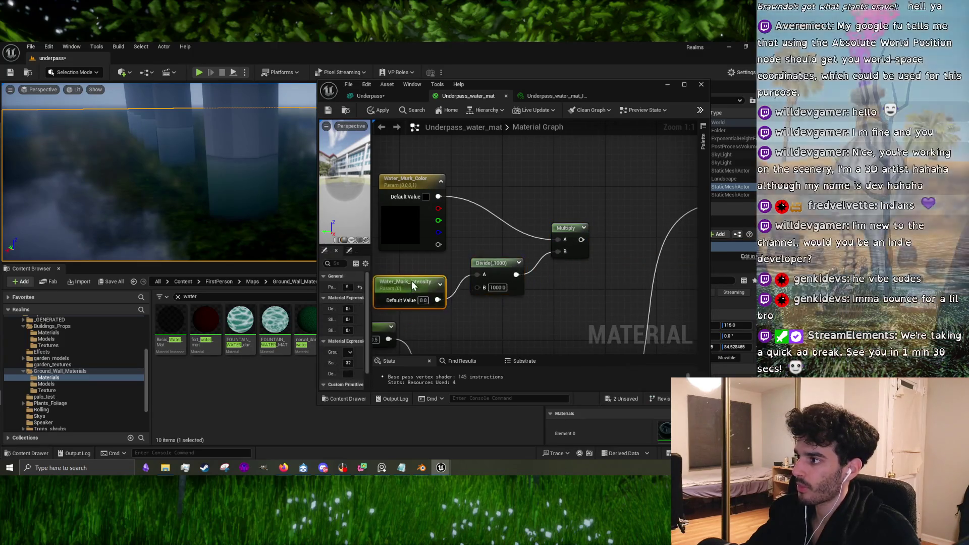
scroll(451, 278, "down", 3)
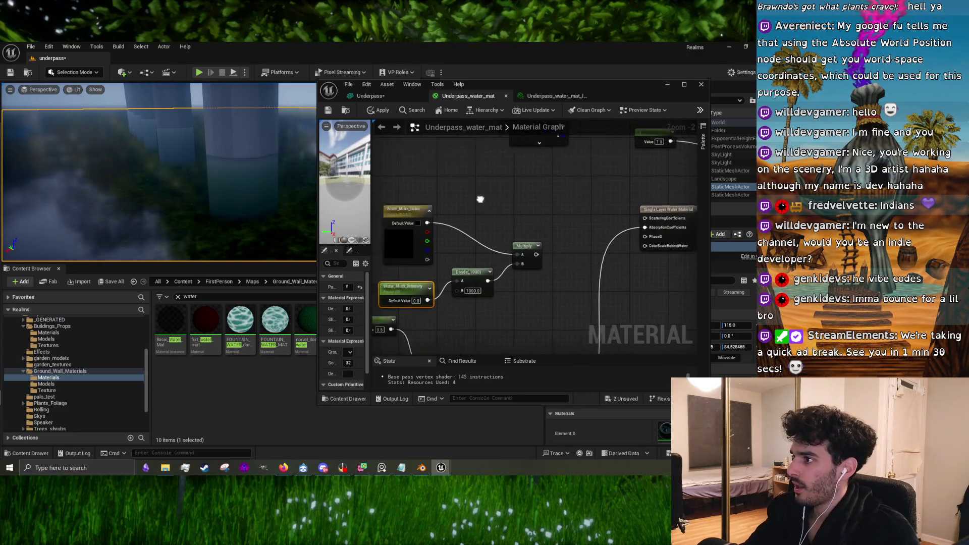
mouse_move(432, 189)
left_mouse_down()
mouse_move(516, 301)
mouse_move(559, 312)
left_mouse_up()
left_click_drag(558, 255, 545, 208)
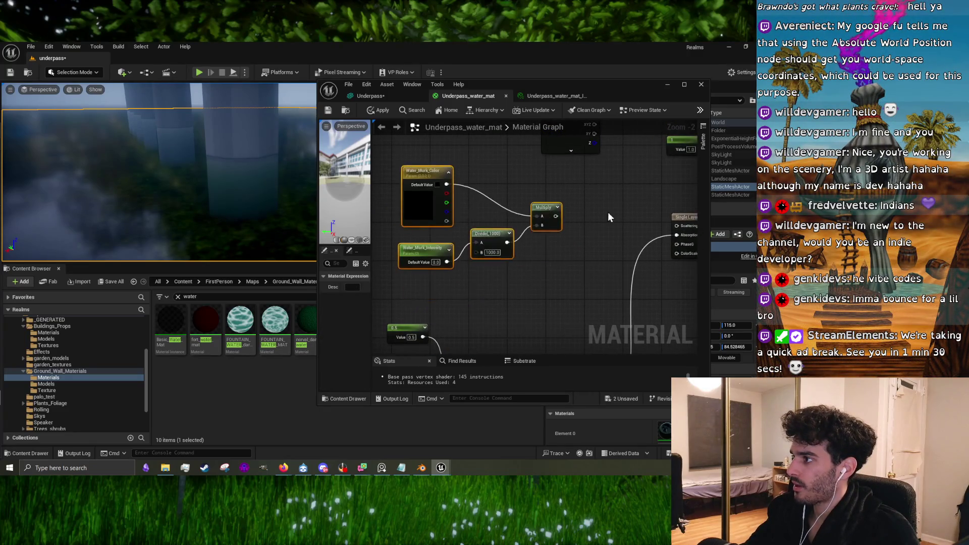
left_click(529, 235)
mouse_move(608, 212)
left_mouse_down()
mouse_move(529, 236)
mouse_move(555, 260)
mouse_move(602, 247)
left_mouse_up()
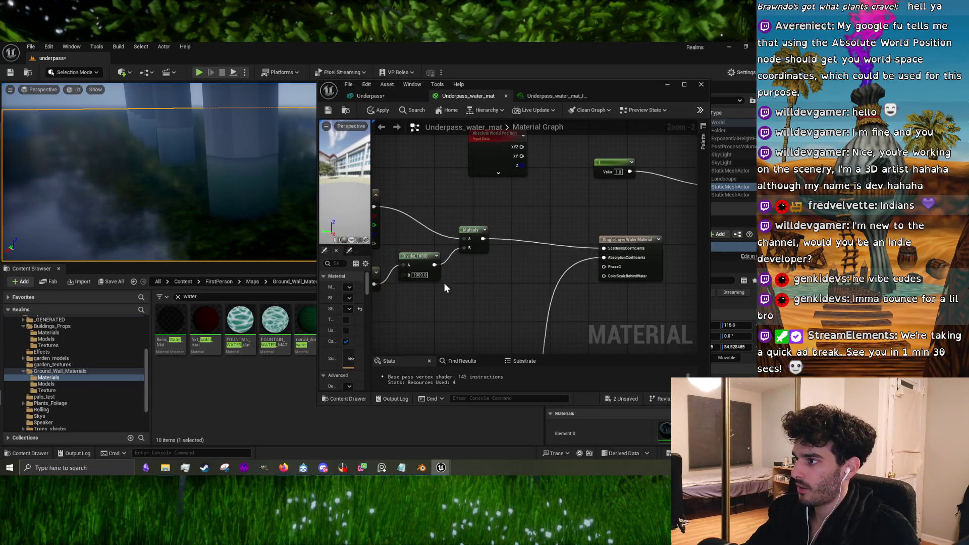
left_click_drag(443, 283, 500, 273)
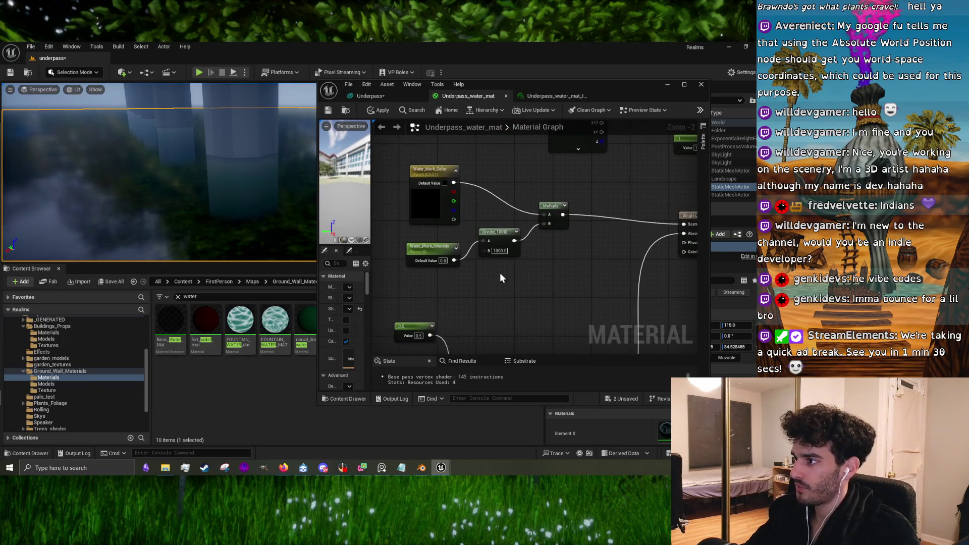
left_click(377, 110)
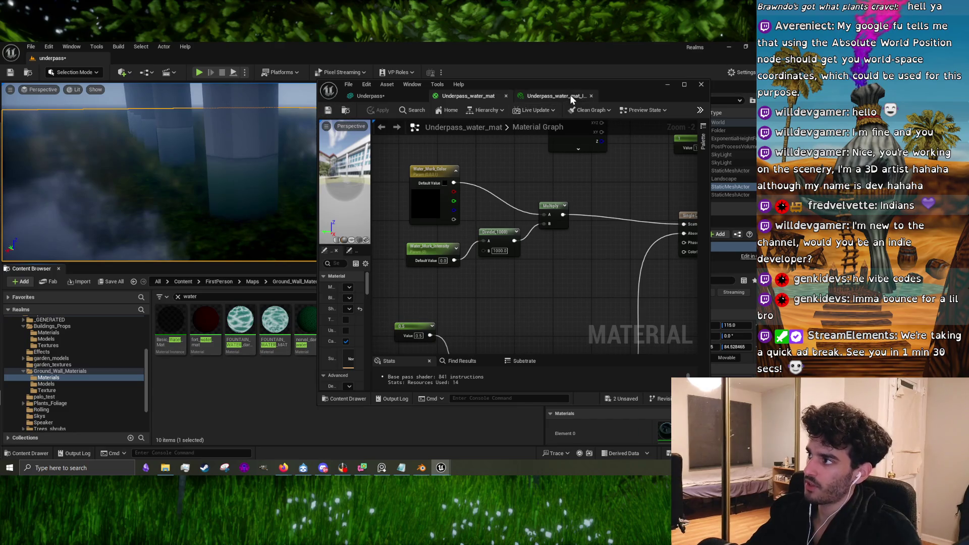
Step: Set the water instance's Opacity to 0.0
left_click(555, 96)
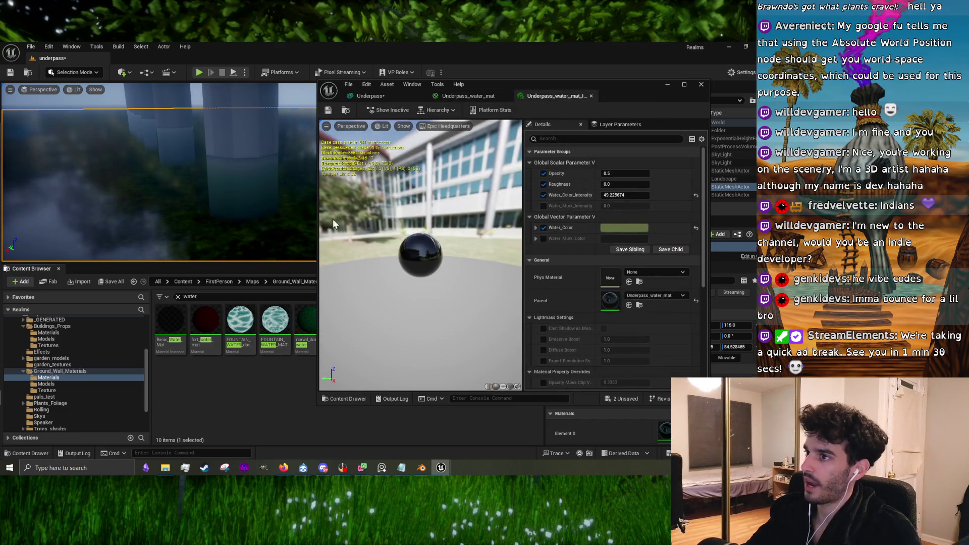
left_click(625, 173)
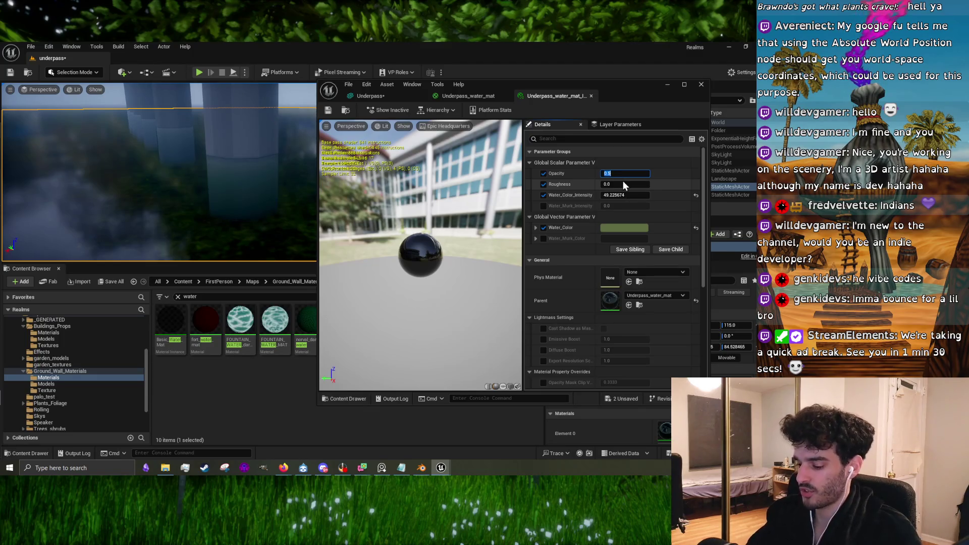
type("0")
key("Return")
left_click_drag(290, 182, 281, 188)
Step: Enable the Water_Murk_Color and Water_Murk_Intensity overrides, raising intensity to about 2.41
left_click(543, 239)
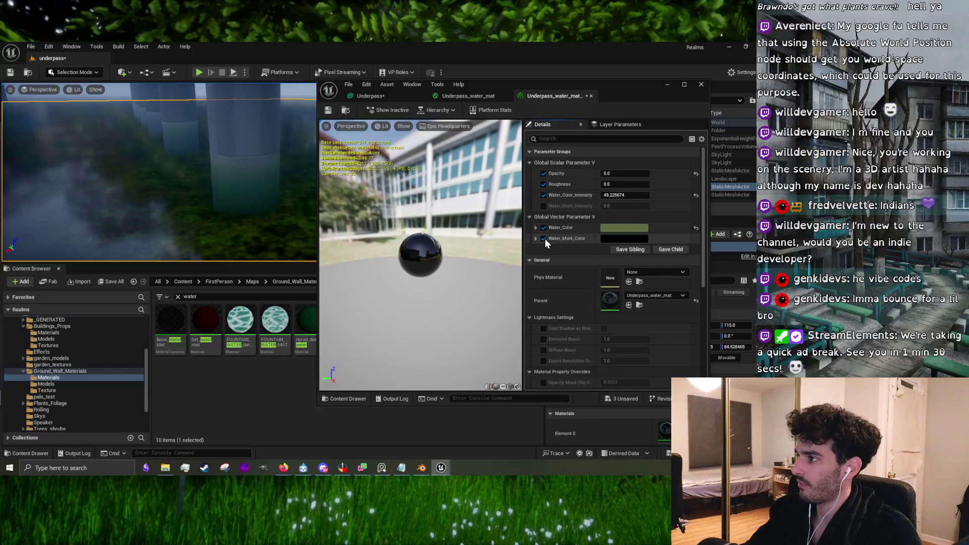
left_click(544, 206)
left_click(611, 206)
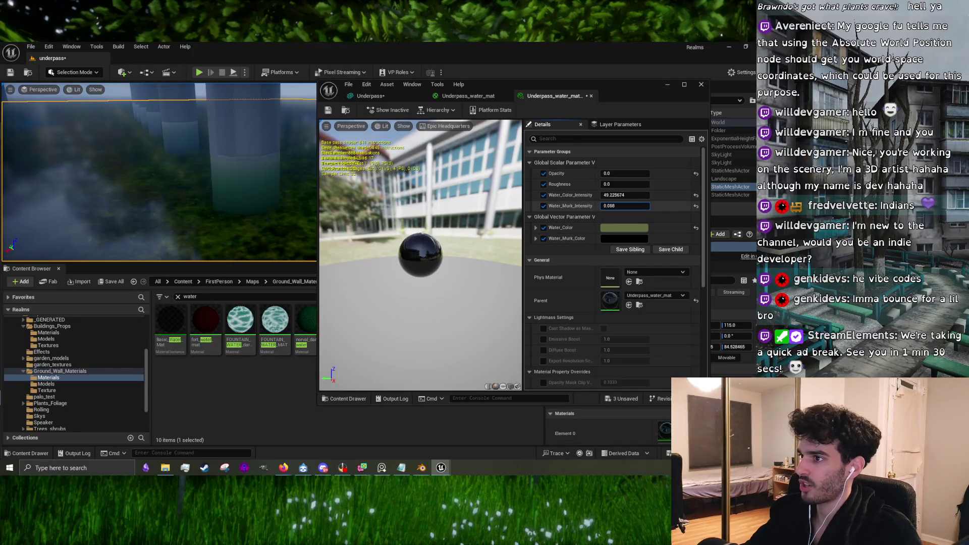
left_click_drag(610, 206, 626, 206)
left_click(619, 240)
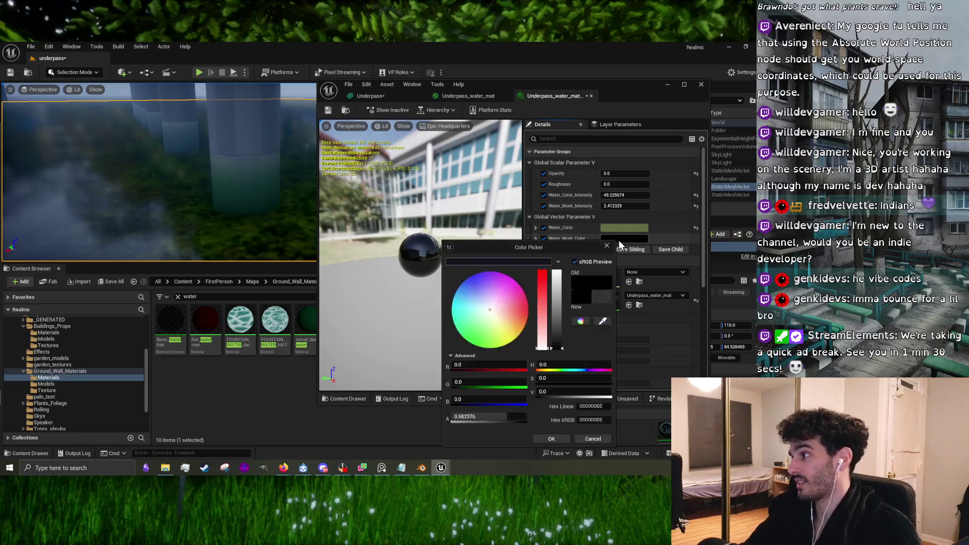
Step: Set Water_Murk_Color to a muddy brown (sRGB 9E8351) and confirm it
mouse_move(493, 313)
left_mouse_down()
mouse_move(550, 318)
mouse_move(559, 305)
mouse_move(550, 322)
mouse_move(512, 315)
mouse_move(525, 316)
mouse_move(516, 314)
mouse_move(515, 332)
mouse_move(525, 324)
left_mouse_up()
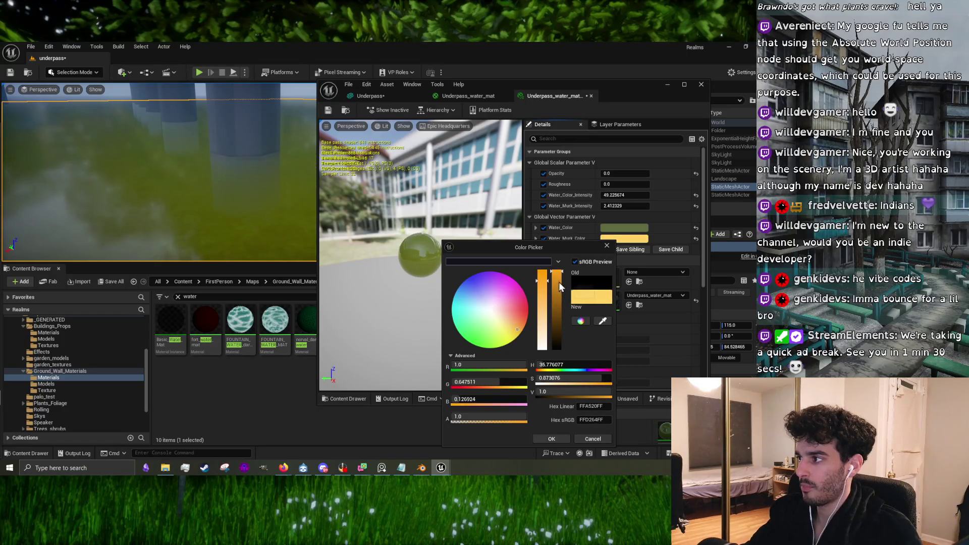
mouse_move(559, 282)
left_mouse_down()
mouse_move(554, 341)
mouse_move(519, 328)
left_mouse_up()
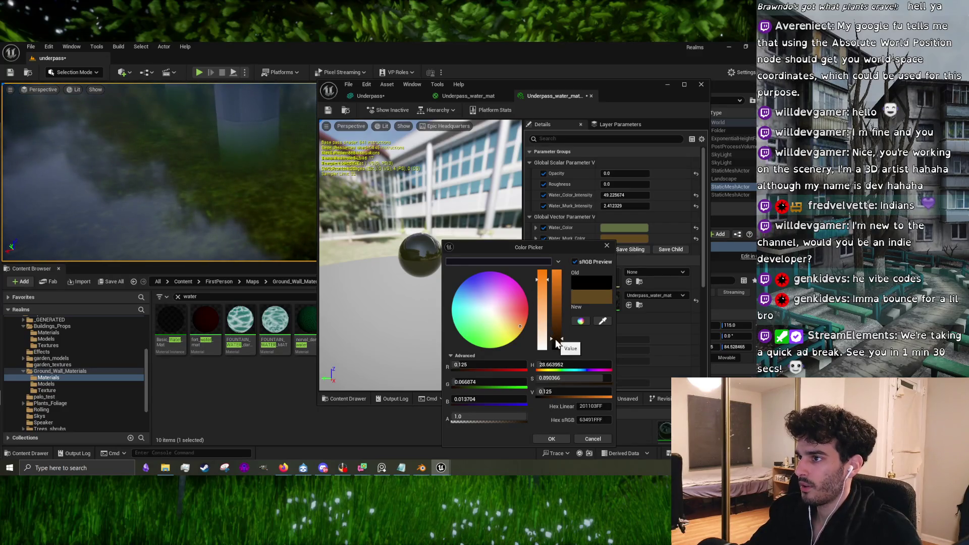
mouse_move(556, 341)
left_mouse_down()
mouse_move(565, 306)
mouse_move(562, 321)
left_mouse_up()
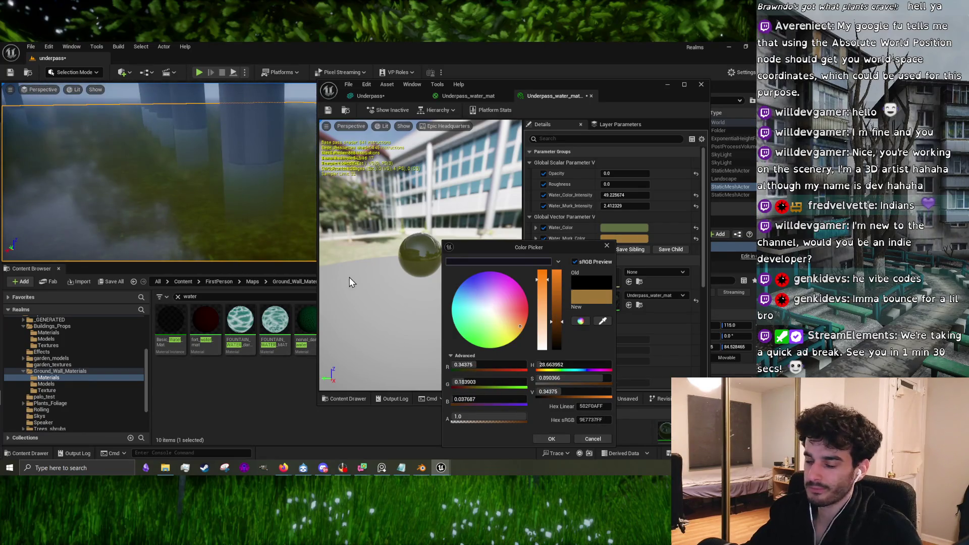
left_click_drag(519, 326, 515, 328)
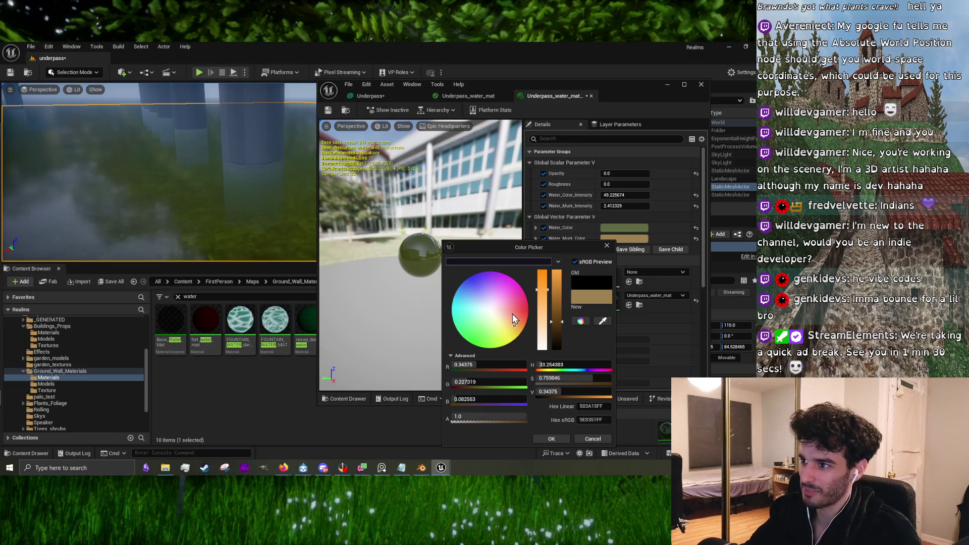
left_click(552, 438)
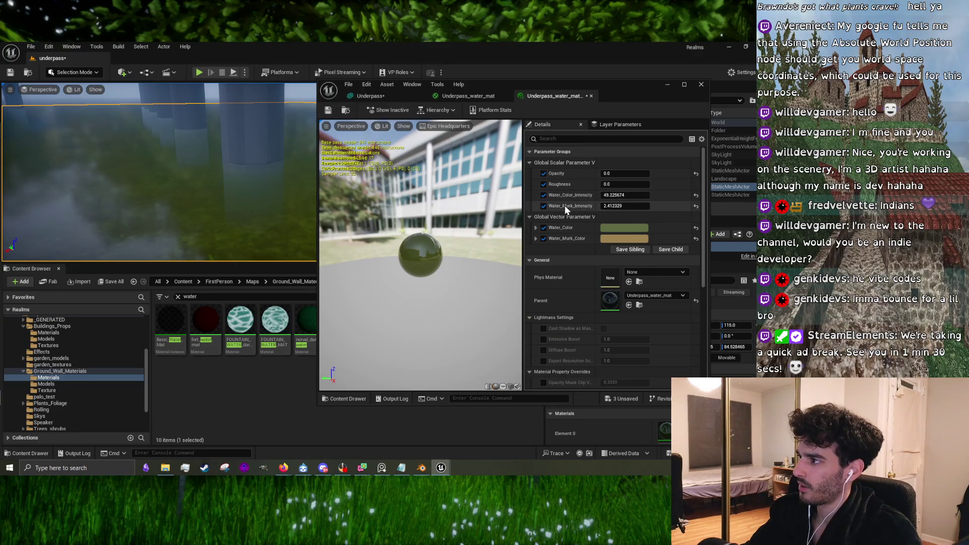
Step: Raise Water_Murk_Intensity to about 3.31 and compare against the reference photo board
mouse_move(625, 205)
left_mouse_down()
mouse_move(608, 205)
mouse_move(616, 205)
left_mouse_up()
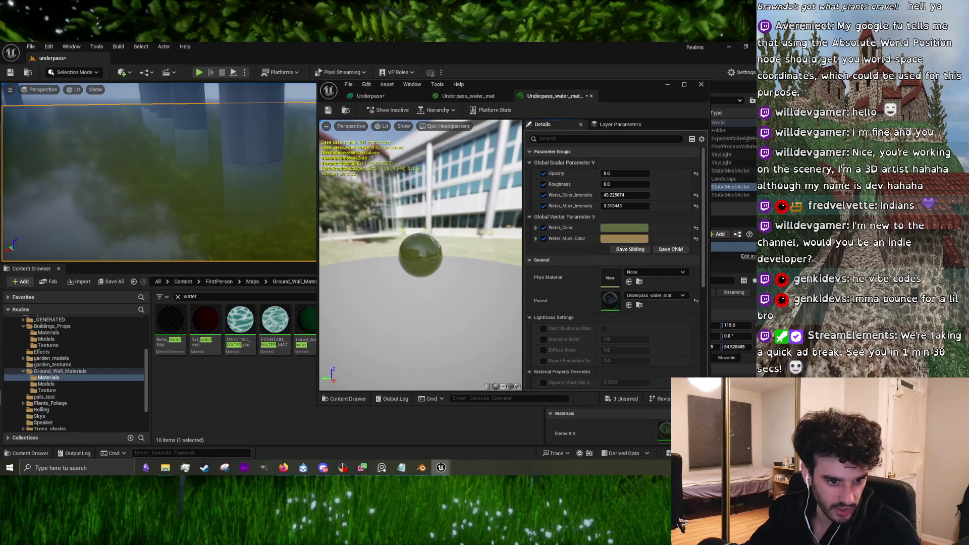
key("alt+Tab")
left_click_drag(188, 244, 72, 253)
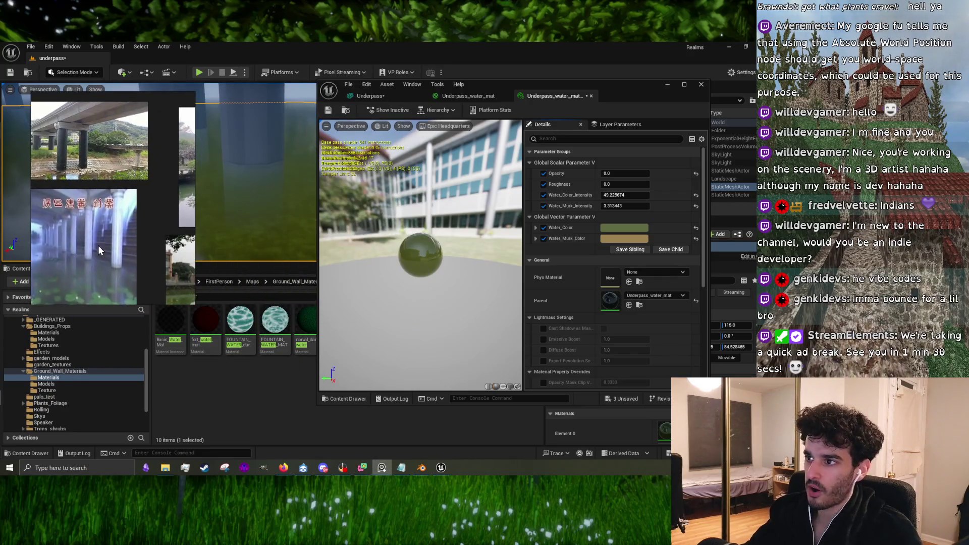
scroll(107, 241, "up", 3)
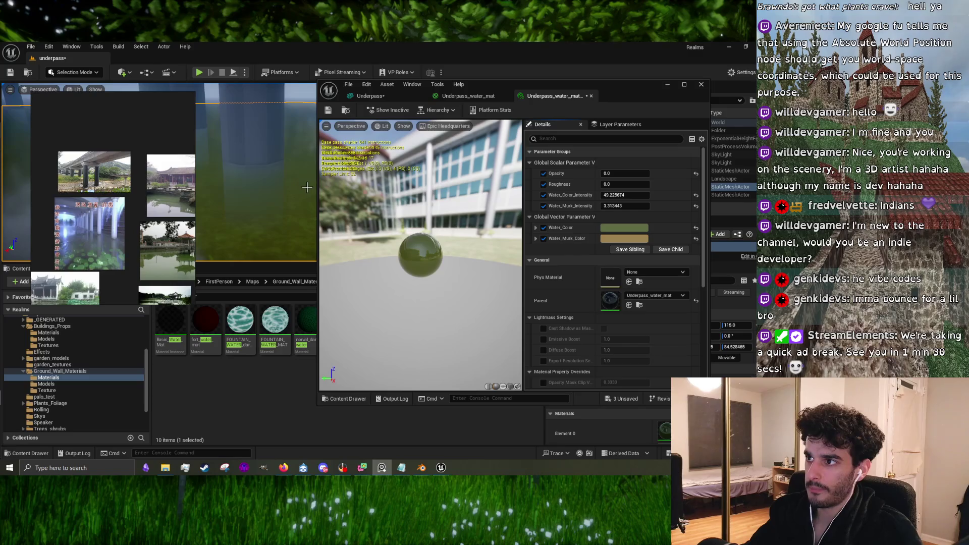
scroll(272, 187, "down", 5)
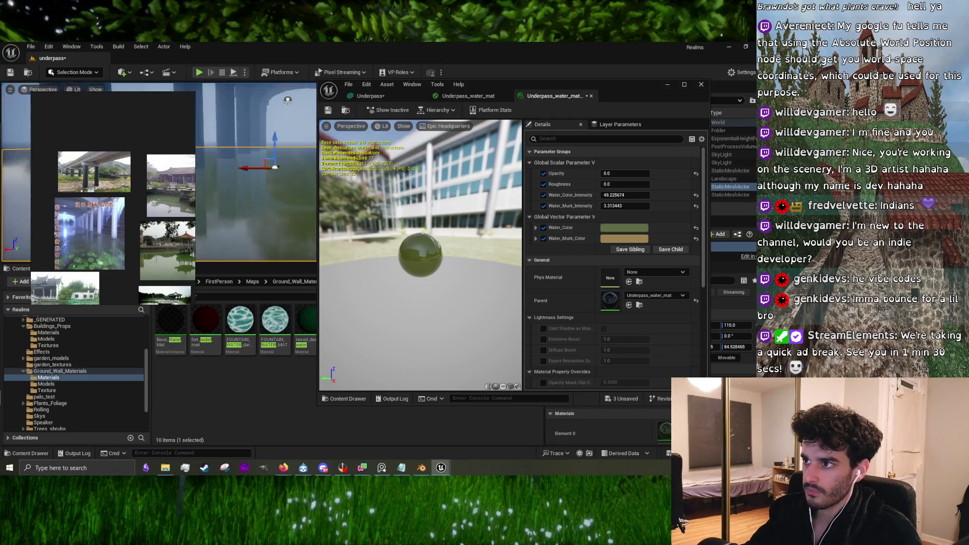
scroll(256, 171, "up", 5)
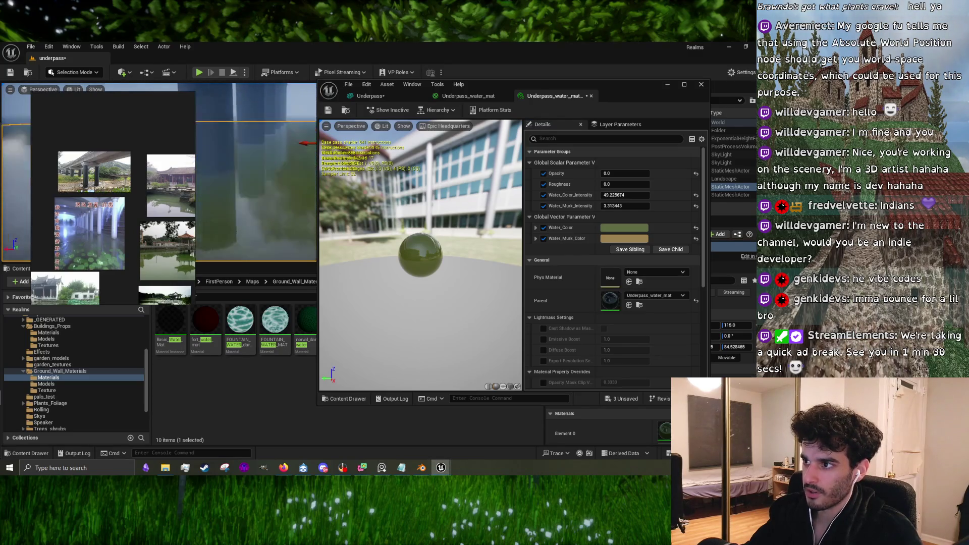
scroll(256, 172, "down", 5)
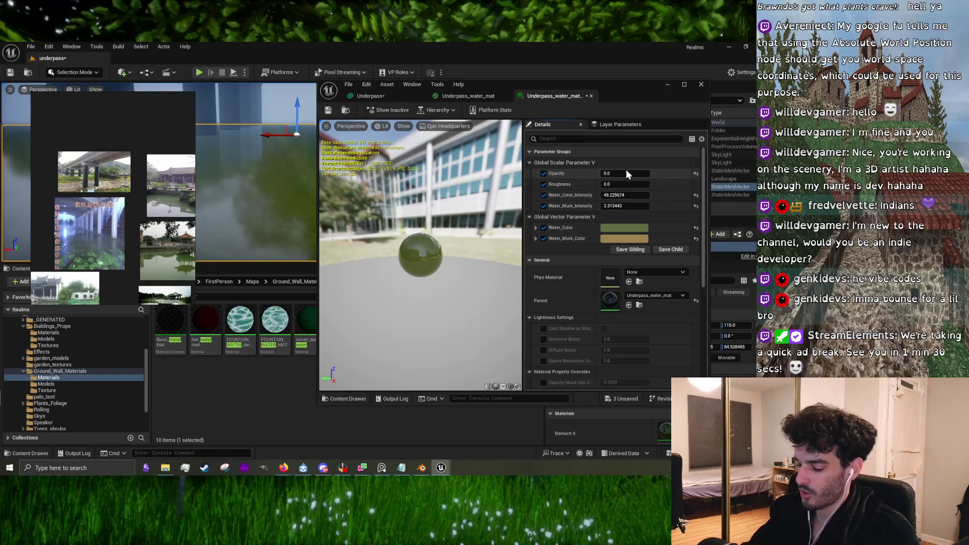
Step: Set the water Opacity to 0.3, comparing it briefly against 0.0
left_click(639, 172)
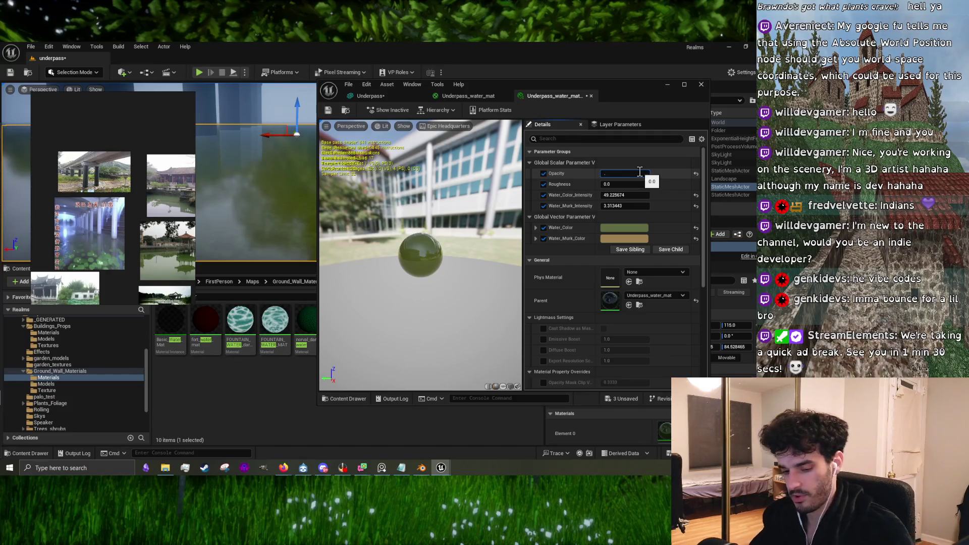
type("3")
key("Return")
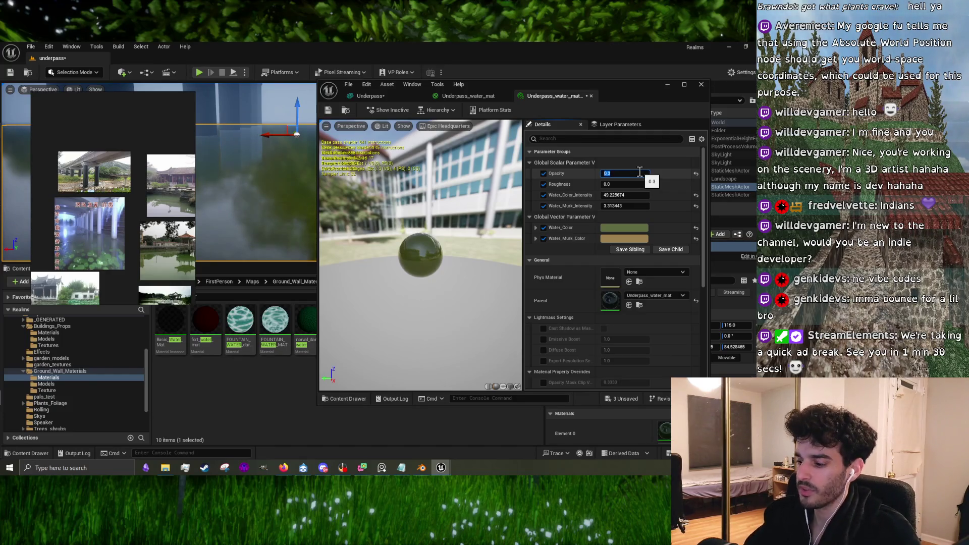
key("Return")
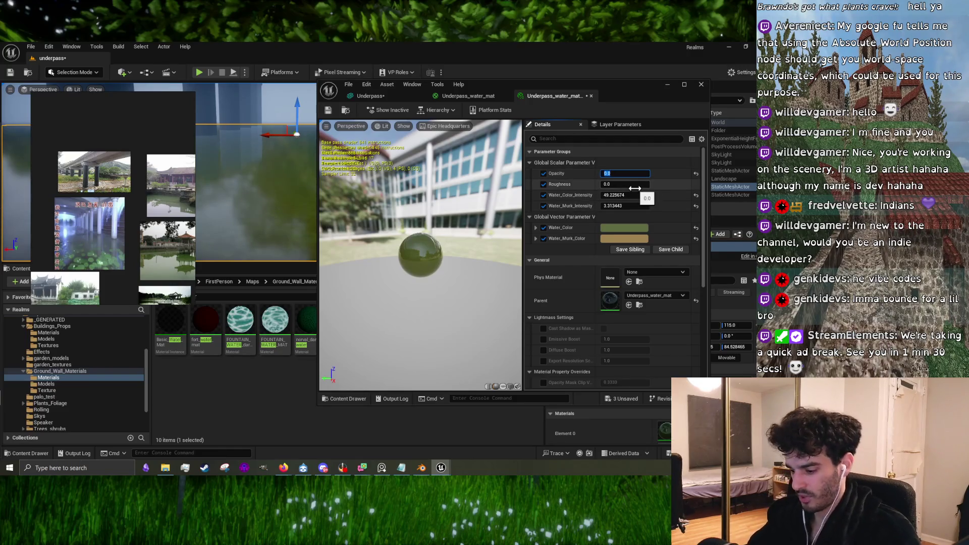
type("0.3")
key("Return")
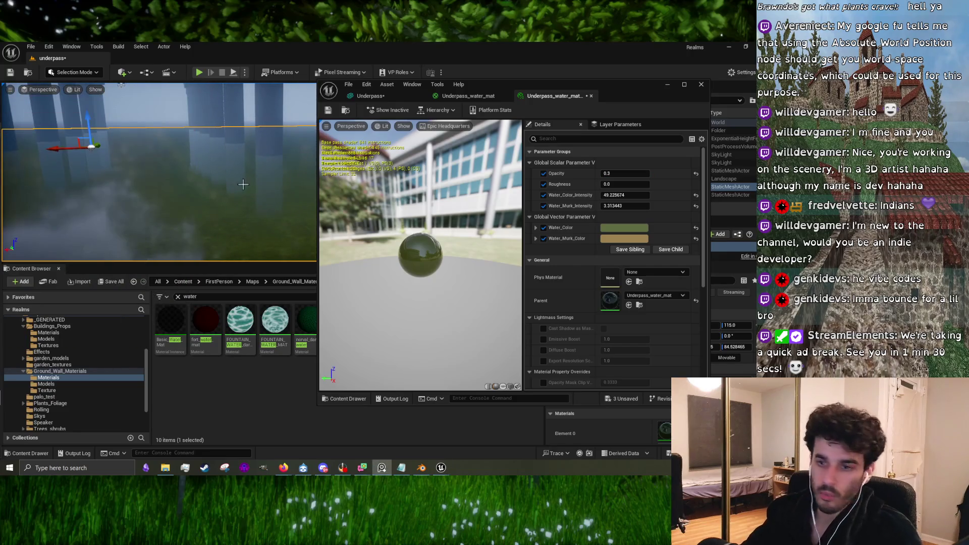
Step: View the water near the foggy pillars and confirm Opacity at 0.3
left_click_drag(298, 169, 85, 199)
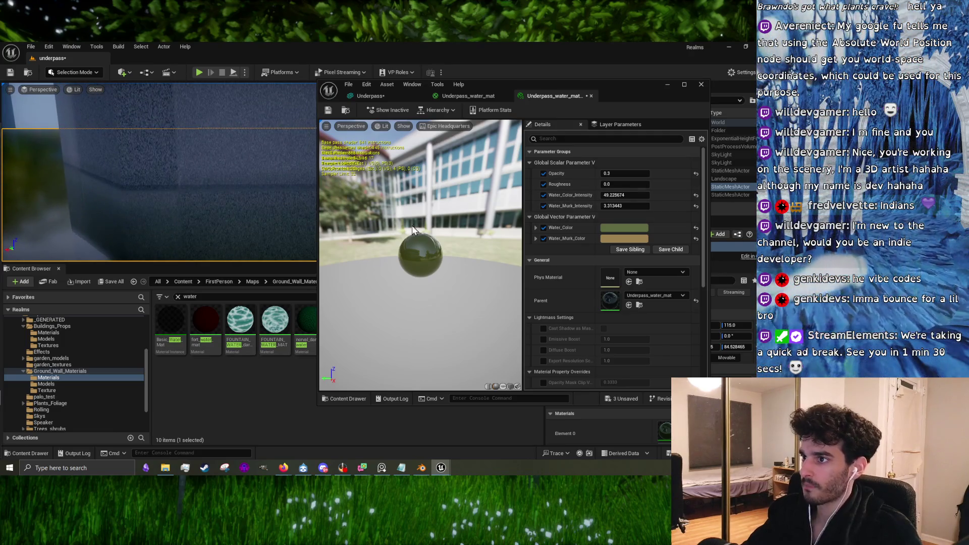
left_click_drag(213, 211, 213, 211)
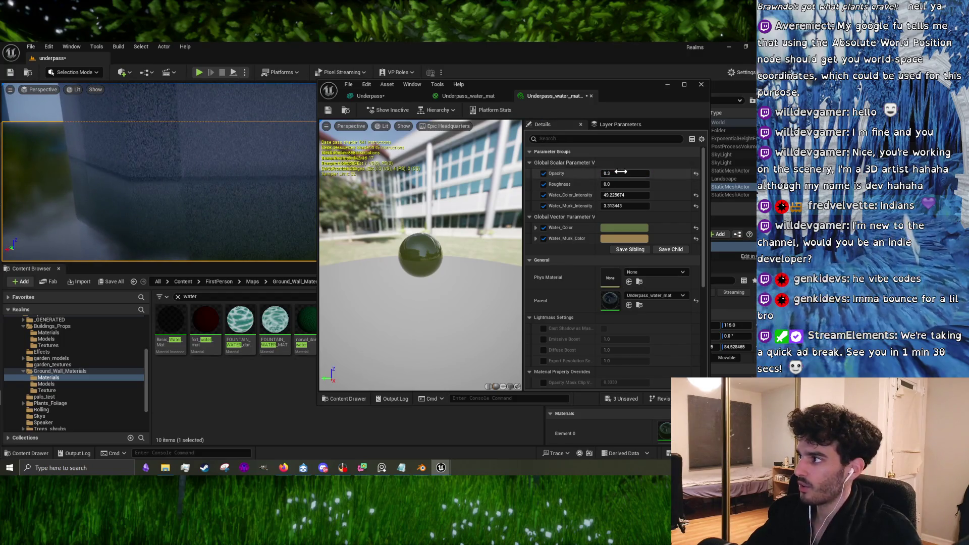
key("Return")
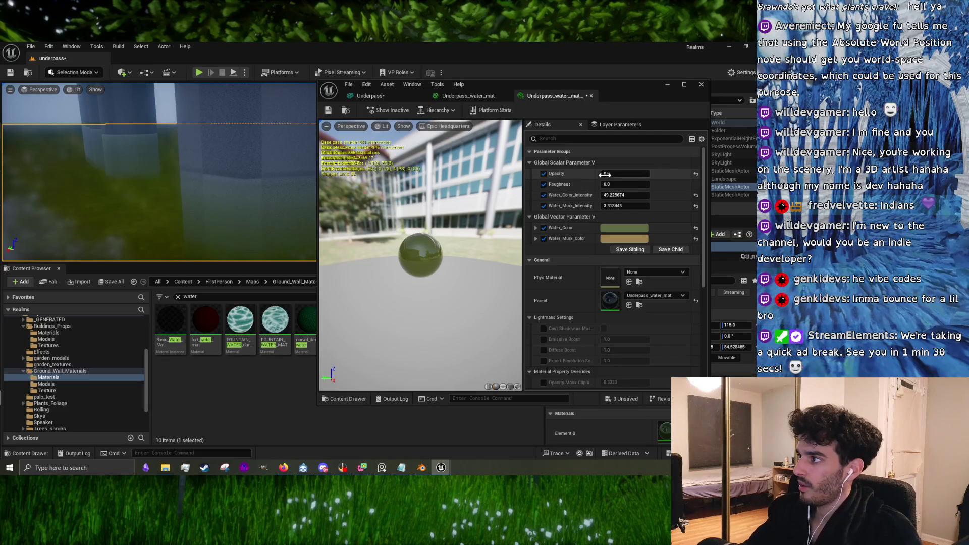
left_click(625, 173)
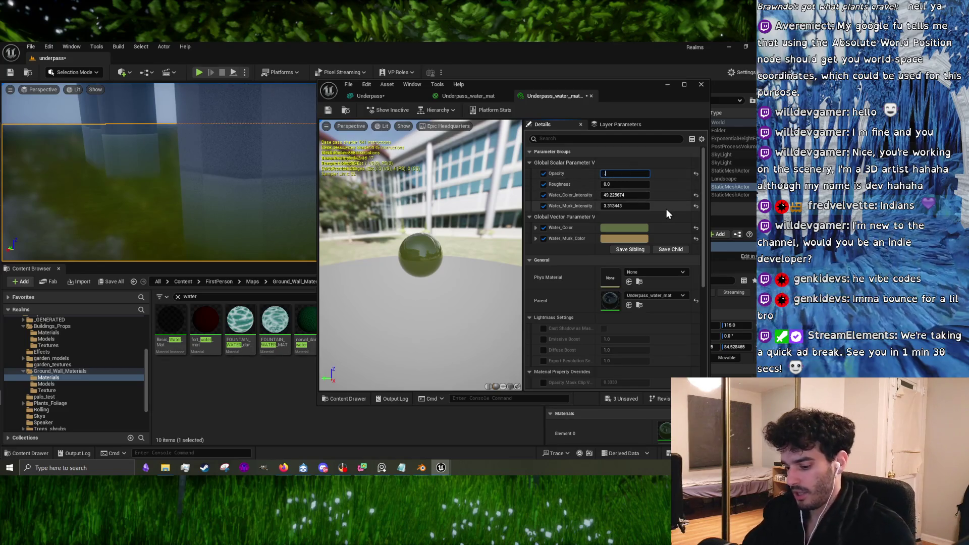
type("0.3")
key("Return")
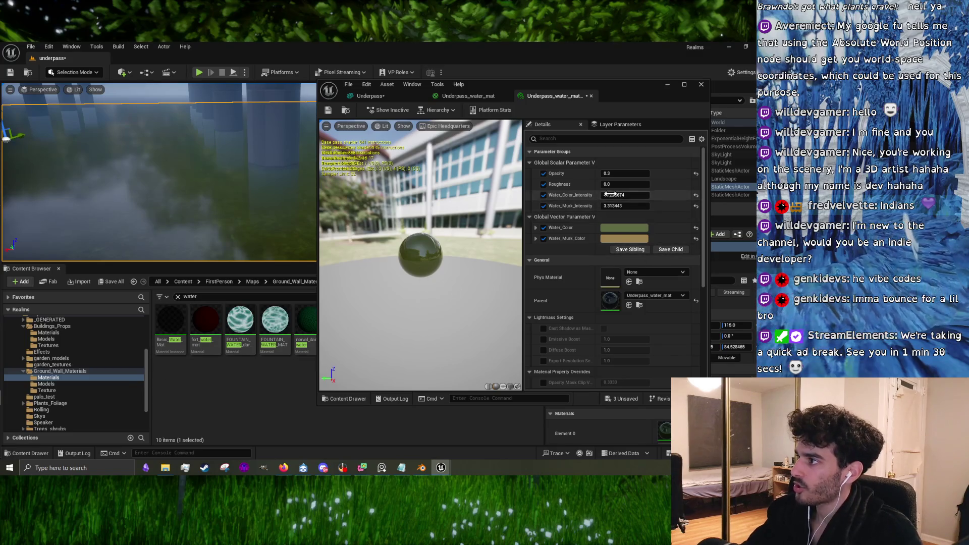
Step: Set Water_Color_Intensity to 50.0 and Water_Murk_Intensity to 4.0
left_click(632, 194)
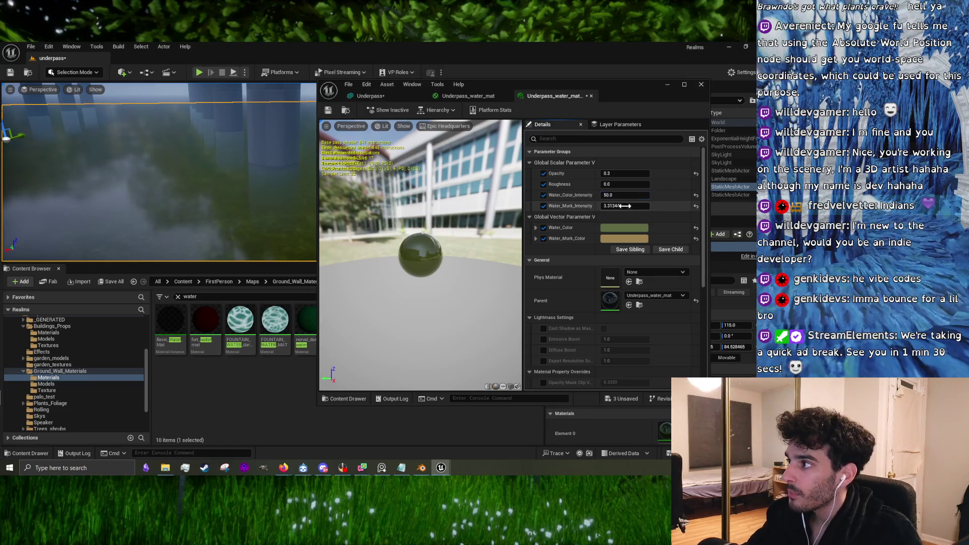
type("4")
key("Return")
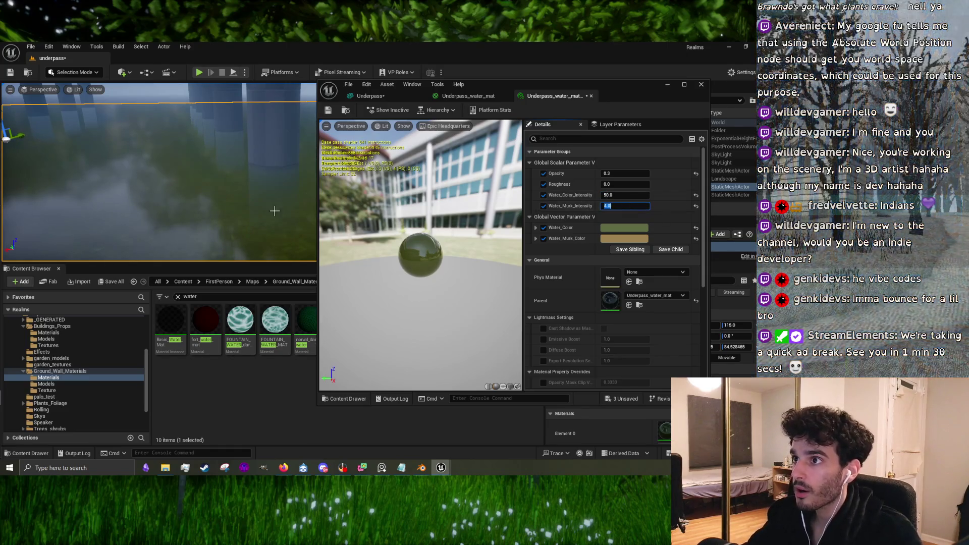
left_click(638, 240)
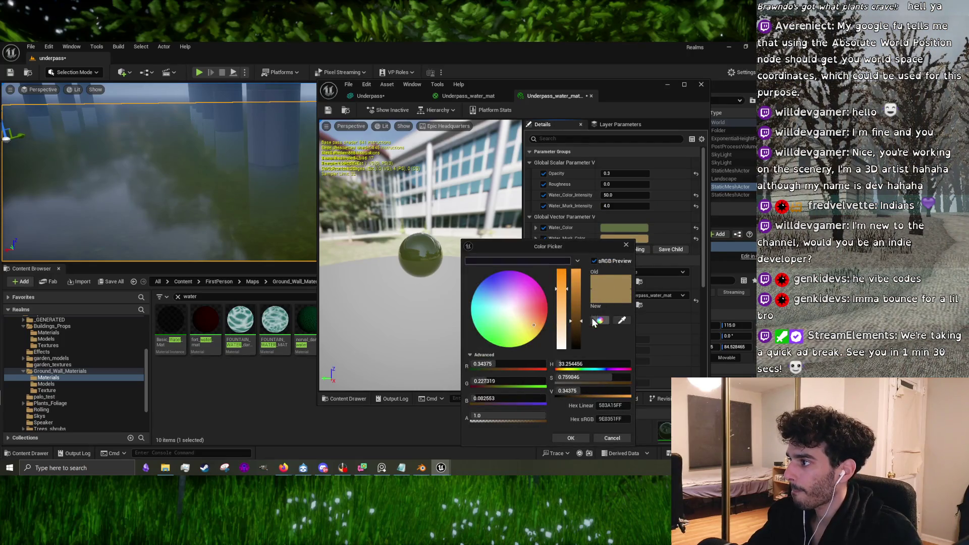
Step: Change the murk colour to a muted olive-khaki (R 0.365, G 0.315, B 0.106)
mouse_move(580, 318)
left_mouse_down()
mouse_move(581, 334)
mouse_move(585, 272)
mouse_move(582, 319)
mouse_move(533, 330)
left_mouse_up()
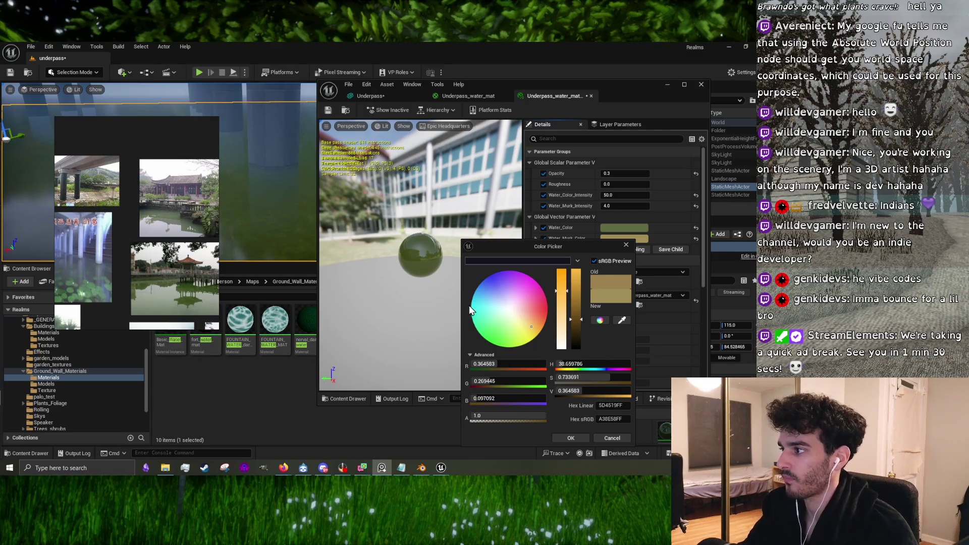
left_click_drag(531, 328, 524, 338)
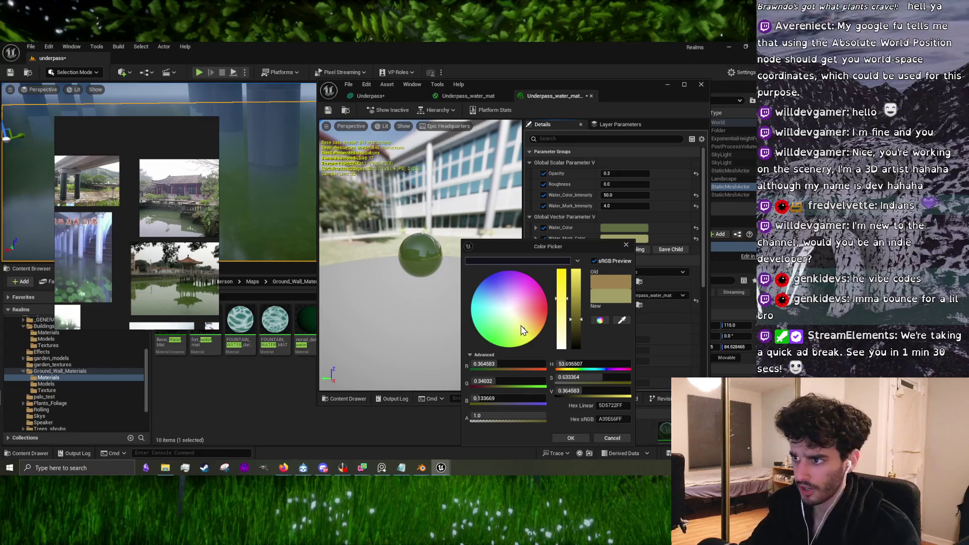
left_click(528, 334)
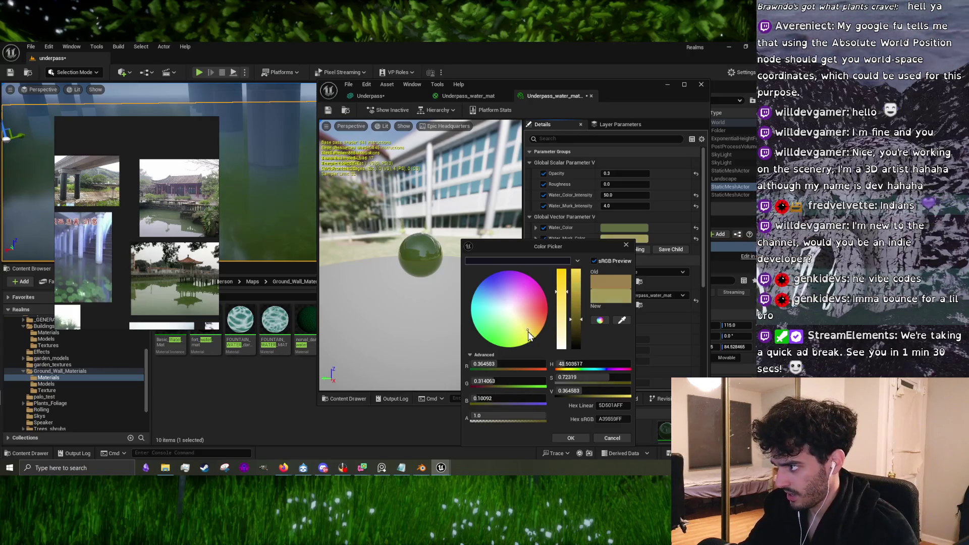
left_click(528, 336)
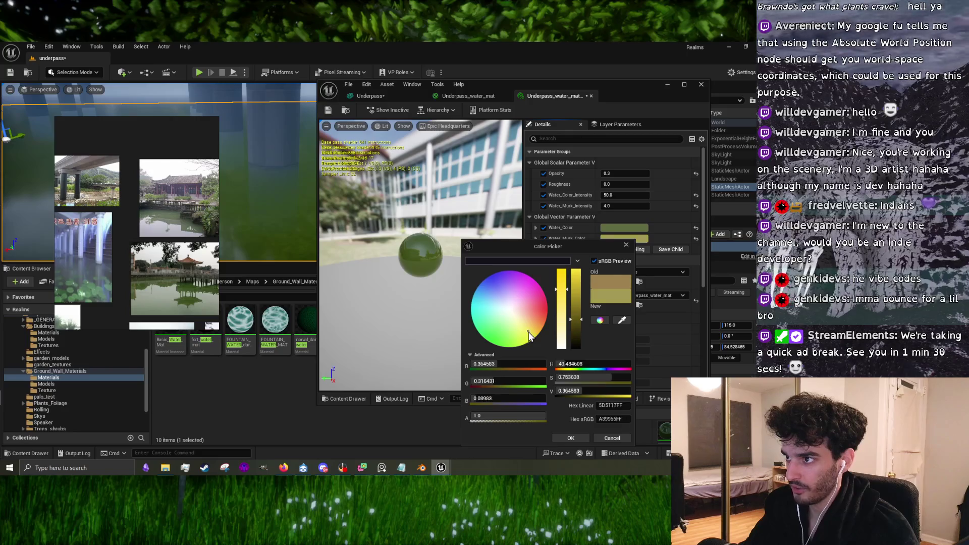
left_click_drag(529, 335, 526, 337)
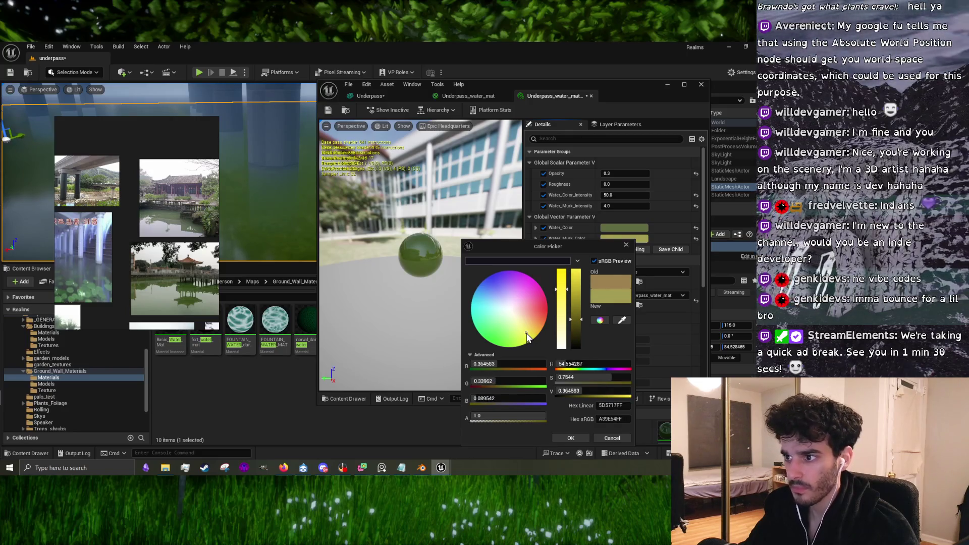
left_click(528, 330)
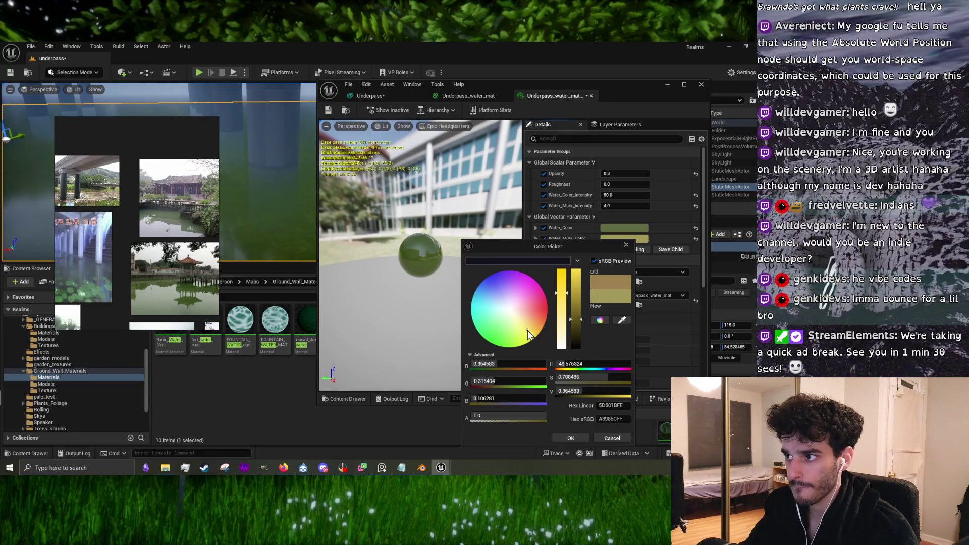
left_click(564, 438)
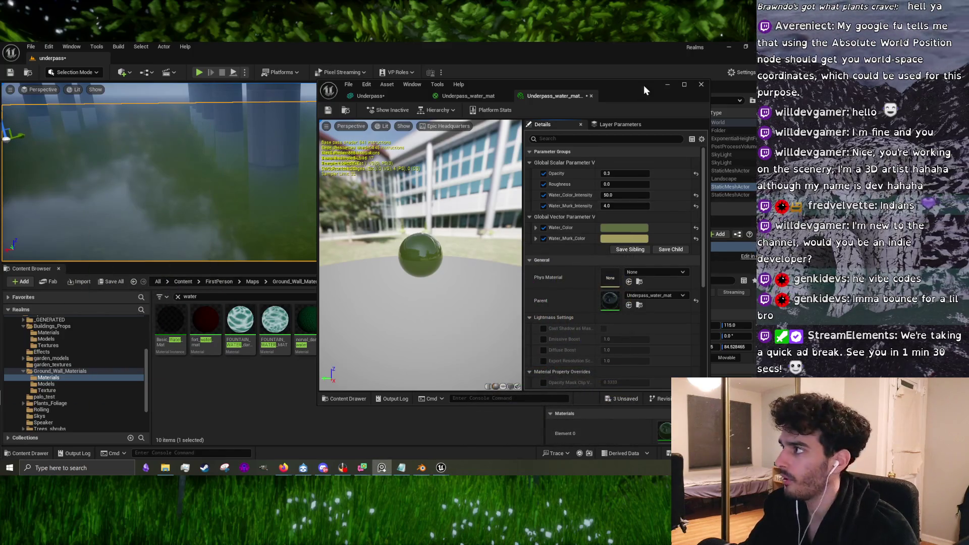
Step: Minimize the material instance editor, zoom out on the water, and resume the YouTube tutorial
left_click(669, 84)
scroll(403, 161, "down", 10)
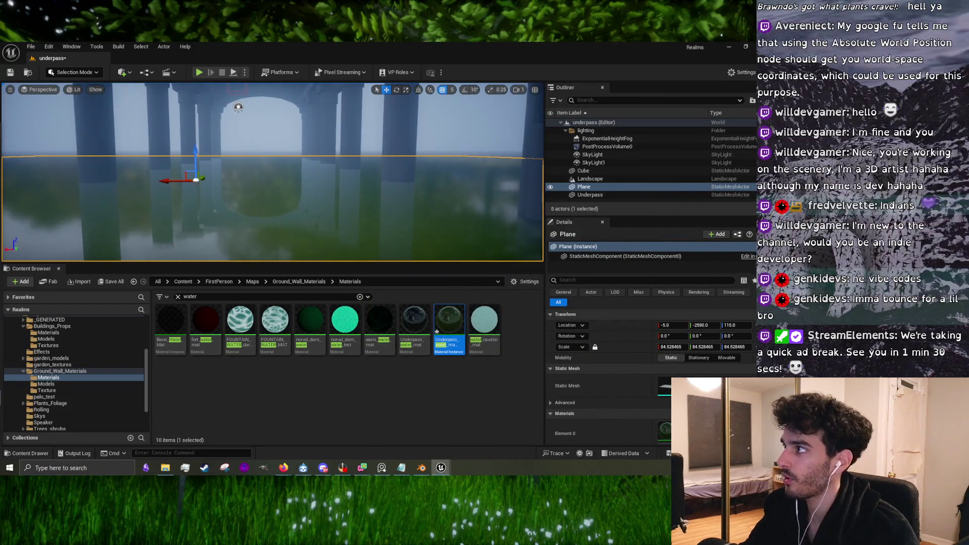
left_click(731, 47)
left_click(346, 270)
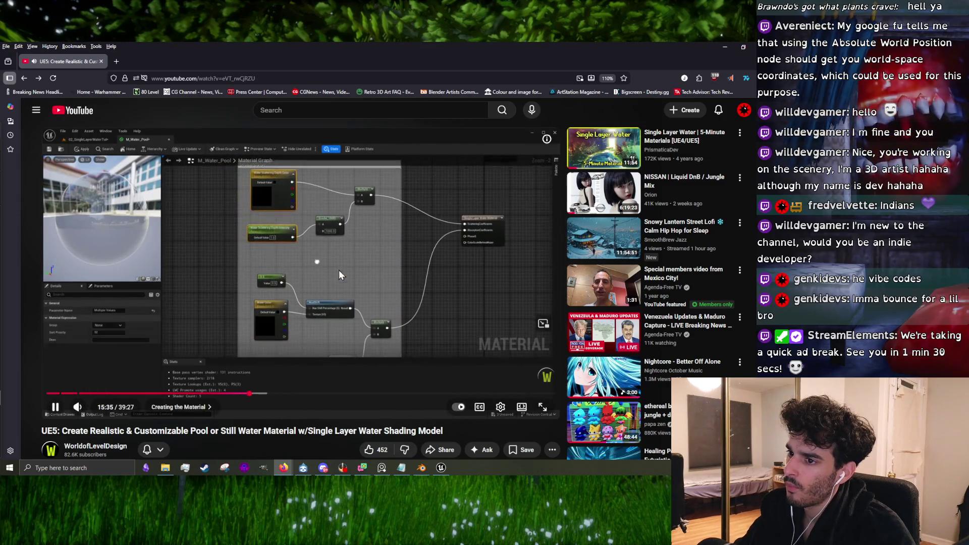
Step: Search Google for 'single layer water ue5' in a new Firefox tab
left_click(272, 218)
left_click(385, 223)
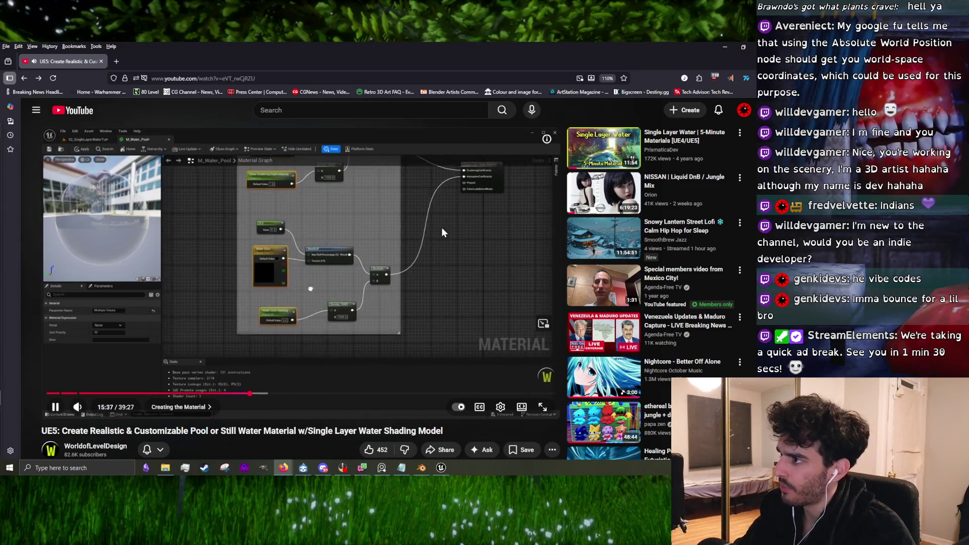
left_click(113, 61)
type("single laye")
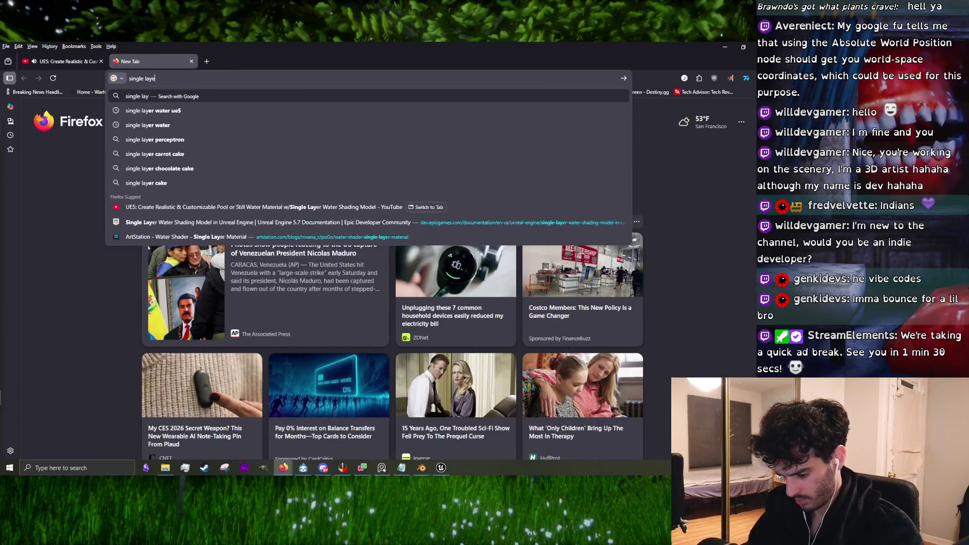
type("r water ue5")
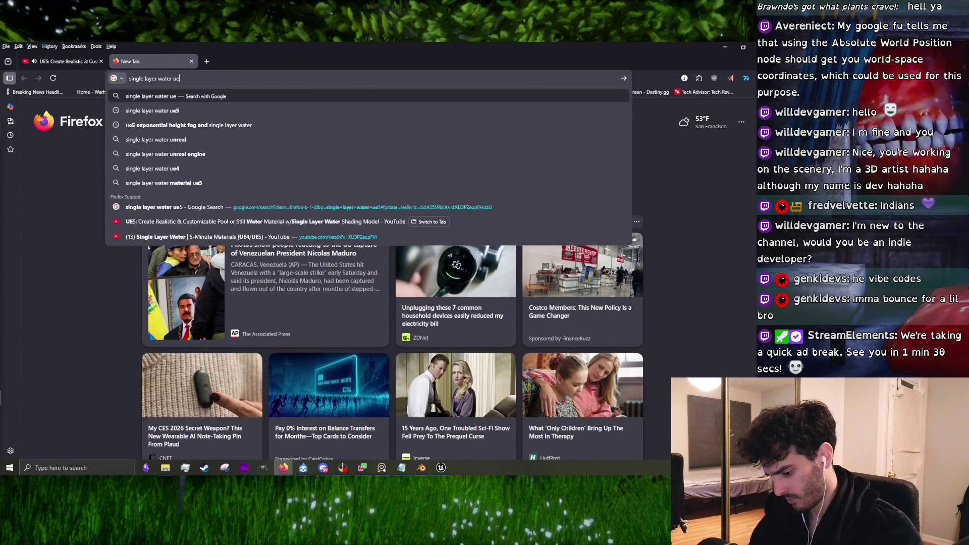
key("Return")
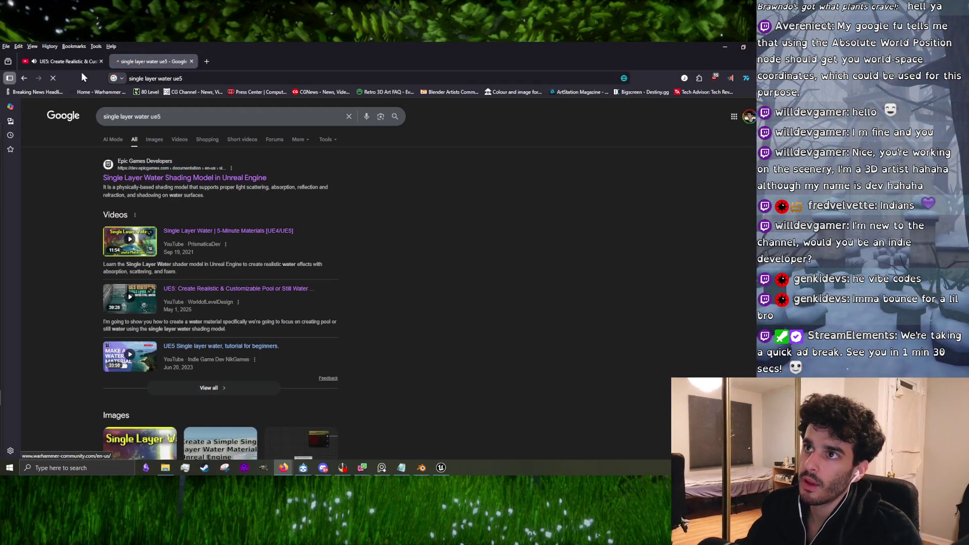
Step: Pause the tutorial and open the Single Layer Water Shading Model documentation page
left_click(63, 61)
left_click(254, 242)
left_click(151, 61)
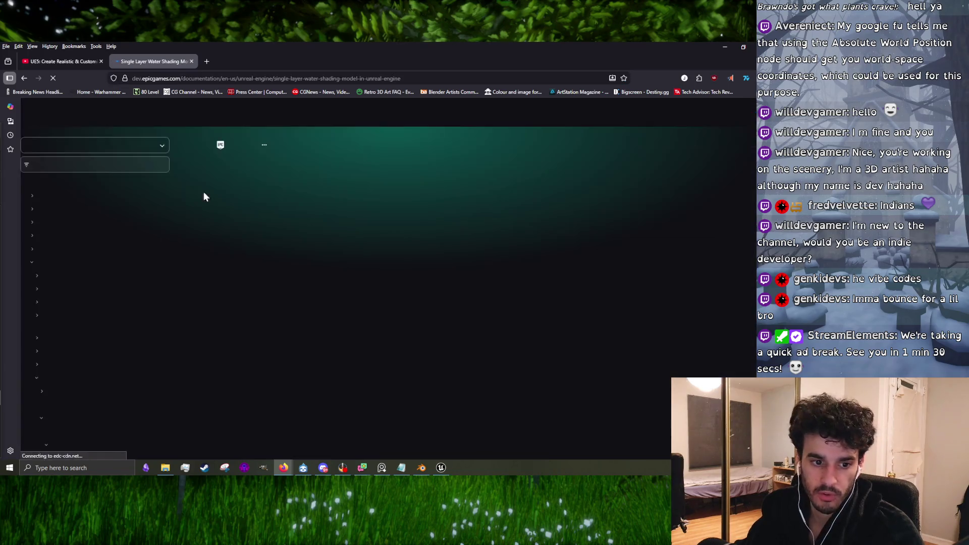
left_click(81, 62)
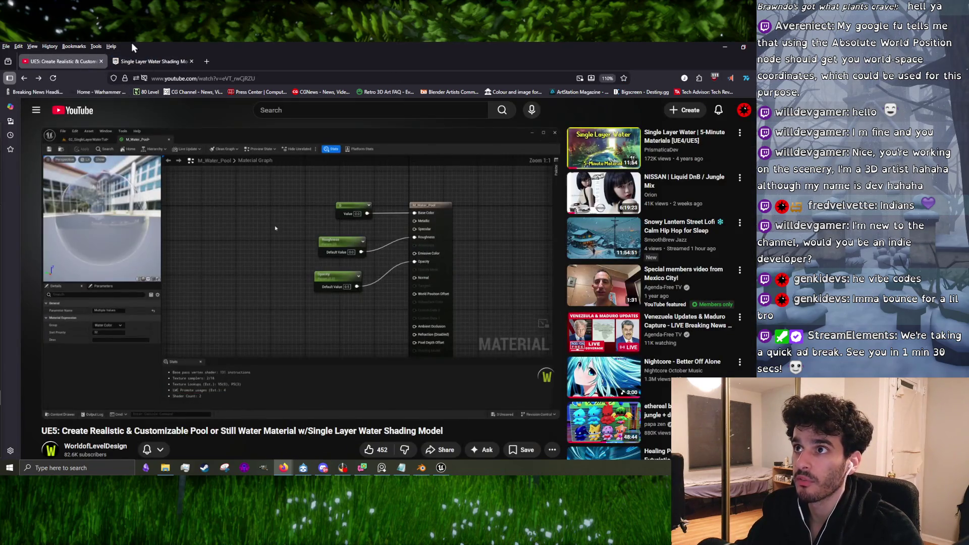
left_click(149, 61)
Step: Read the Single Layer Water material output coefficient sections, then return to the tutorial
scroll(331, 280, "down", 15)
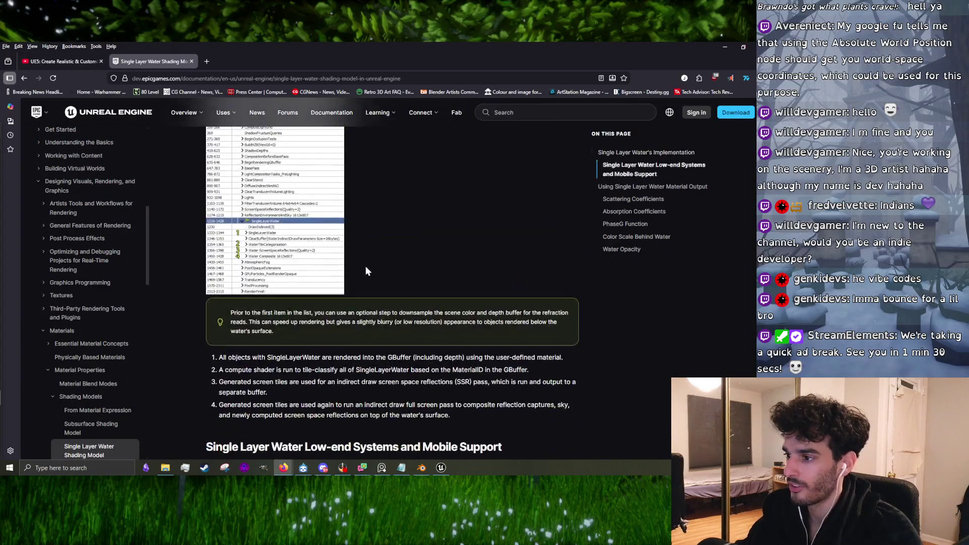
scroll(383, 269, "down", 4)
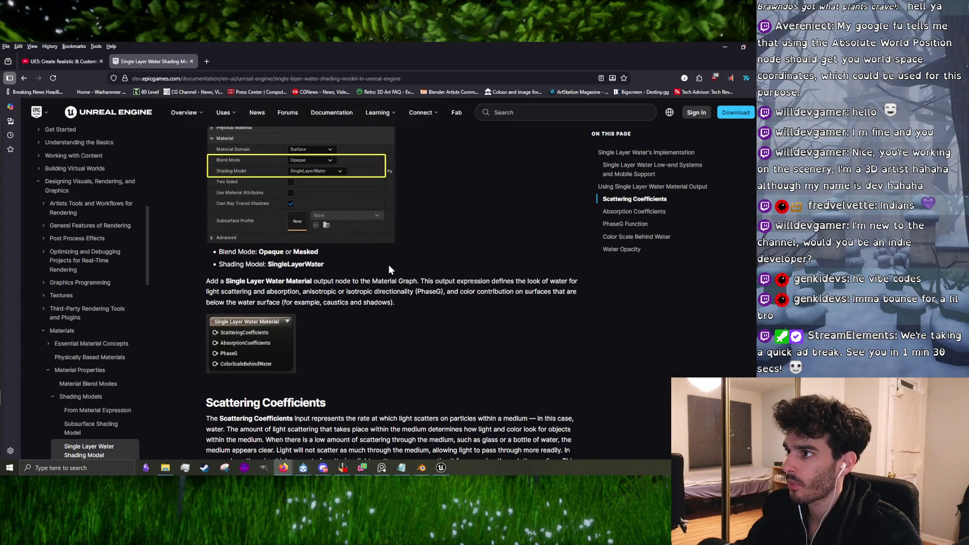
left_click(60, 61)
left_click(161, 192)
left_click(149, 61)
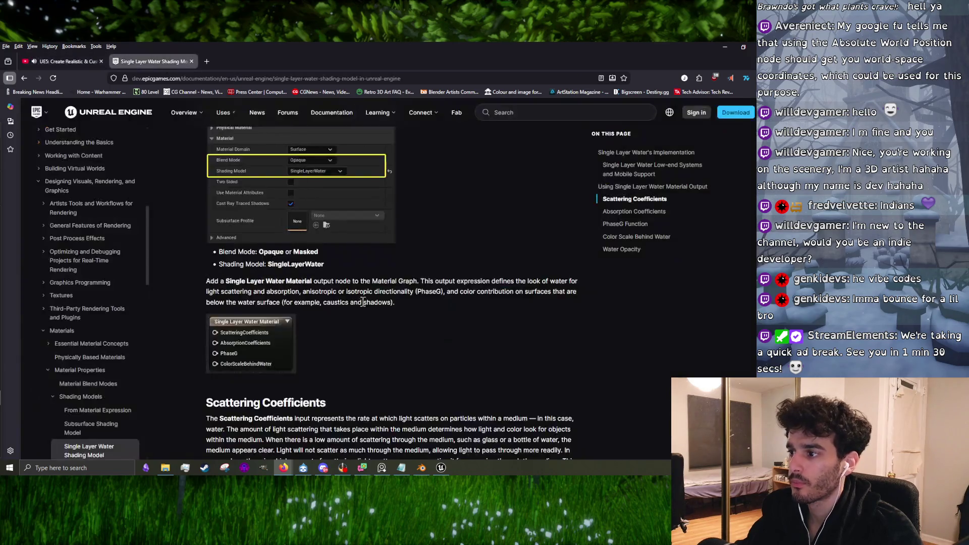
scroll(364, 311, "down", 8)
scroll(368, 324, "down", 5)
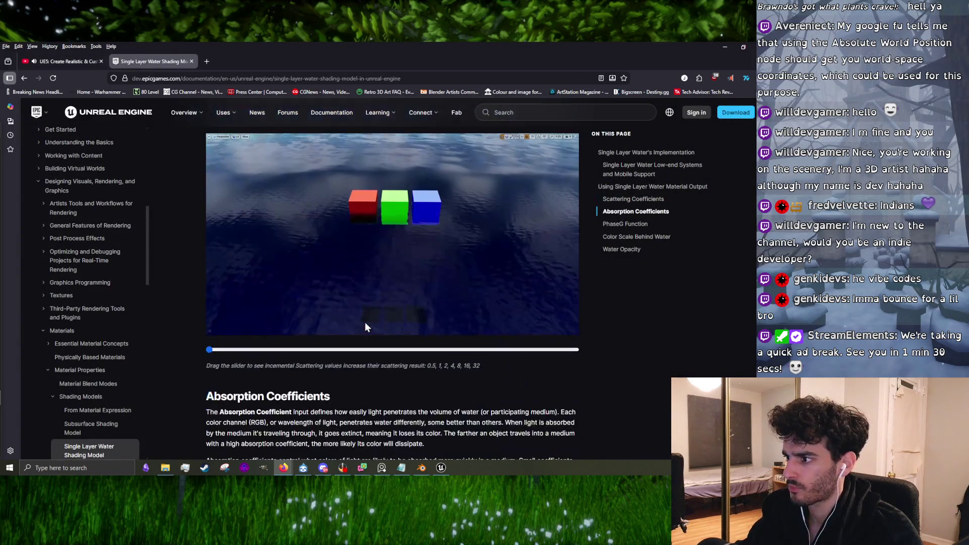
left_click(65, 60)
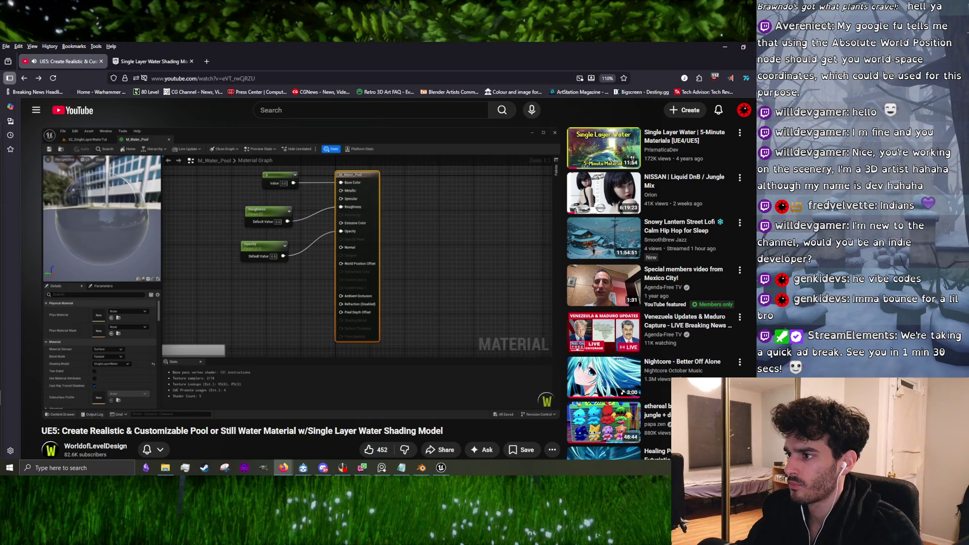
Step: Rewatch the tutorial's water normal texture part, rewinding and pausing around 16:20
mouse_move(356, 318)
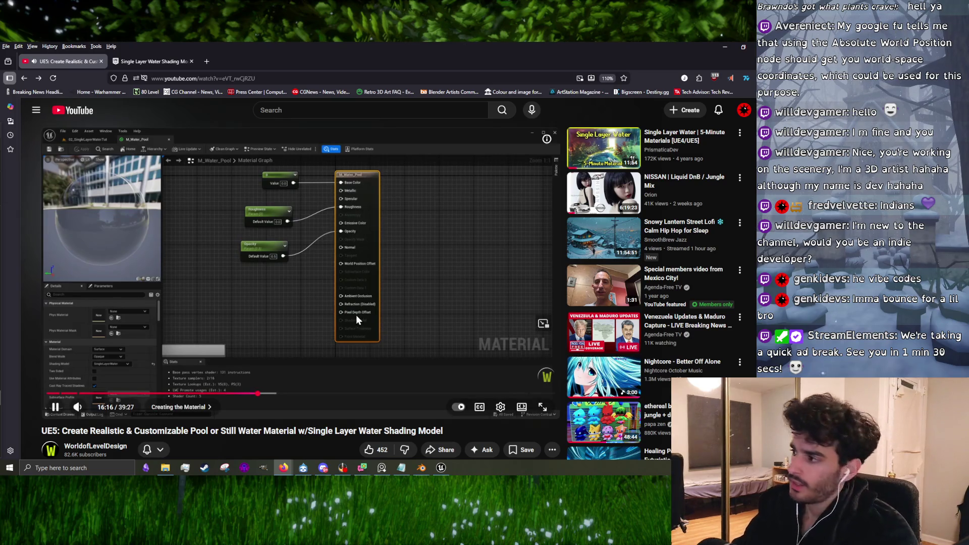
left_click(316, 270)
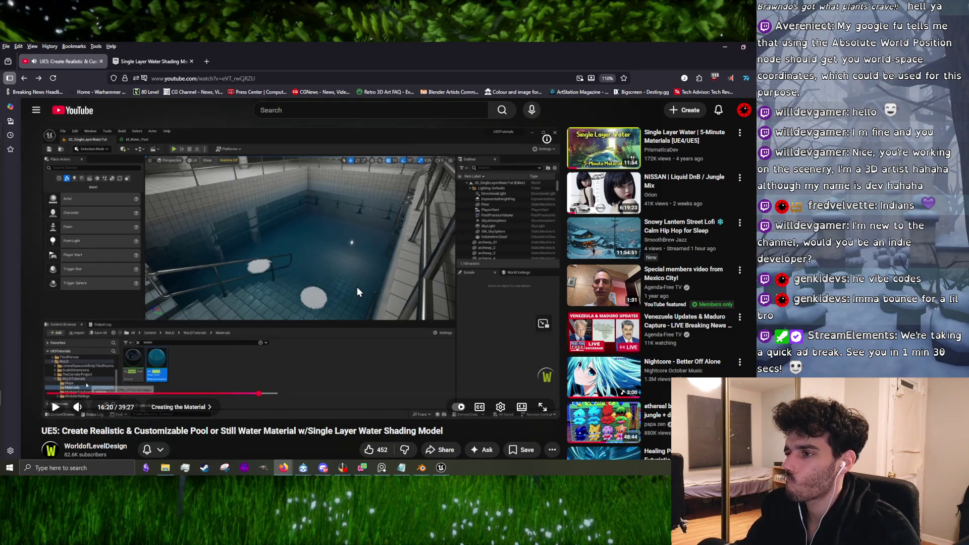
left_click(358, 287)
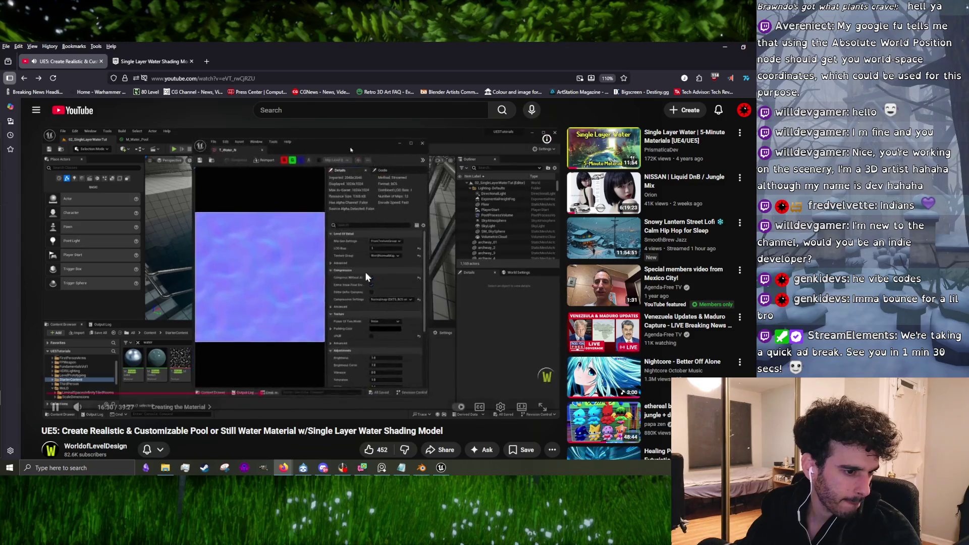
left_click(366, 250)
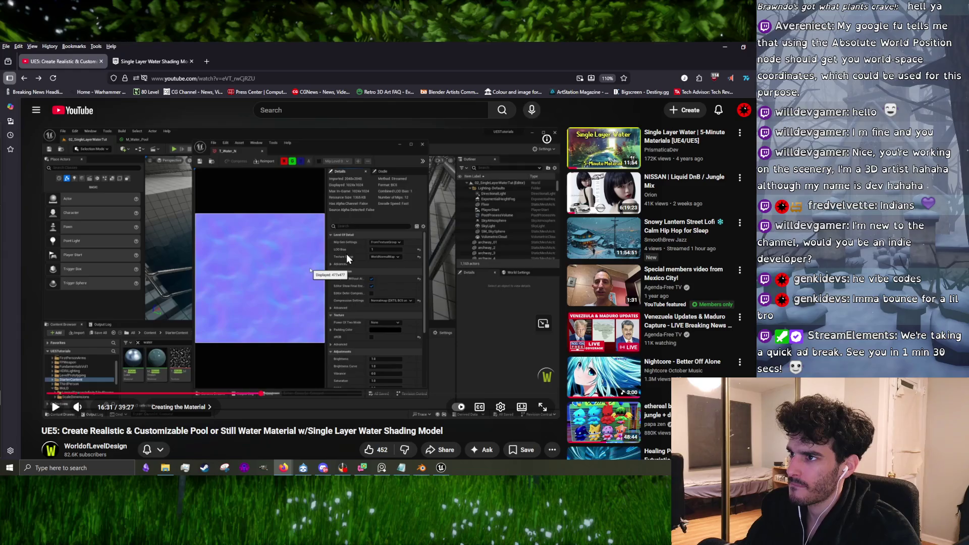
left_click(299, 302)
key("Left")
key("Left")
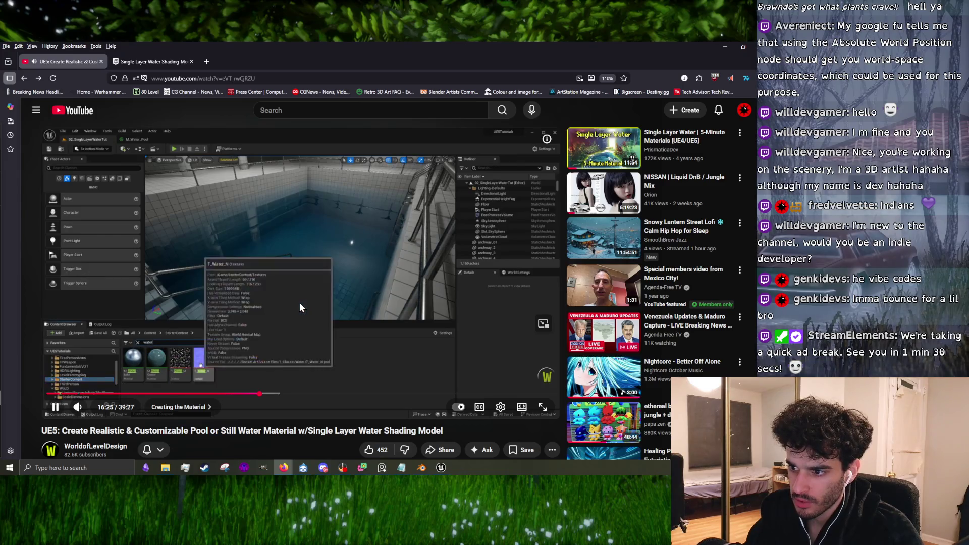
key("Left")
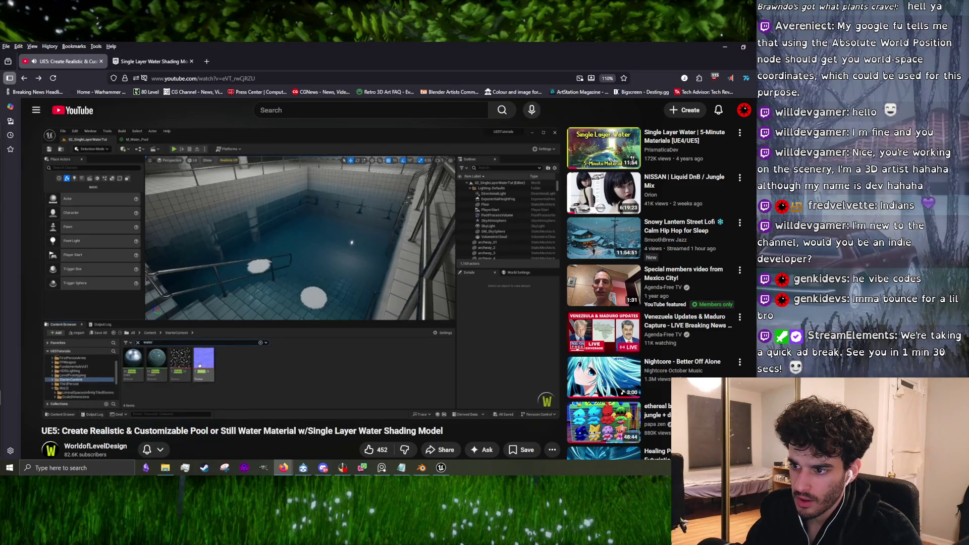
left_click(495, 255)
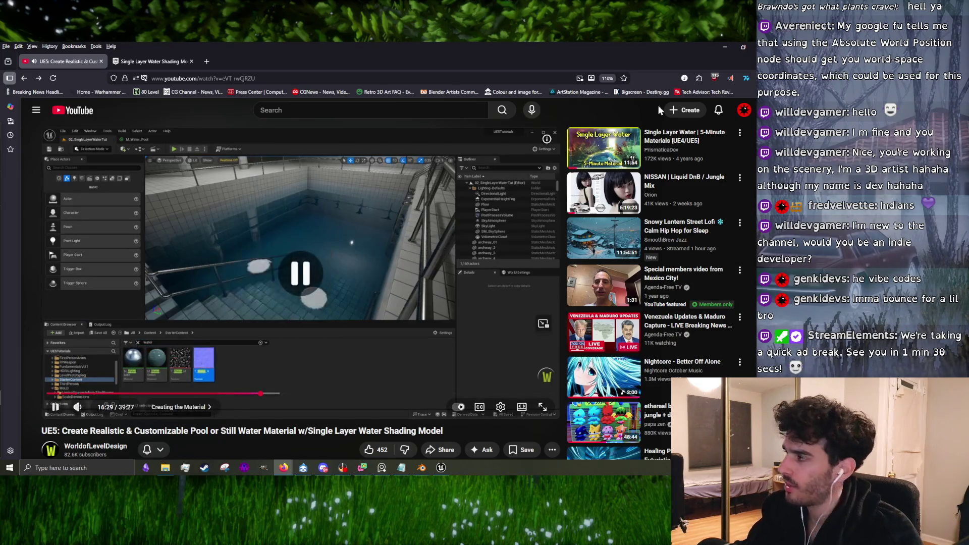
Step: Minimize Firefox, close the colour inverter, and bring the Unreal Engine editor forward
left_click(725, 47)
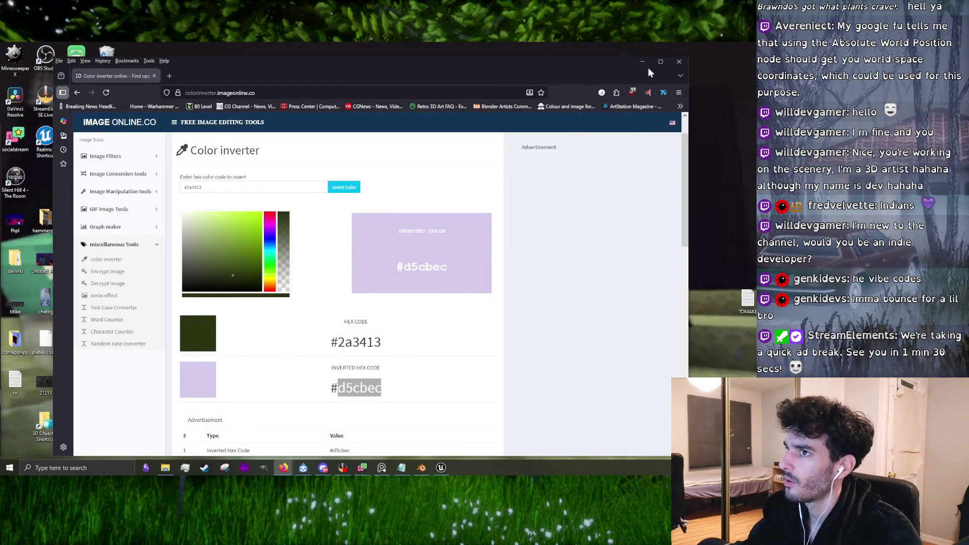
left_click(679, 61)
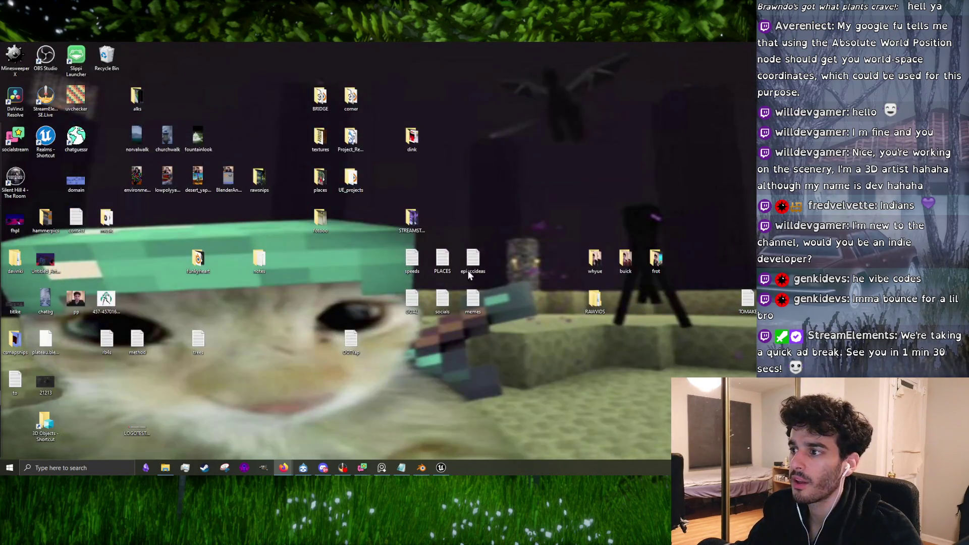
left_click(422, 469)
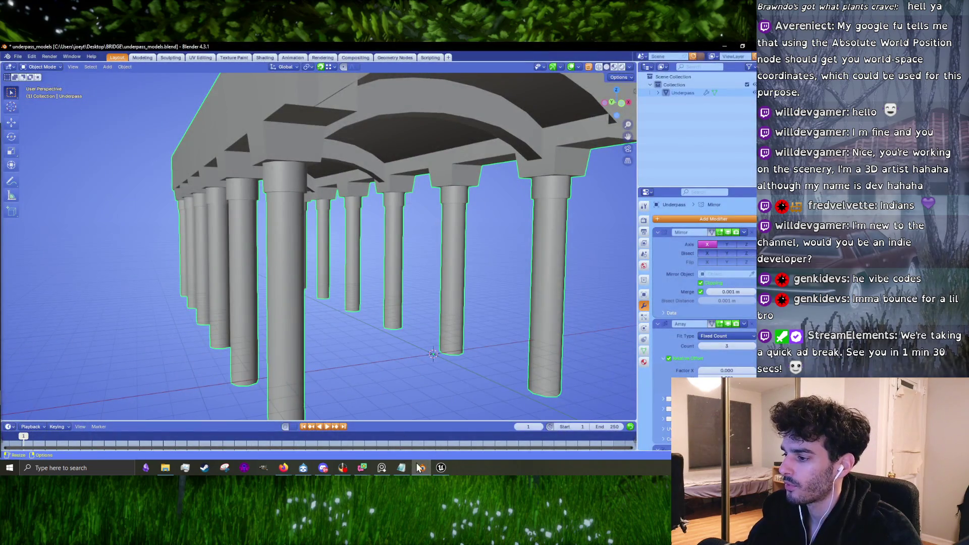
left_click(422, 469)
left_click(442, 468)
left_click(227, 389)
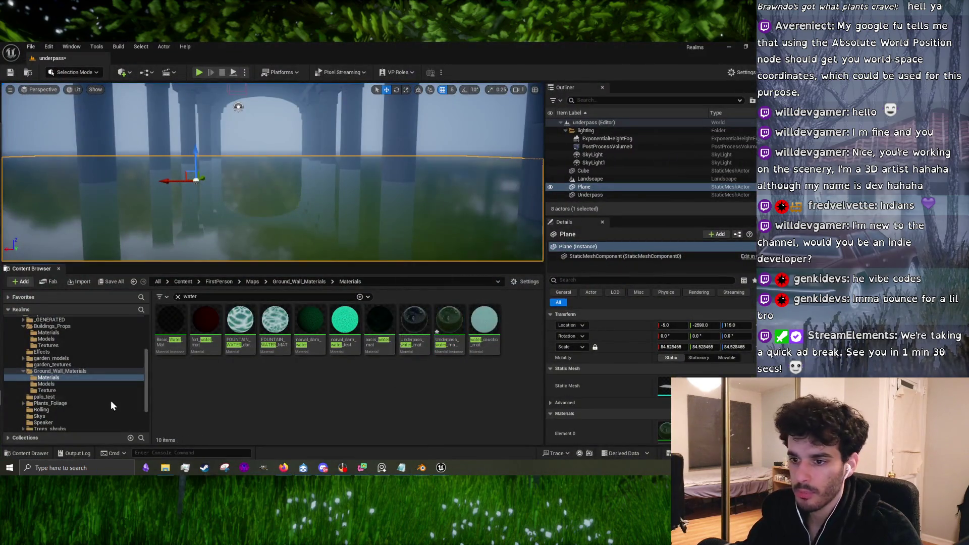
Step: Browse all project content's 'water' results and open the T_Water_N normal map in the texture editor
scroll(65, 344, "up", 5)
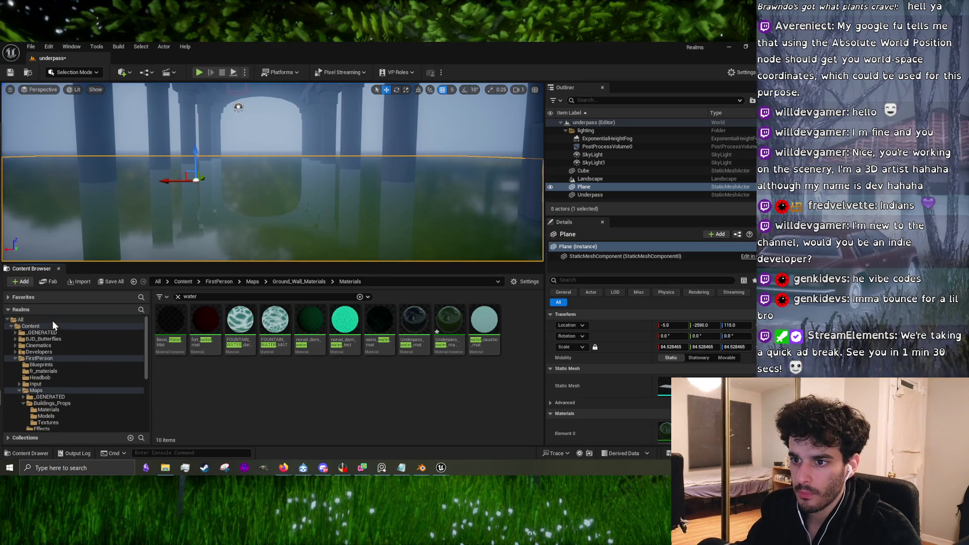
left_click(52, 320)
scroll(393, 382, "down", 8)
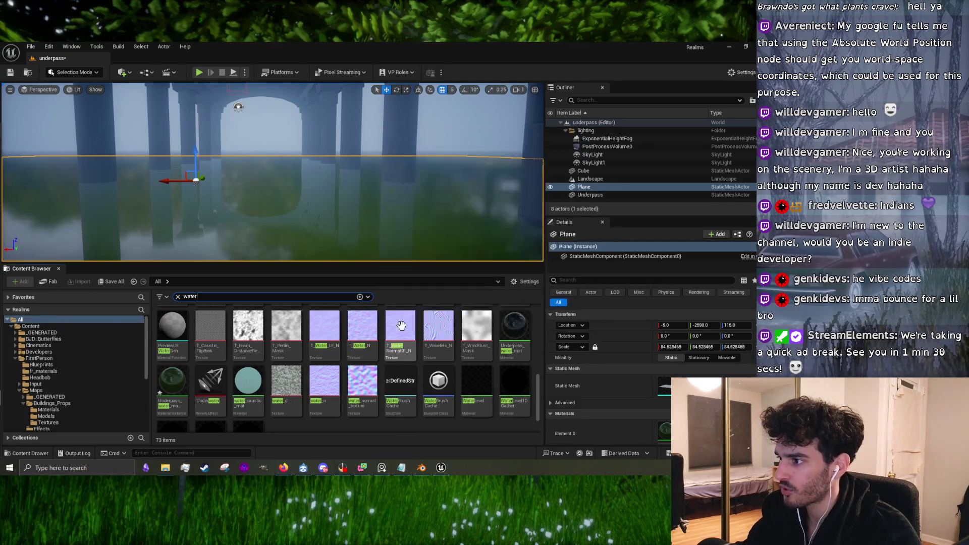
double_click(368, 324)
scroll(454, 281, "down", 2)
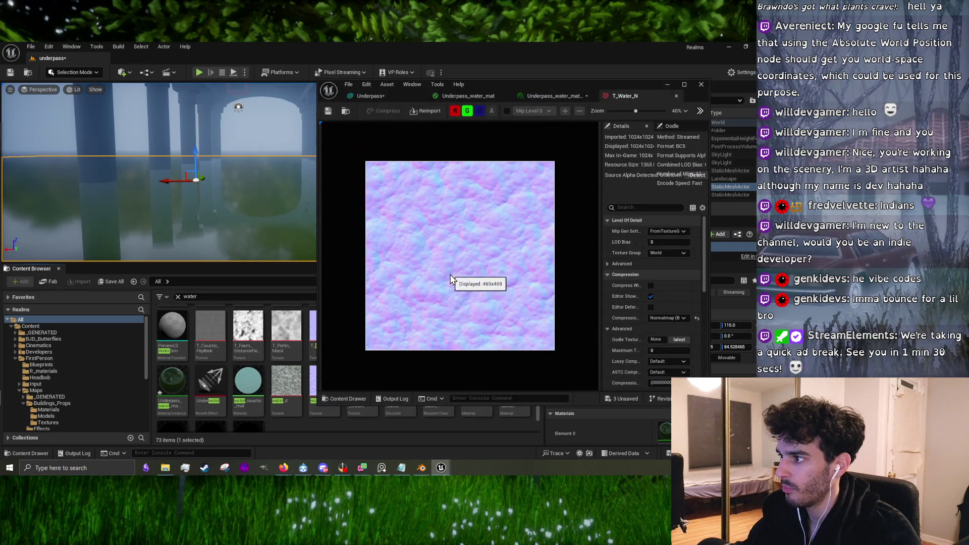
scroll(454, 277, "up", 1)
scroll(454, 278, "down", 1)
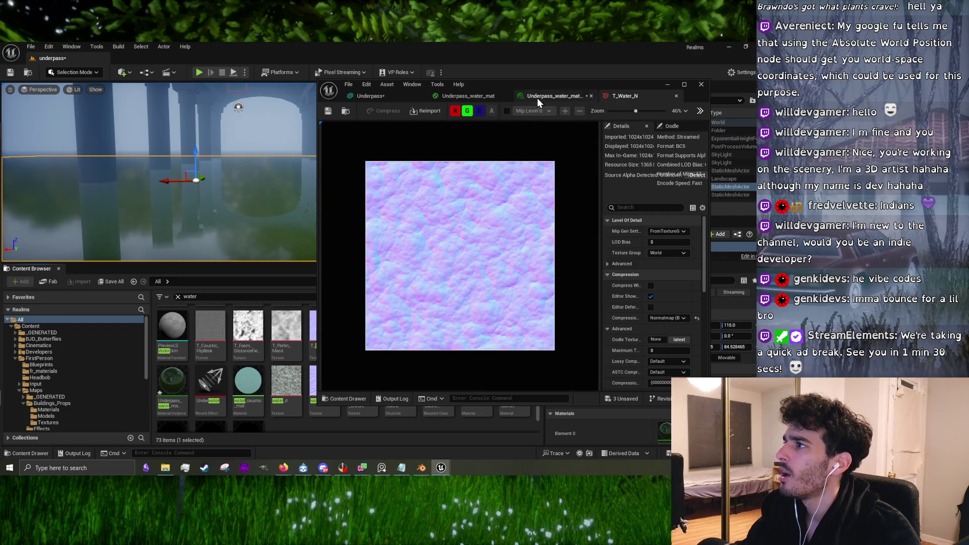
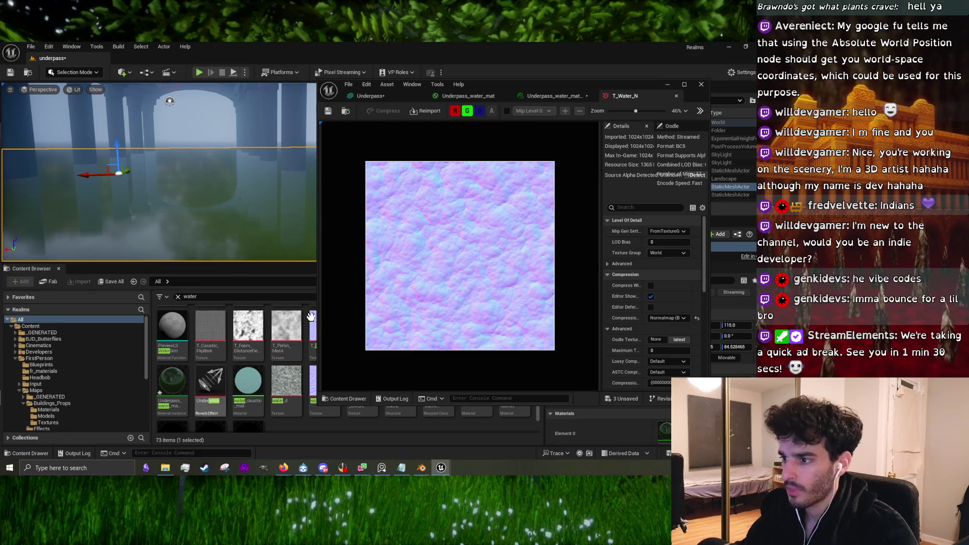
Step: Close the T_Water_N preview and inspect water_normal_texture
left_click(668, 84)
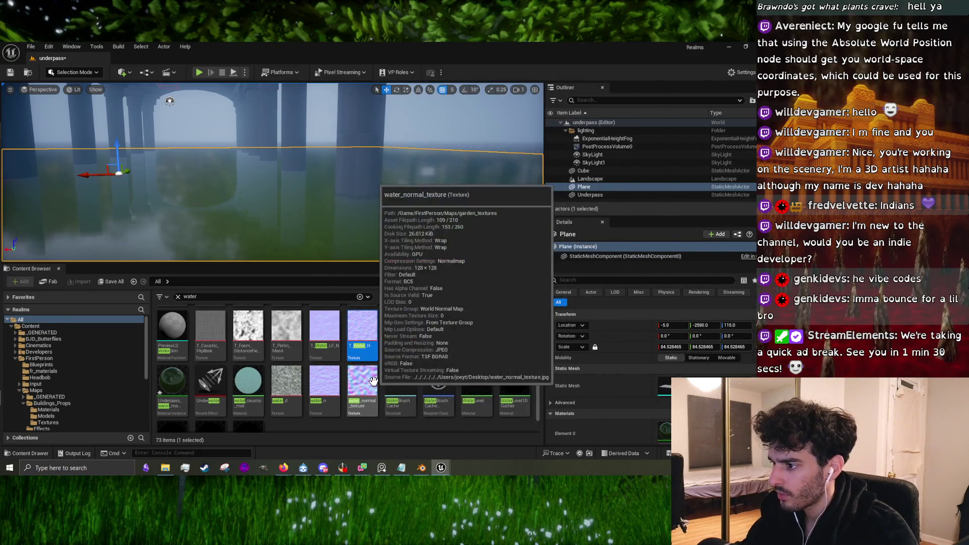
double_click(365, 384)
scroll(457, 292, "up", 6)
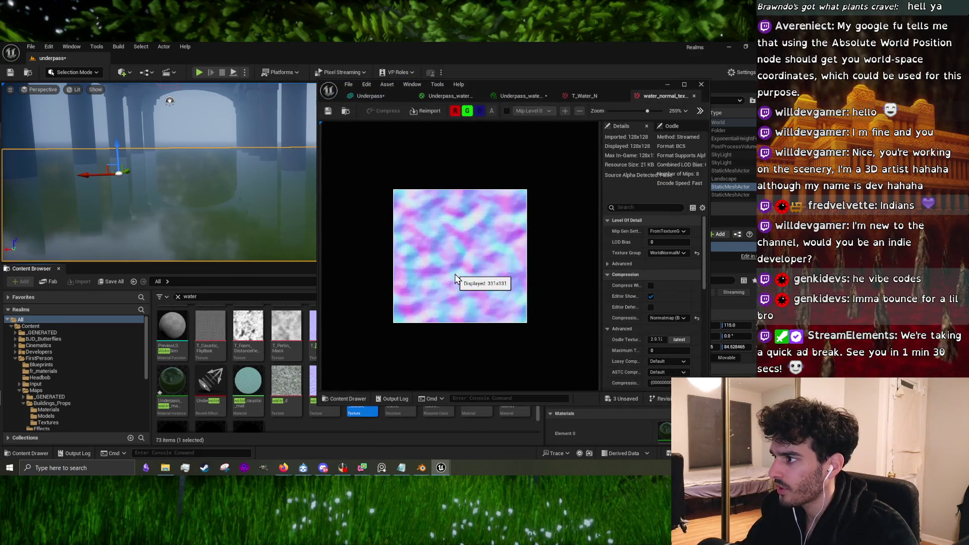
left_click(667, 84)
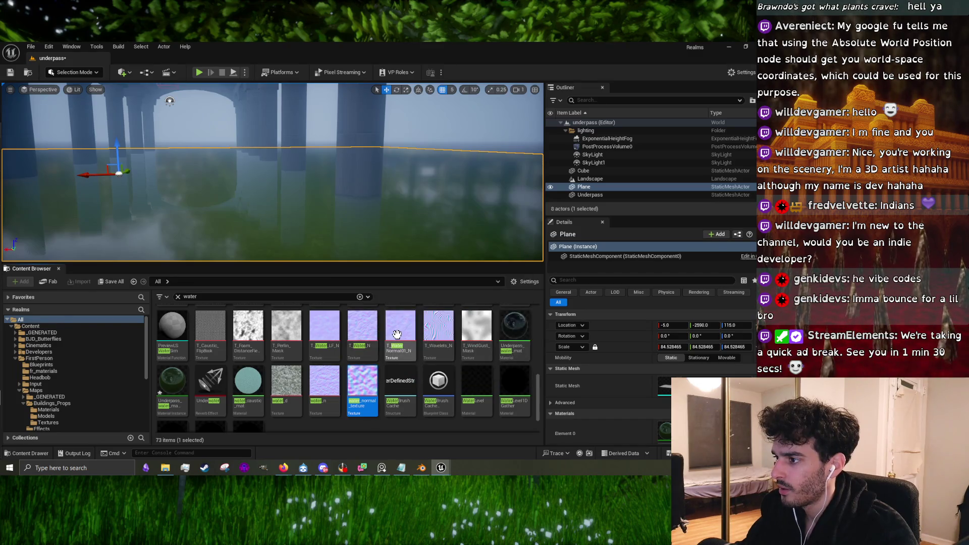
scroll(442, 325, "down", 1)
scroll(443, 325, "up", 2)
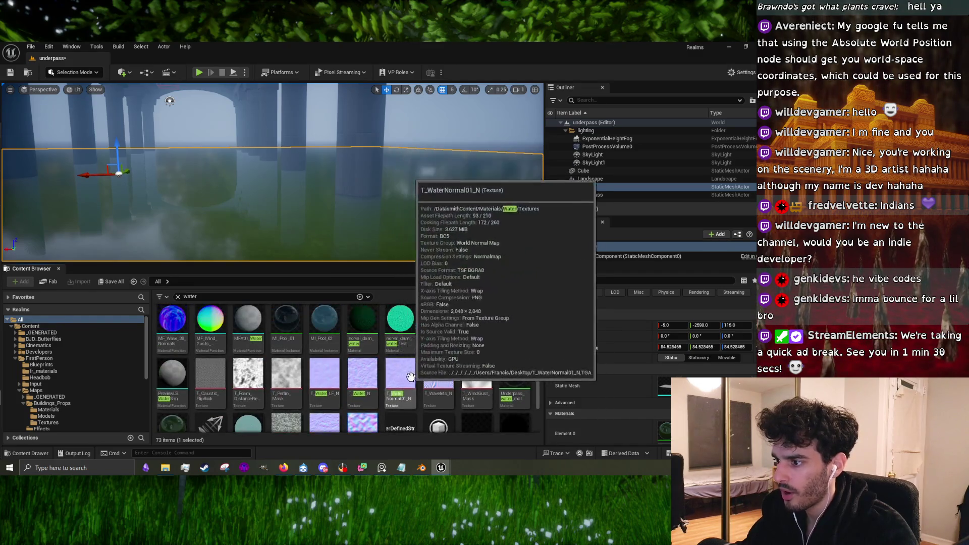
Step: Inspect the T_Water_LF_N normal texture, then bring its window back
double_click(333, 389)
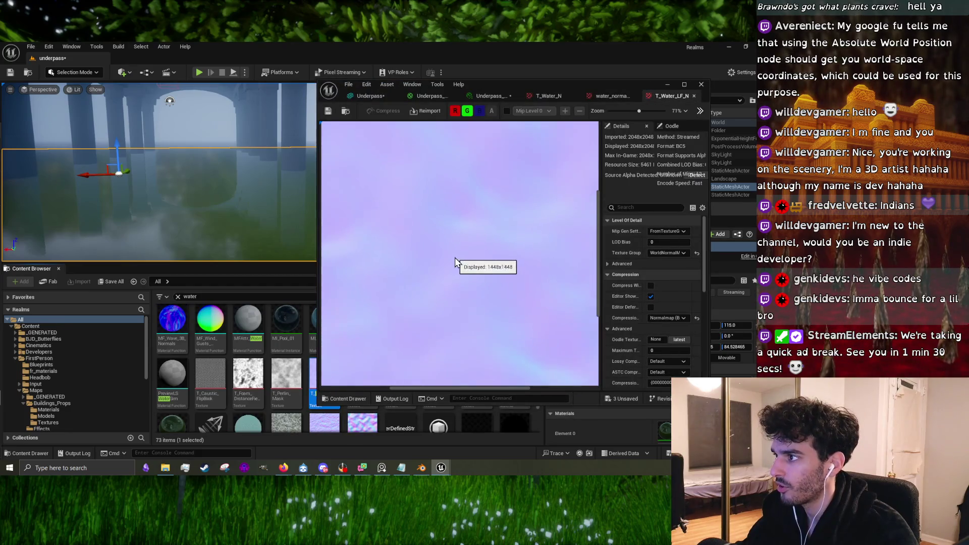
scroll(455, 261, "down", 1)
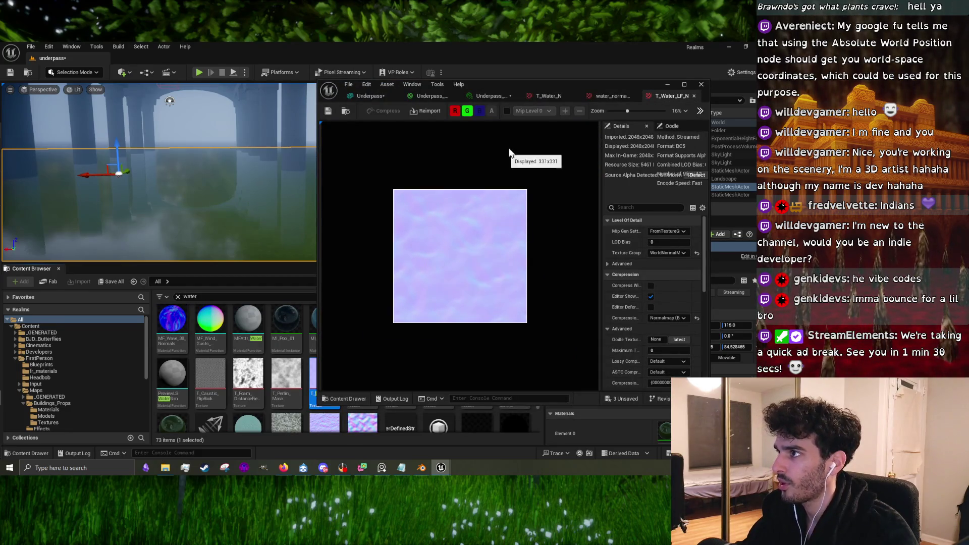
left_click(668, 85)
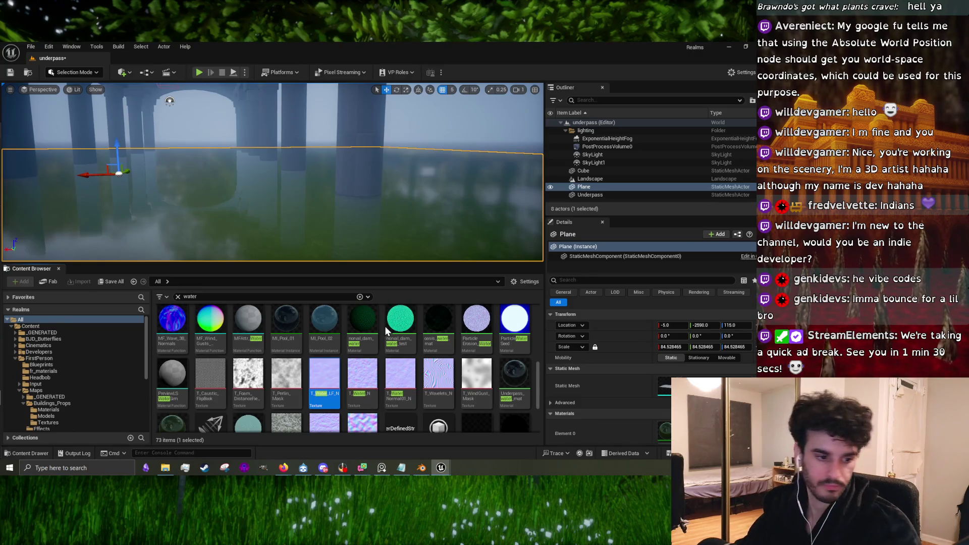
mouse_move(357, 370)
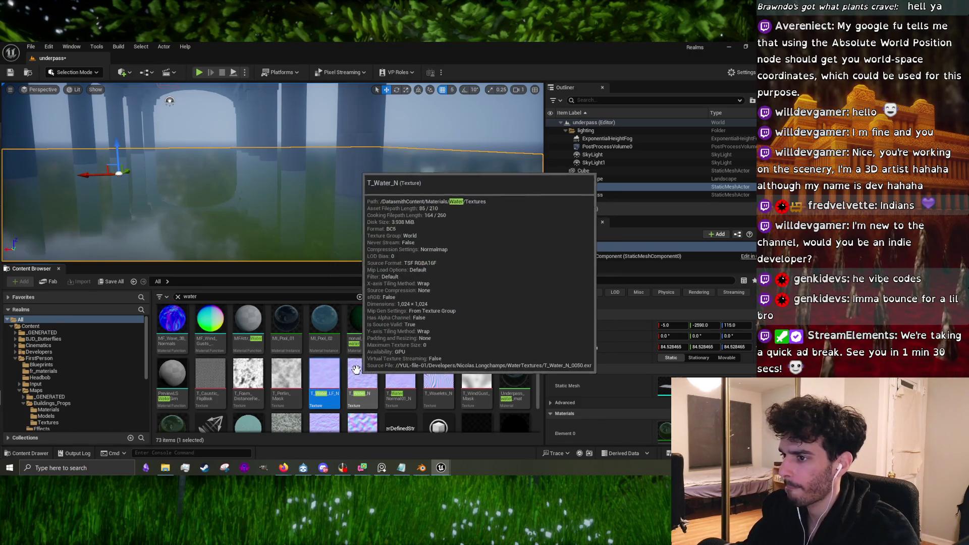
mouse_move(440, 468)
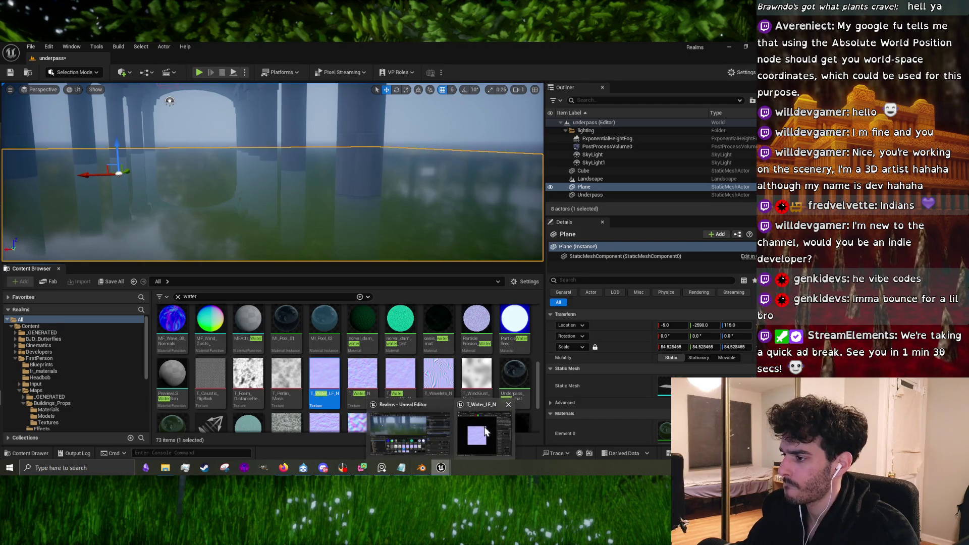
left_click(472, 433)
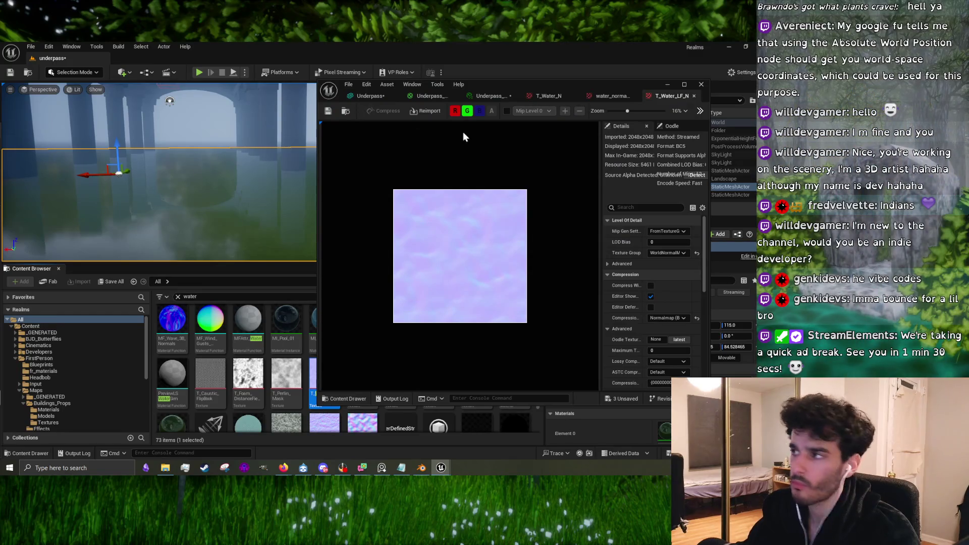
Step: Go through the T_Water_N and material instance tabs back to the Underpass_water_mat graph
left_click(543, 95)
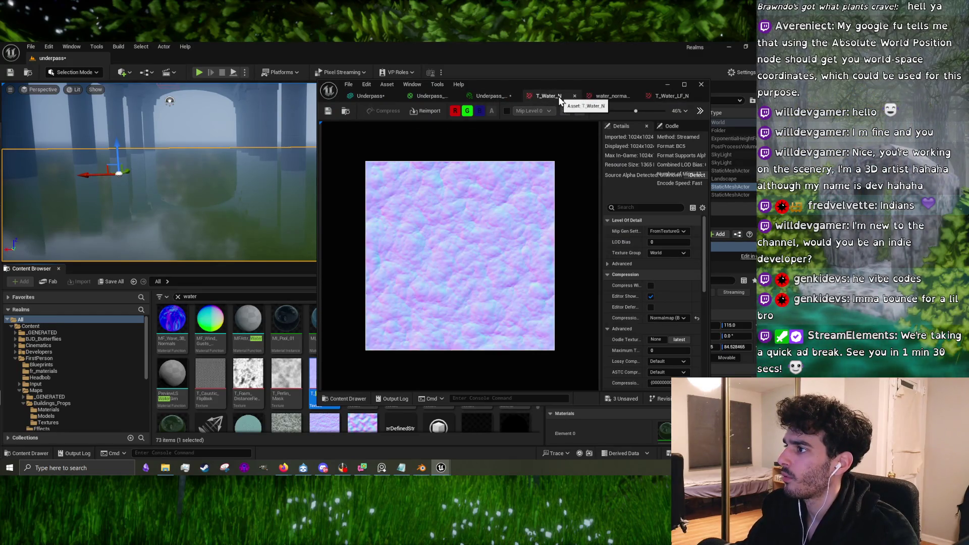
left_click(489, 96)
left_click(437, 97)
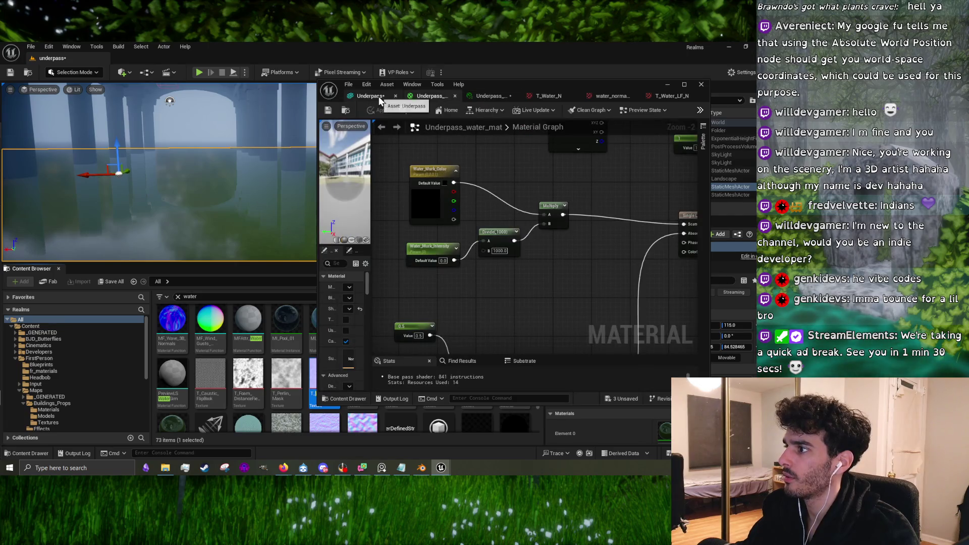
Step: Pan to the main material node and close the unneeded Detektiv browser and places folder windows
scroll(511, 208, "down", 3)
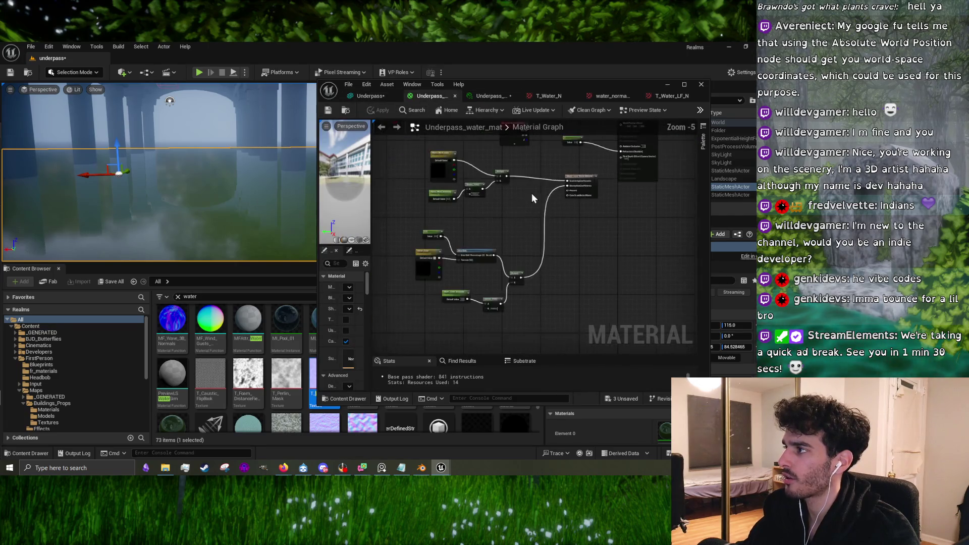
left_click_drag(532, 193, 519, 283)
key("alt+Tab")
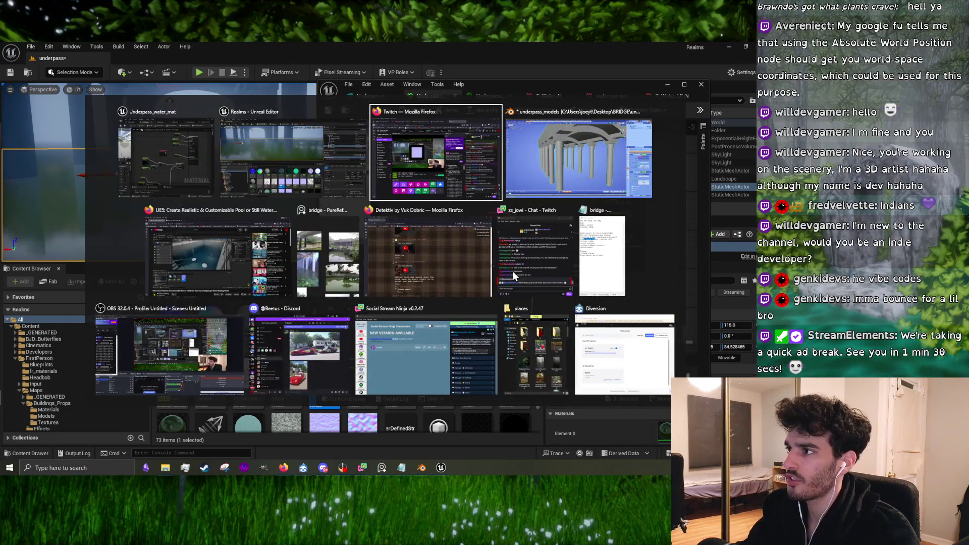
left_click(183, 165)
key("alt+Tab")
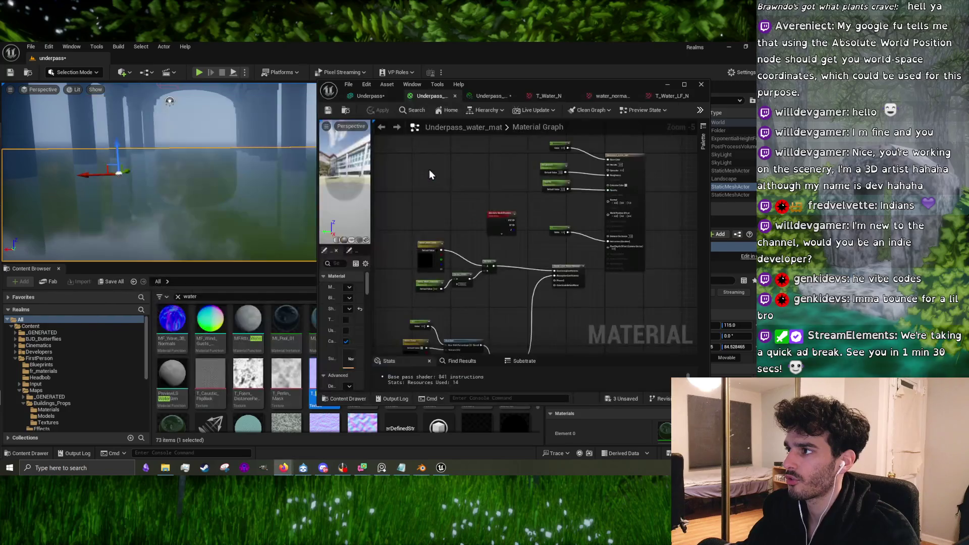
key("alt+Tab")
key("alt+Tab")
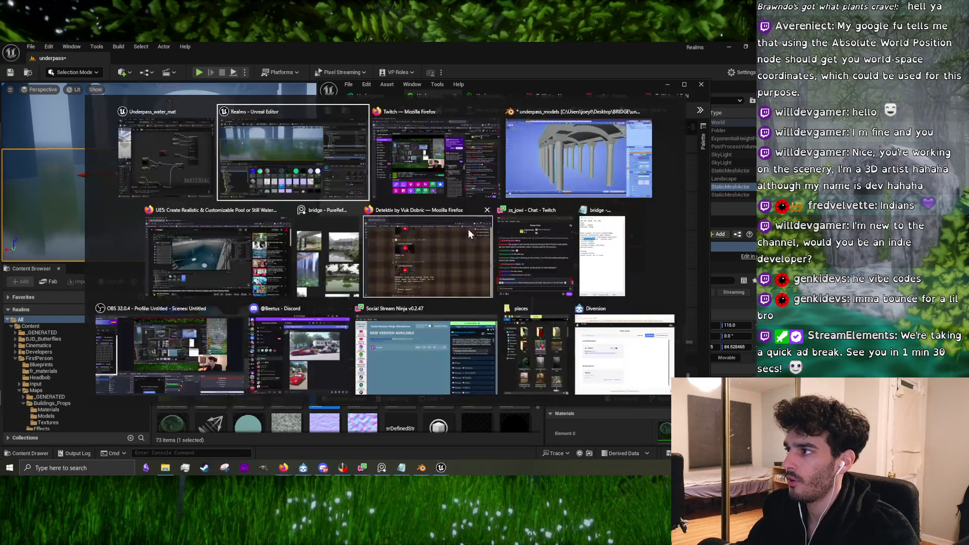
left_click(486, 209)
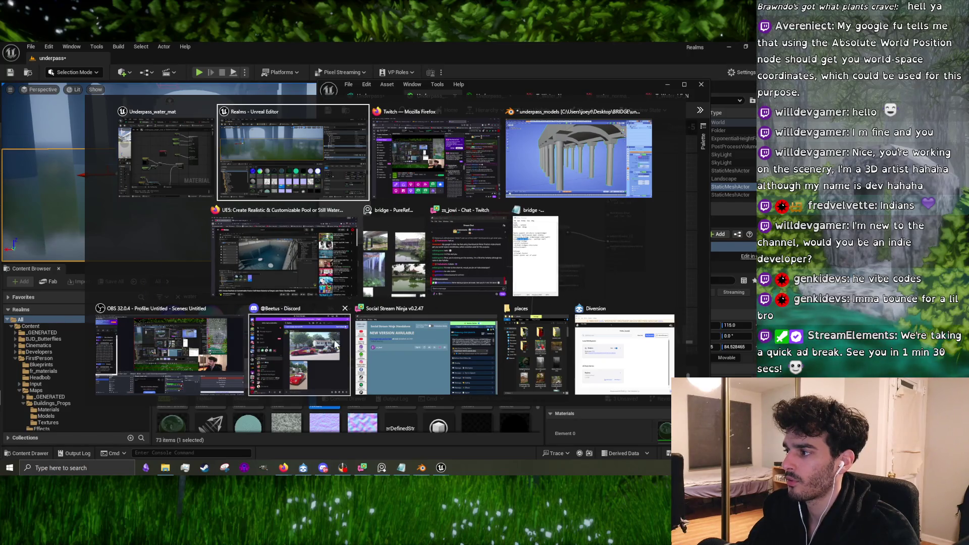
left_click(565, 309)
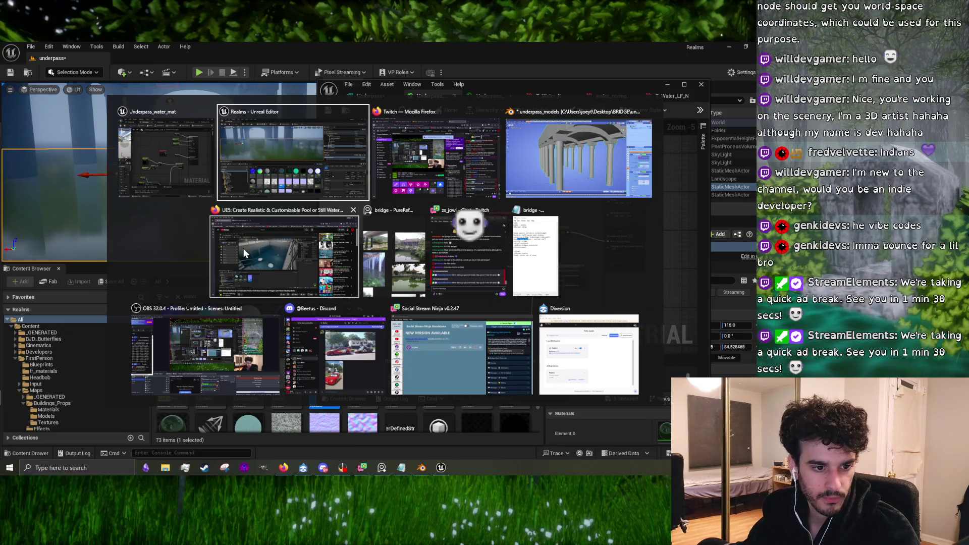
Step: Check the YouTube tutorial, then rename the scalar parameter to Water_Normal_Scale
left_click(293, 244)
key("alt+Tab")
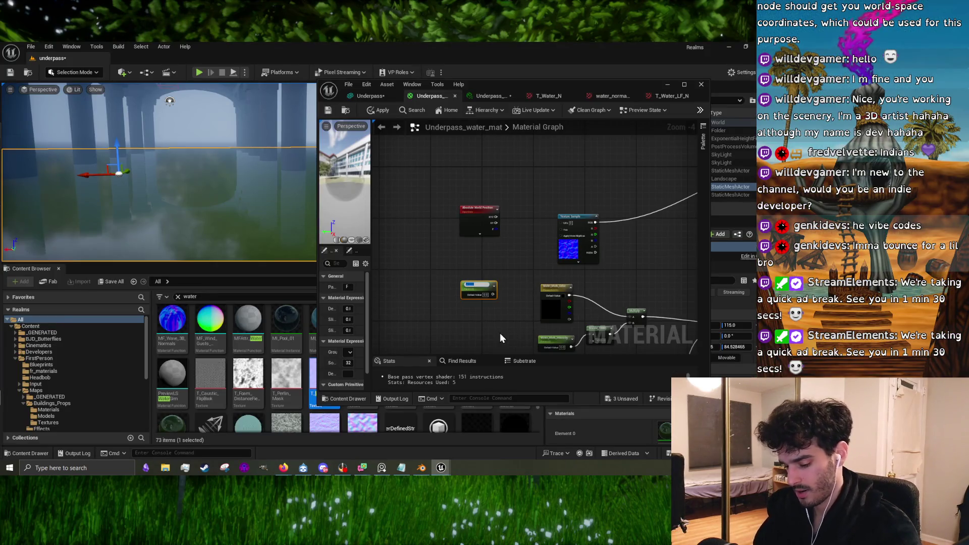
type("Wall")
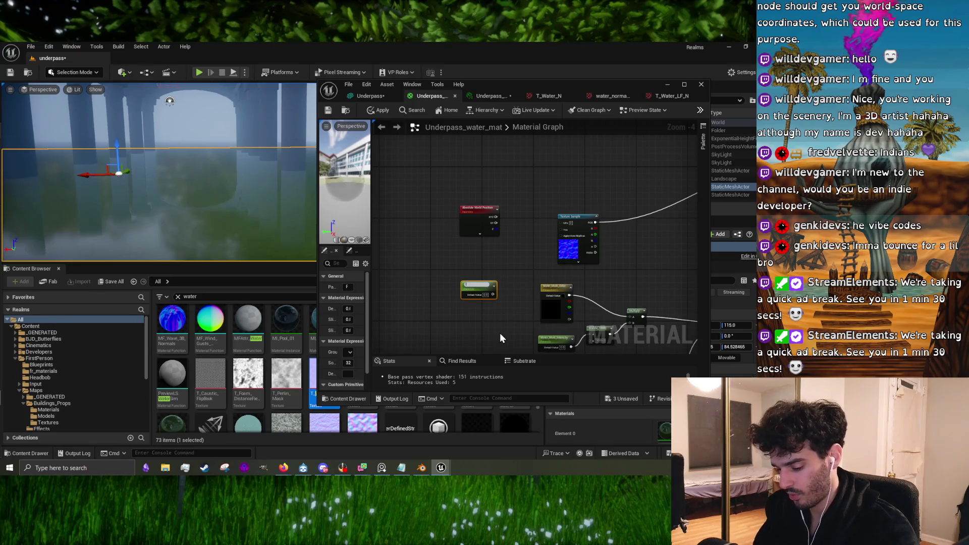
type("Water_")
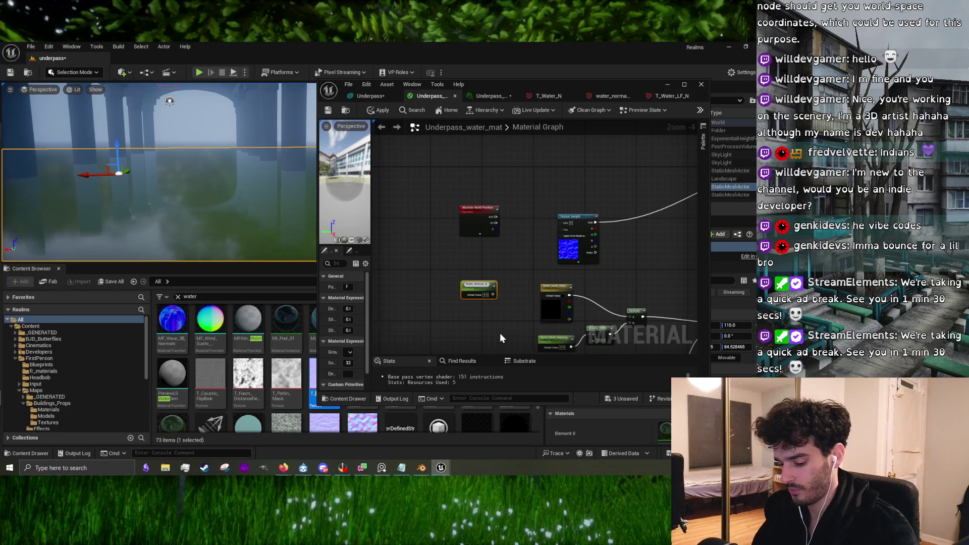
type("Scale")
key("Return")
Step: Compare the graph against the YouTube pool water tutorial again, then return to the material graph
scroll(490, 280, "up", 2)
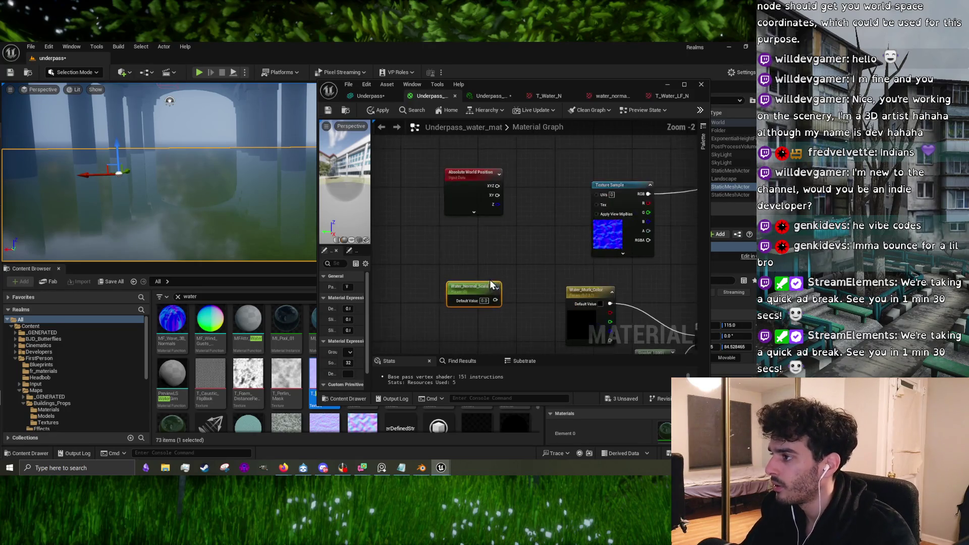
right_click(520, 238)
left_click(484, 250)
key("alt+Tab")
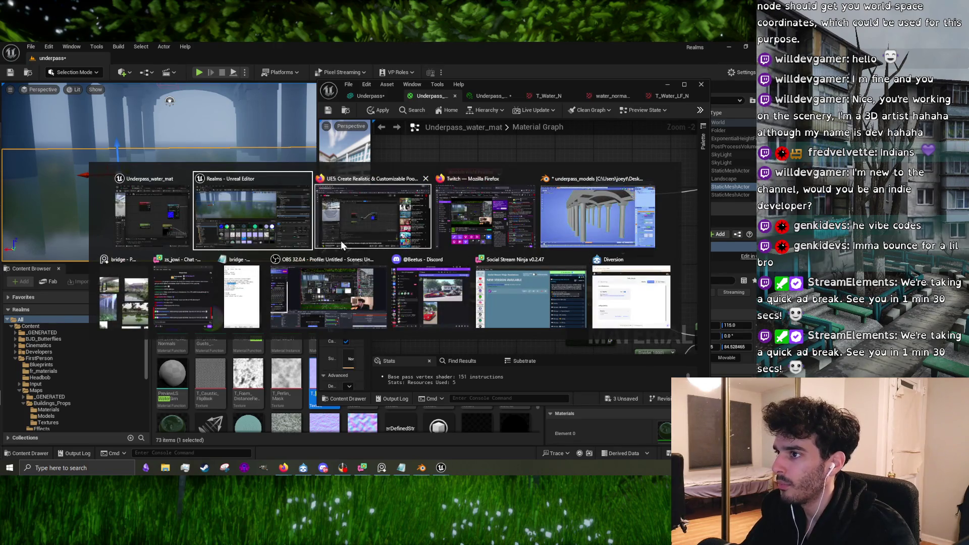
left_click(380, 232)
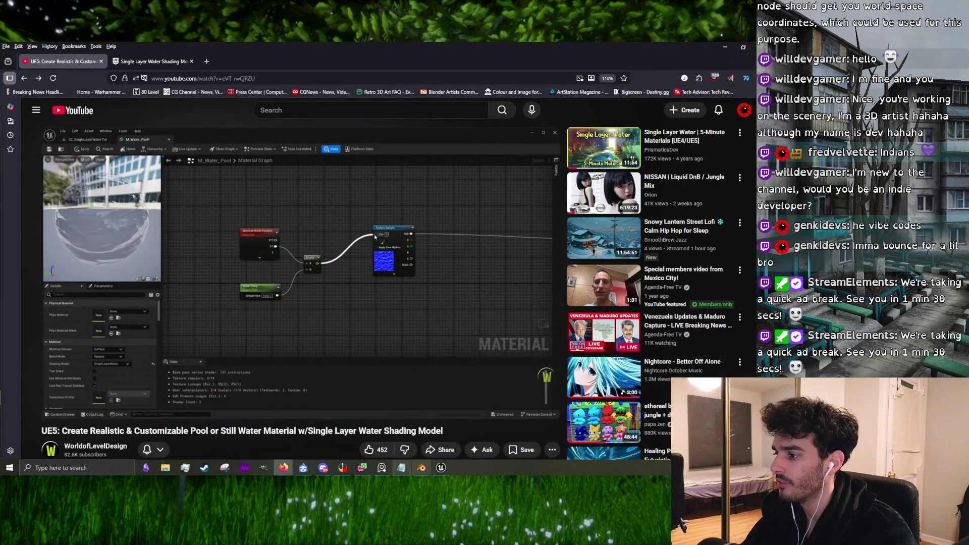
mouse_move(438, 470)
left_click(473, 443)
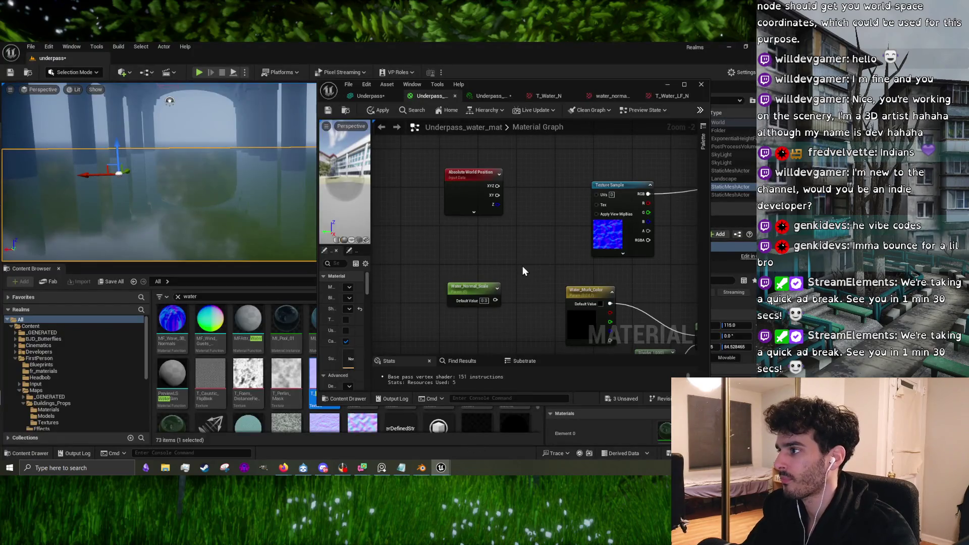
Step: Add a Divide node splitting Absolute World Position XY by Water_Normal_Scale, and apply
right_click(507, 256)
type("divi")
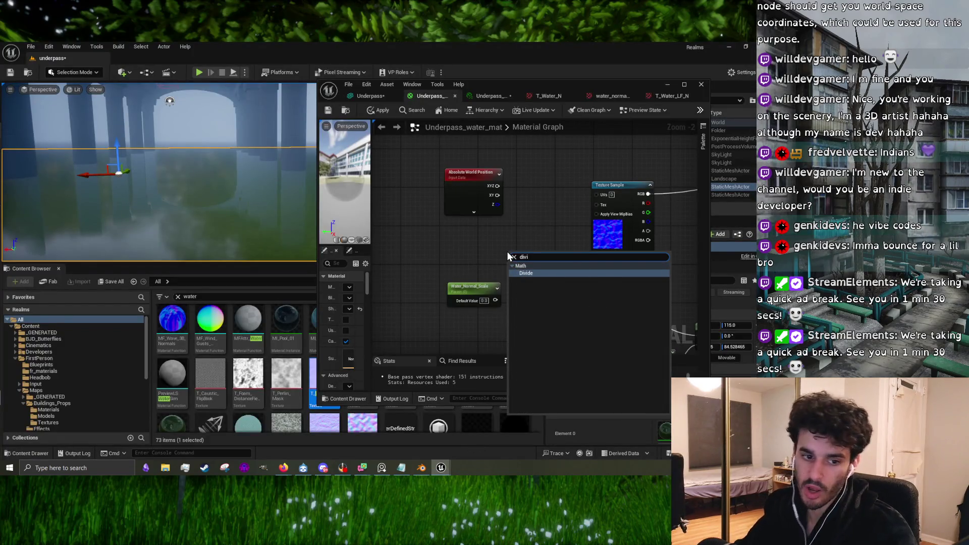
left_click(528, 272)
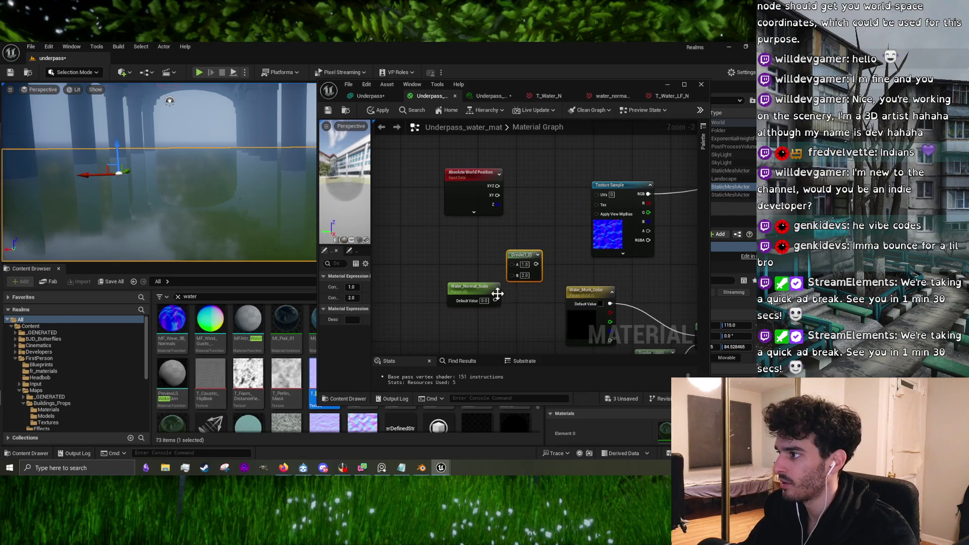
left_click_drag(496, 300, 511, 275)
mouse_move(497, 194)
left_mouse_down()
mouse_move(497, 265)
mouse_move(513, 264)
mouse_move(547, 188)
mouse_move(605, 197)
left_mouse_up()
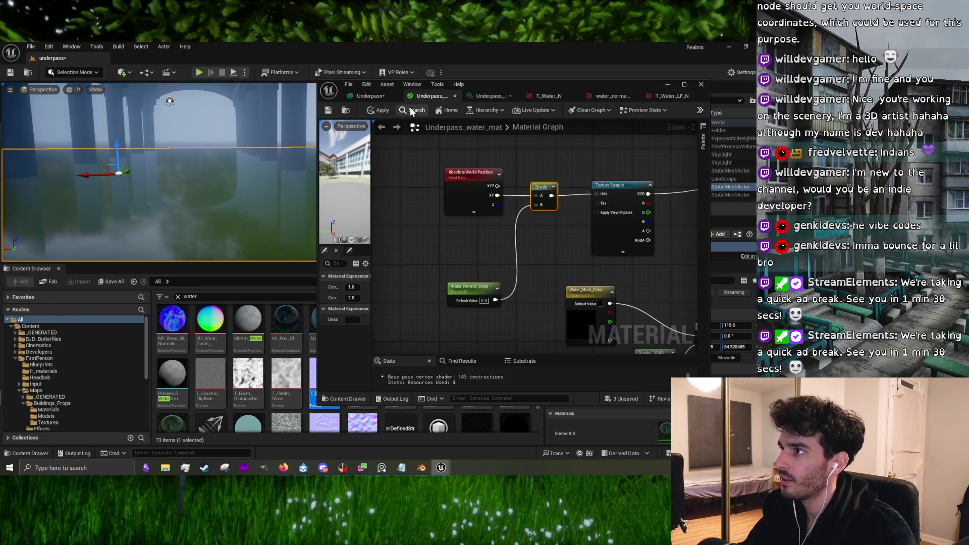
left_click(381, 110)
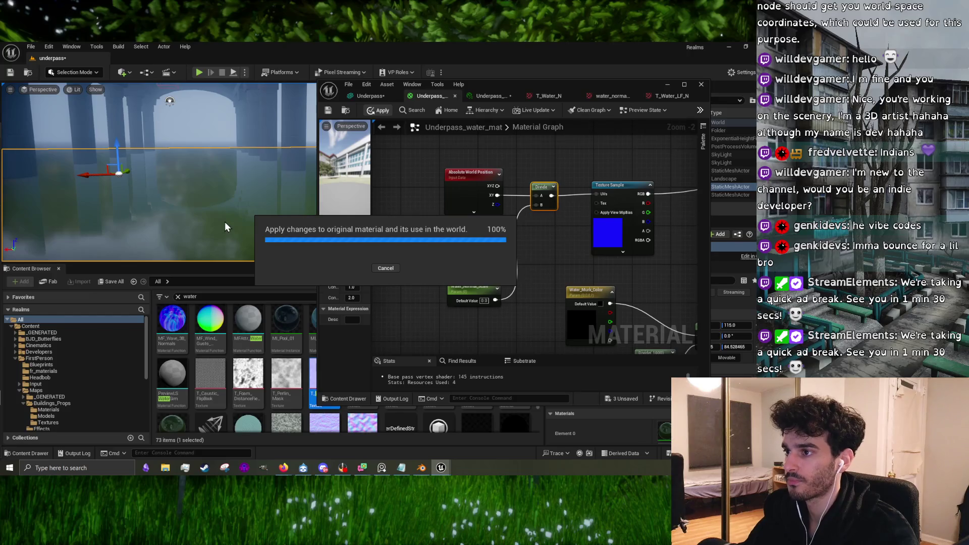
Step: Move the viewport camera into the fog and pan across the texture chain
mouse_move(228, 224)
left_mouse_down()
mouse_move(225, 260)
mouse_move(250, 185)
left_mouse_up()
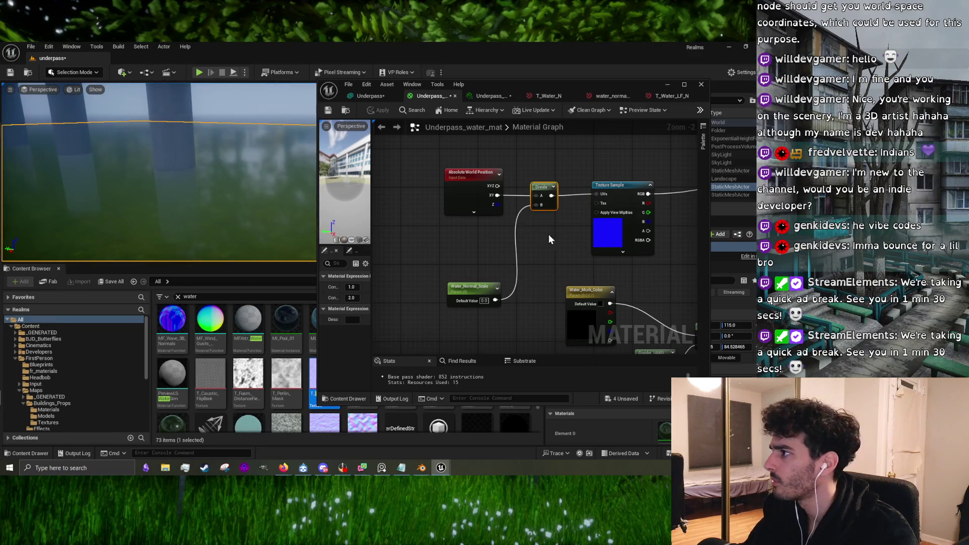
left_click_drag(548, 234, 372, 252)
scroll(628, 239, "down", 1)
left_click_drag(592, 229, 492, 219)
key("alt+Tab")
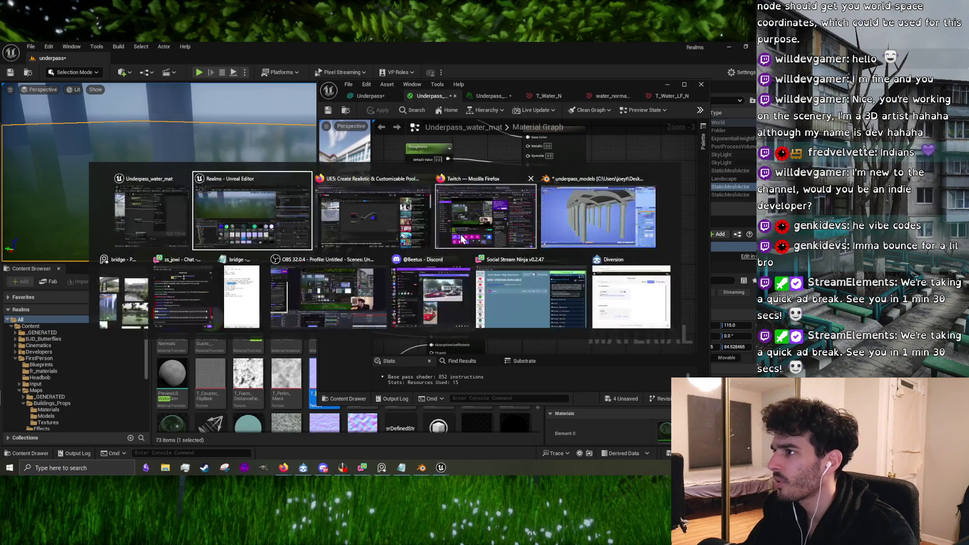
Step: Play the YouTube tutorial, rewind, skip to the finished pool shot, and minimize Firefox
left_click(374, 229)
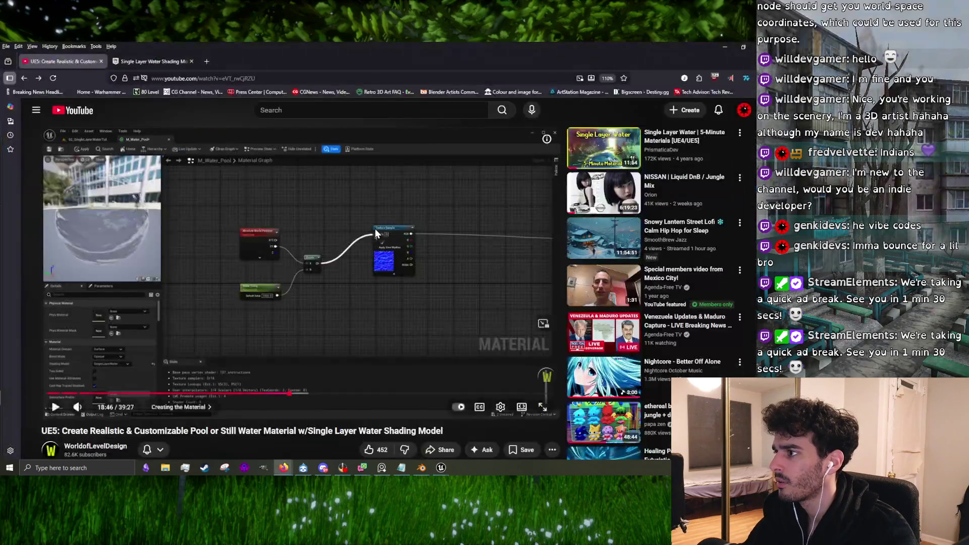
left_click(375, 229)
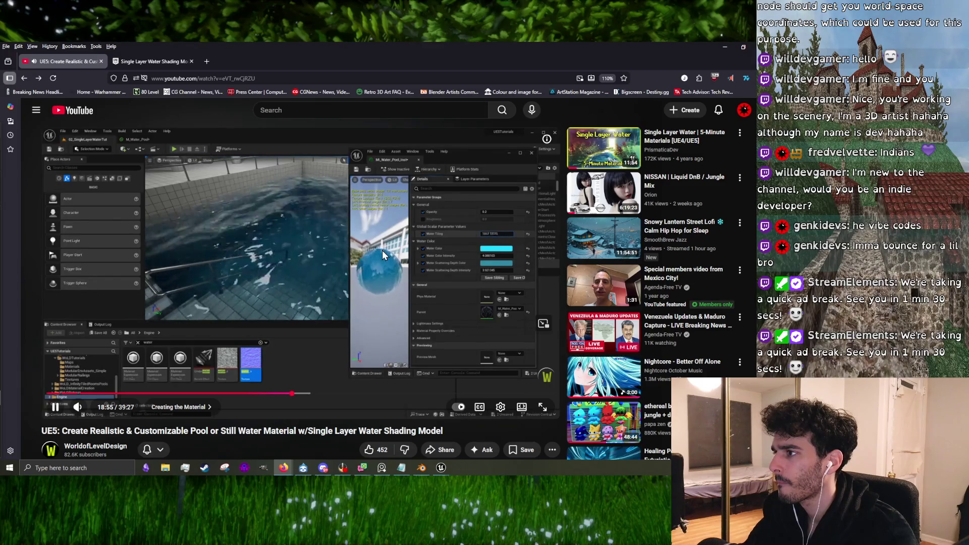
left_click(382, 255)
left_click(382, 255)
key("Left")
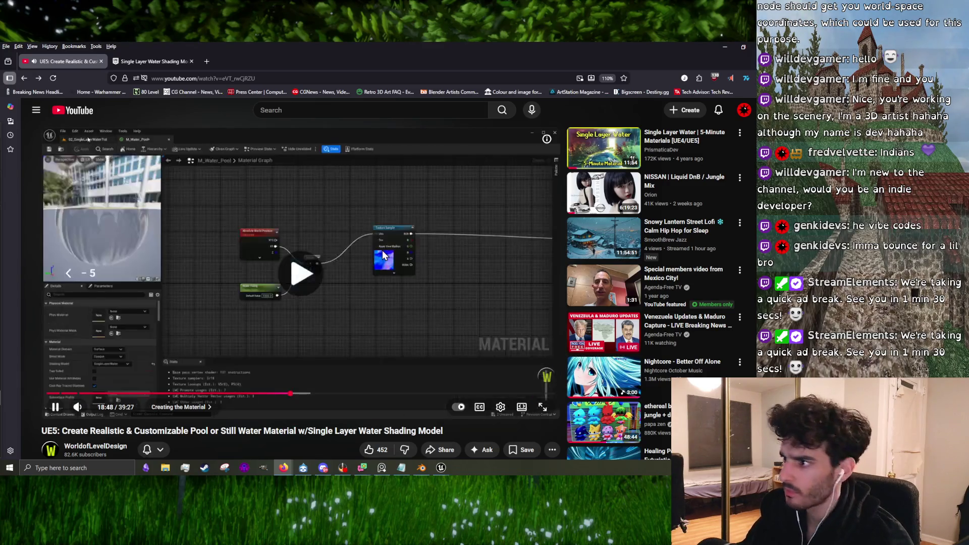
key("Left")
key("Left")
key("Left")
key("Left")
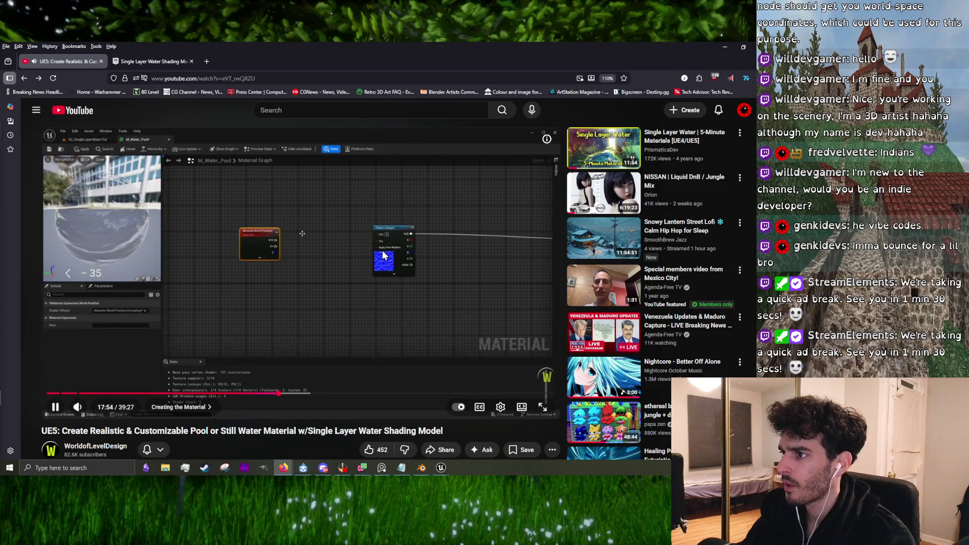
key("Right")
key("Right")
key("Right")
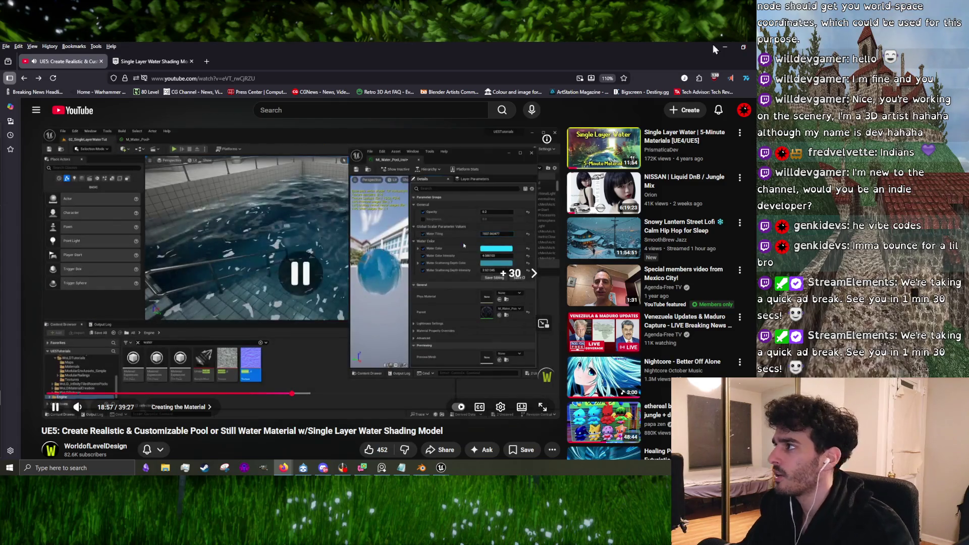
left_click(725, 46)
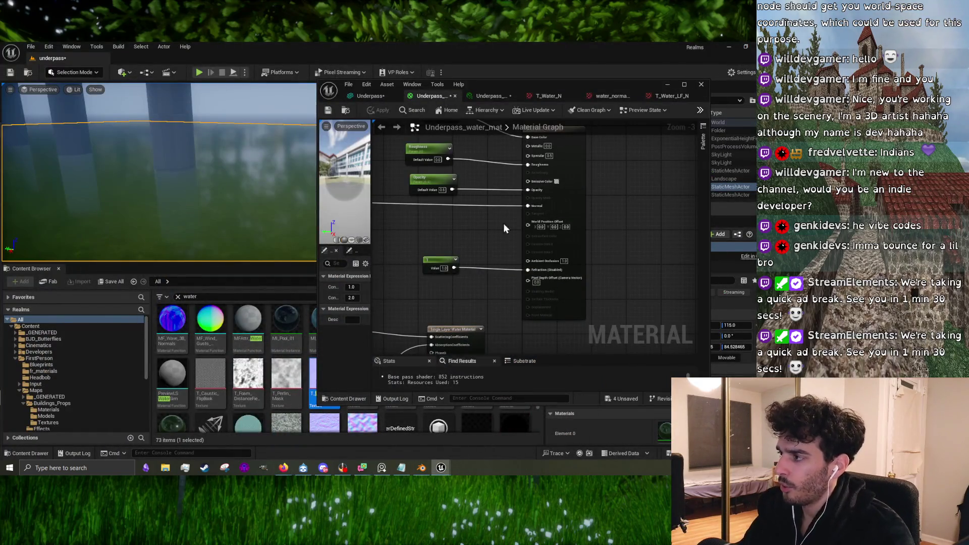
Step: Close the water_normal_texture and T_Water_N texture tabs
left_click(619, 98)
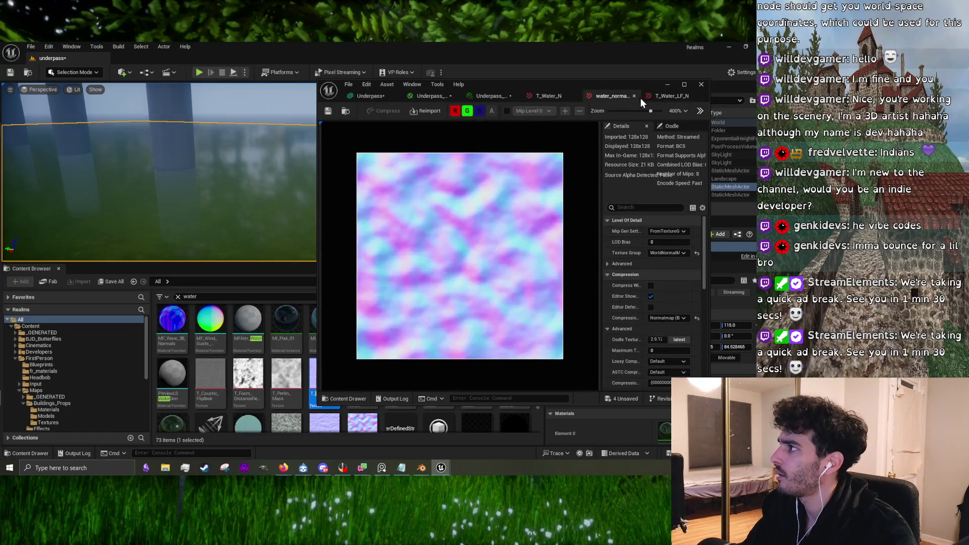
left_click(640, 97)
left_click(622, 96)
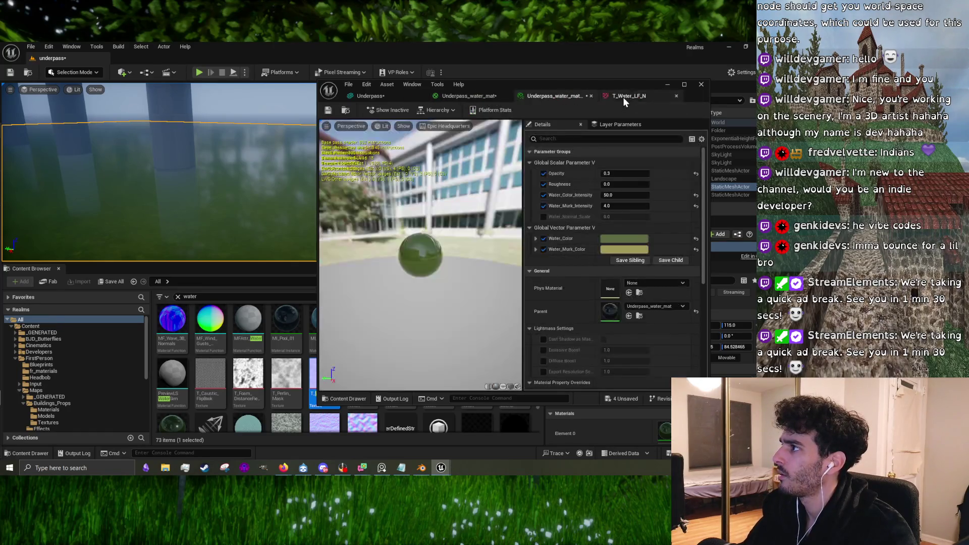
left_click(617, 96)
Step: Enable the Water_Normal_Scale override in the water material instance and save it
left_click(566, 96)
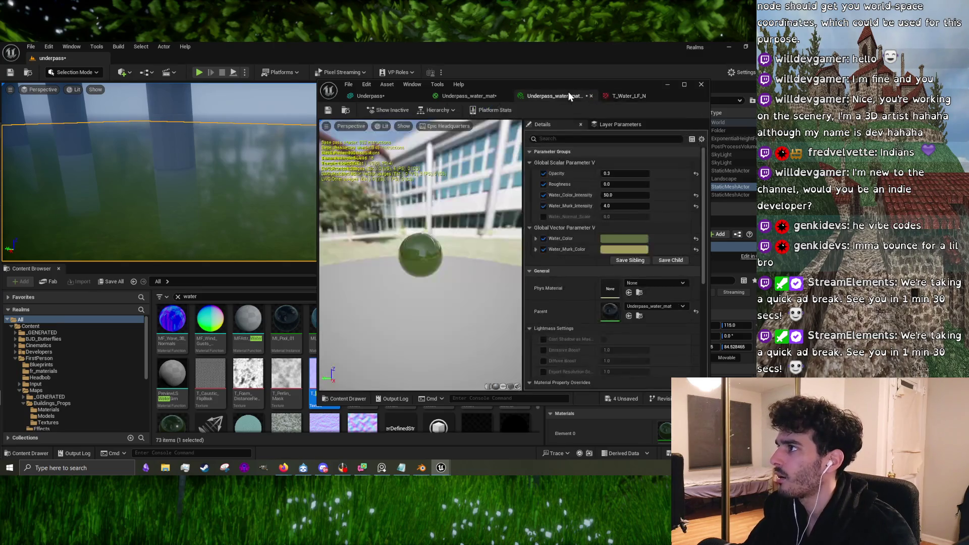
left_click(544, 217)
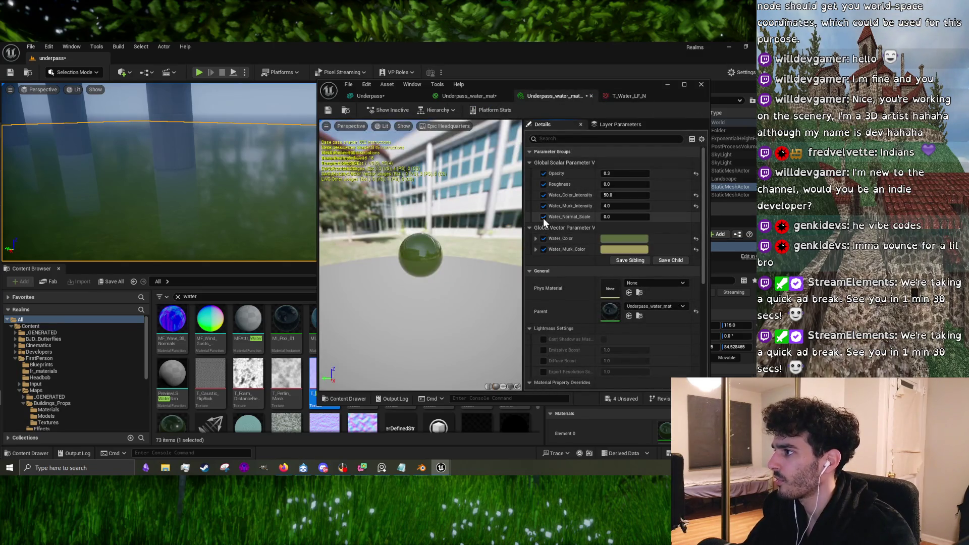
left_click(328, 110)
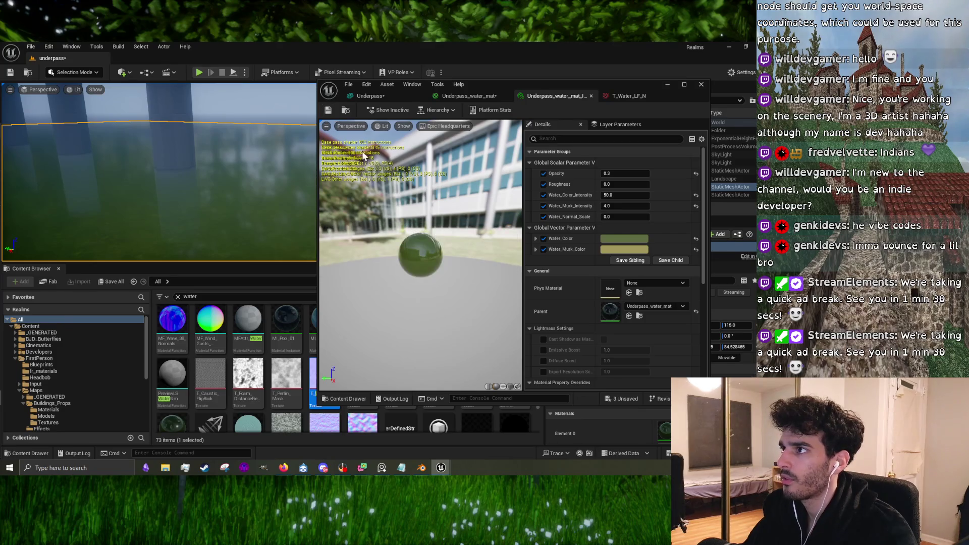
left_click(403, 95)
left_click(460, 97)
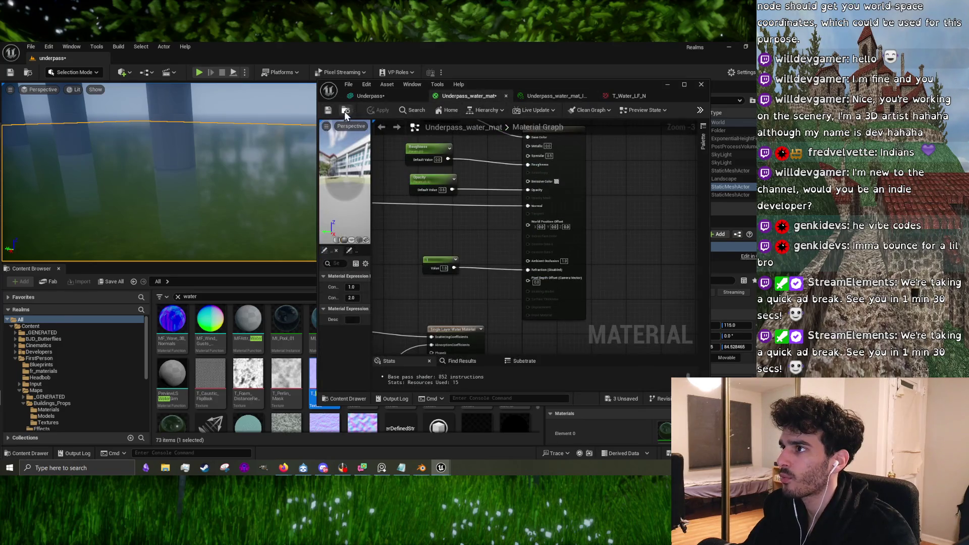
Step: Set Water_Normal_Scale's default value to 1.0 and apply the material
left_click(329, 110)
scroll(515, 242, "down", 2)
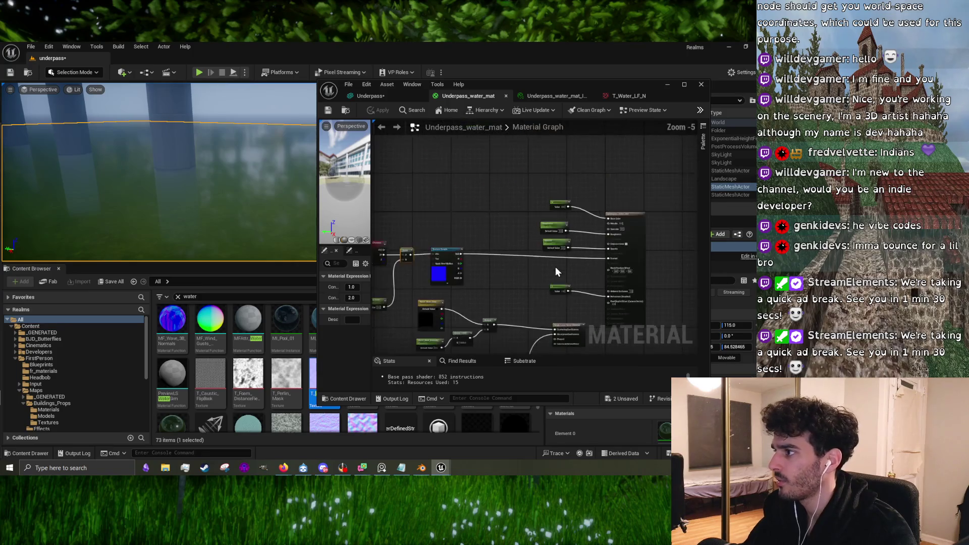
scroll(524, 247, "up", 6)
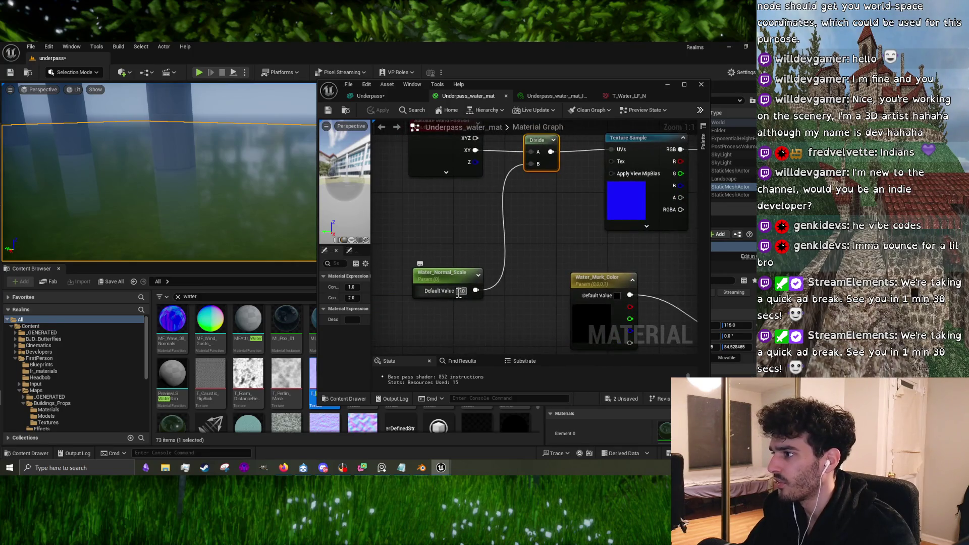
key("Return")
left_click(455, 216)
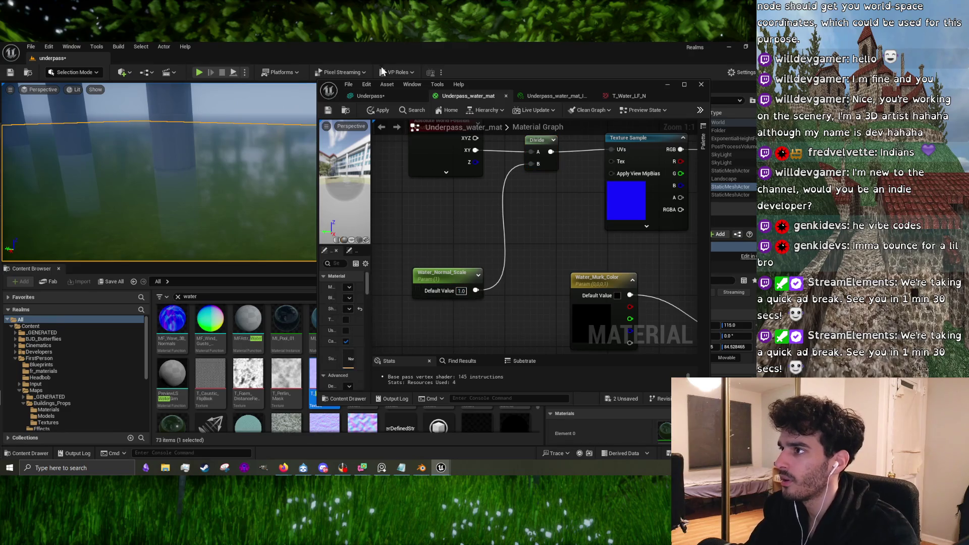
left_click(379, 110)
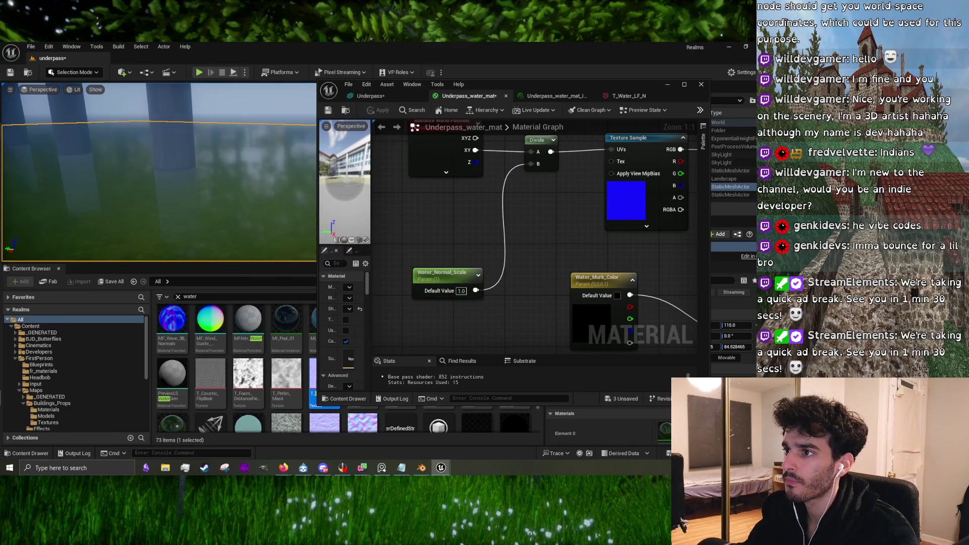
Step: Select the Absolute World Position node and pan toward the Texture Sample node
mouse_move(575, 193)
left_mouse_down()
mouse_move(499, 249)
mouse_move(563, 245)
left_mouse_up()
left_click(434, 179)
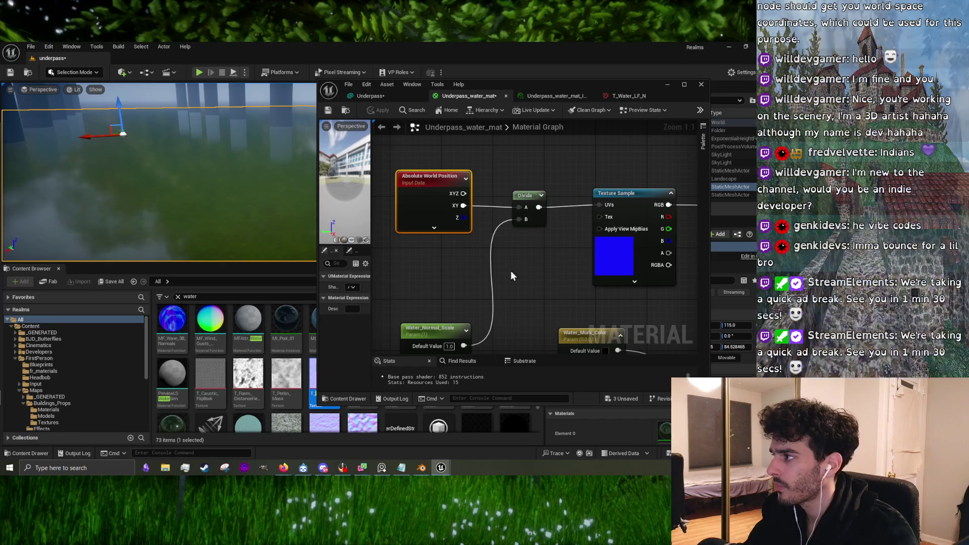
left_click_drag(645, 256, 511, 244)
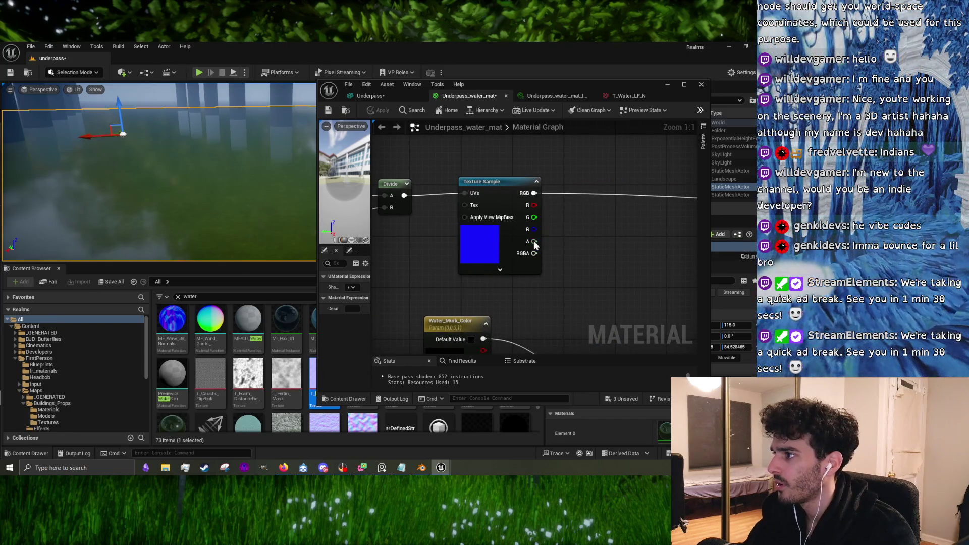
scroll(540, 241, "down", 3)
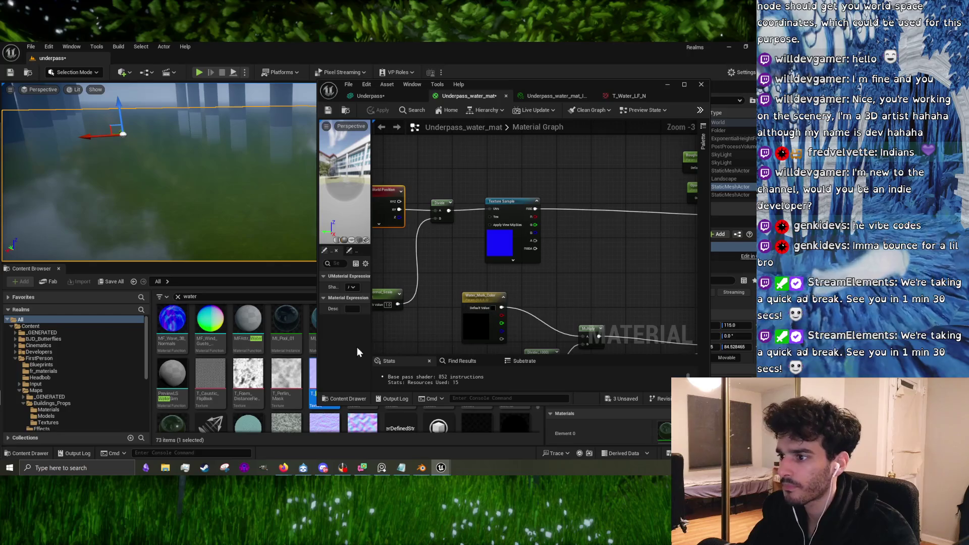
Step: Add a T_Water_N sample using the Divide result as UVs and its RGB as Normal
left_click(349, 399)
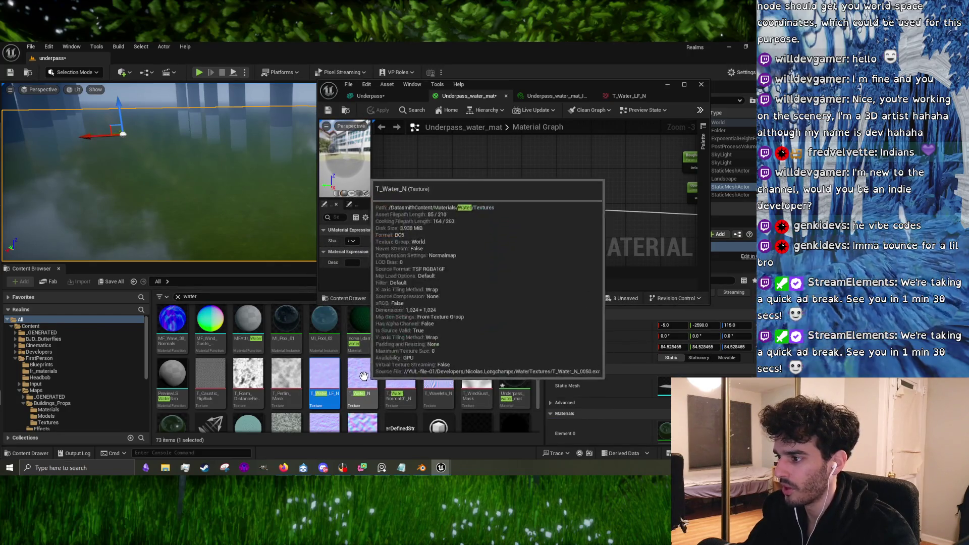
mouse_move(366, 369)
left_mouse_down()
mouse_move(510, 212)
mouse_move(484, 172)
mouse_move(459, 247)
left_mouse_up()
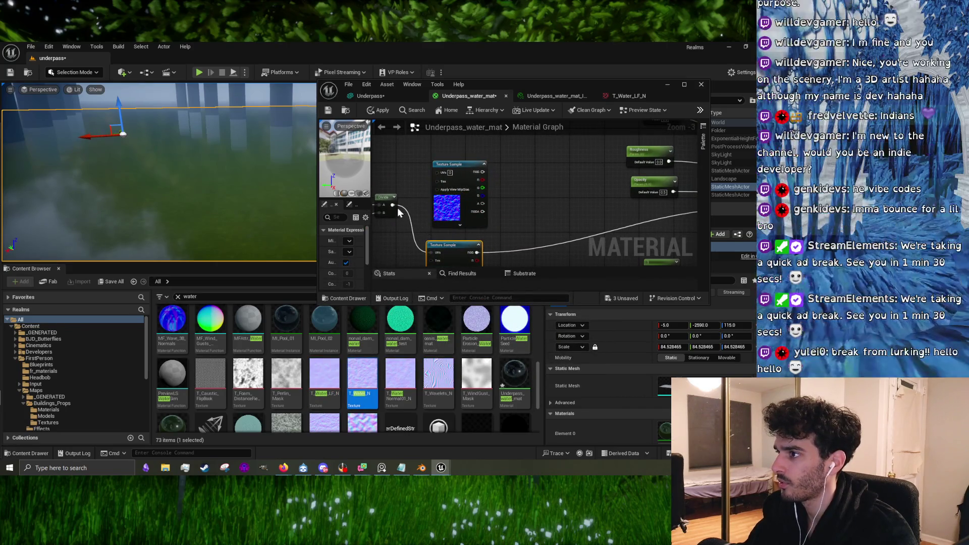
mouse_move(392, 205)
left_mouse_down()
mouse_move(432, 163)
mouse_move(437, 172)
left_mouse_up()
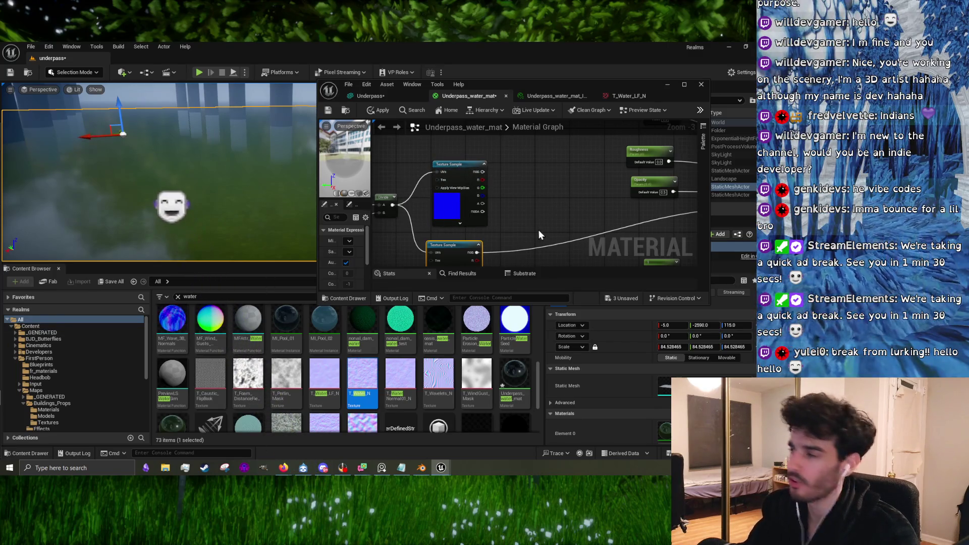
scroll(501, 218, "down", 1)
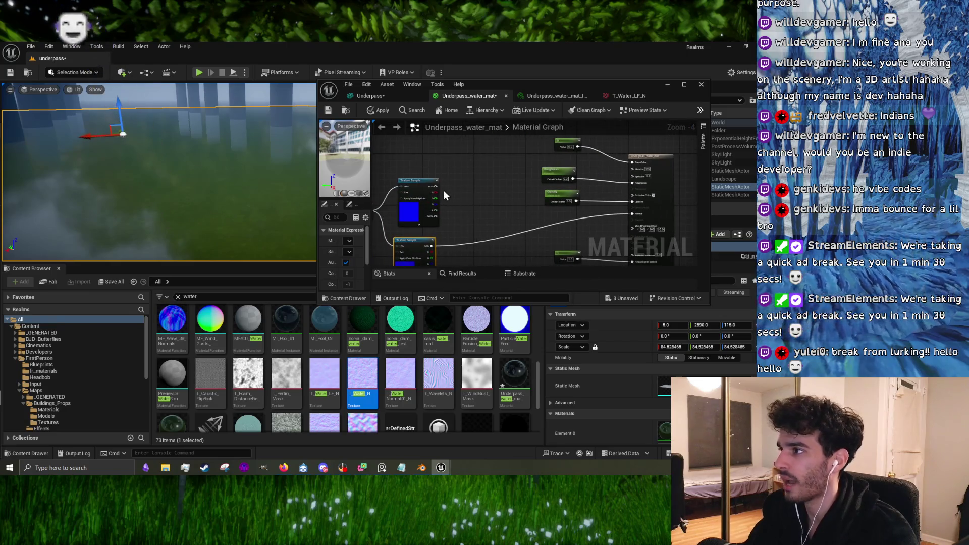
left_click_drag(436, 186, 631, 214)
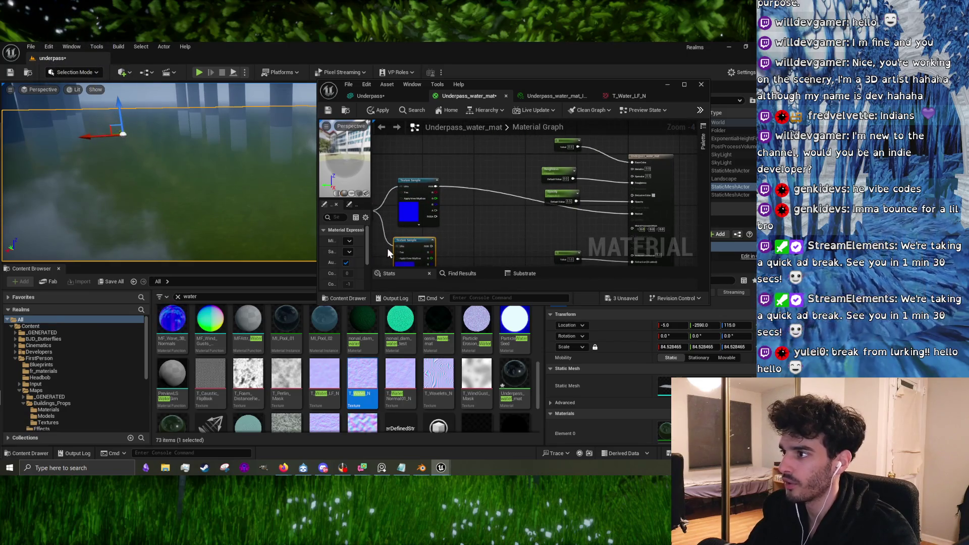
Step: Move the lower texture sample aside, apply the material, and check the water surface
left_click_drag(411, 241, 475, 134)
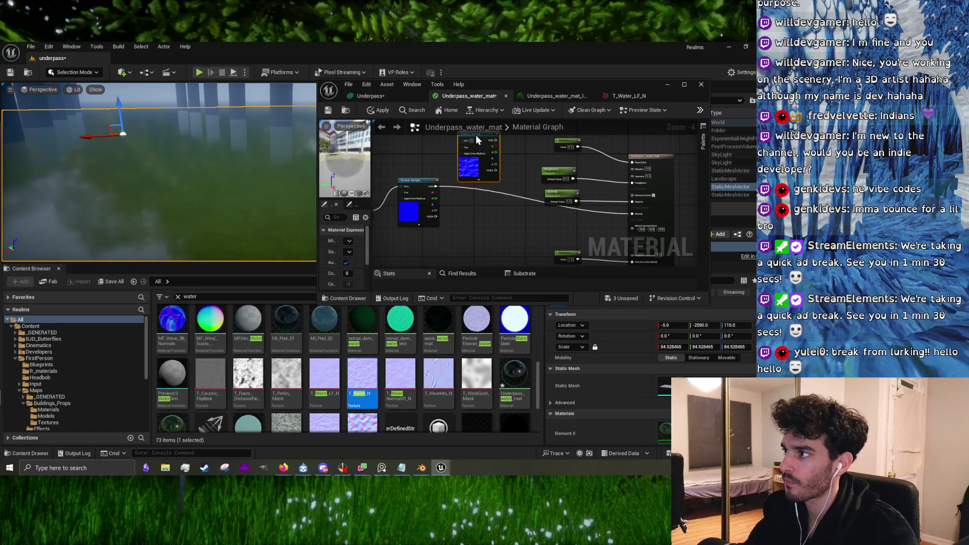
left_click_drag(424, 180, 425, 197)
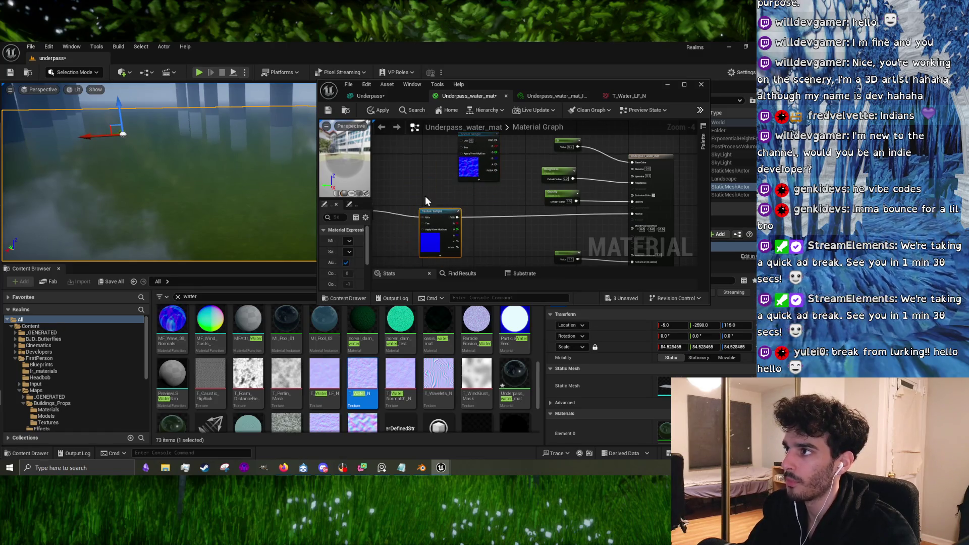
left_click(381, 112)
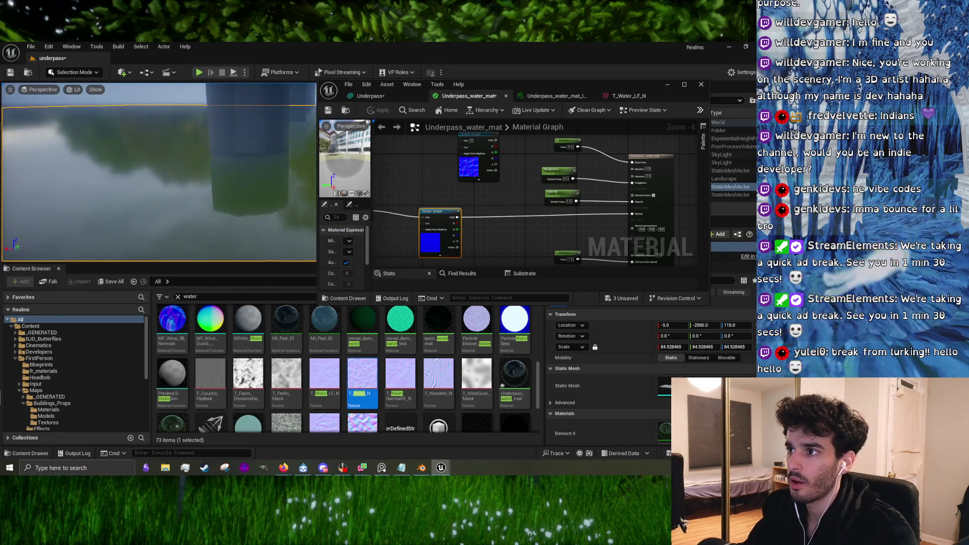
left_click_drag(159, 171, 152, 197)
left_click_drag(250, 202, 251, 184)
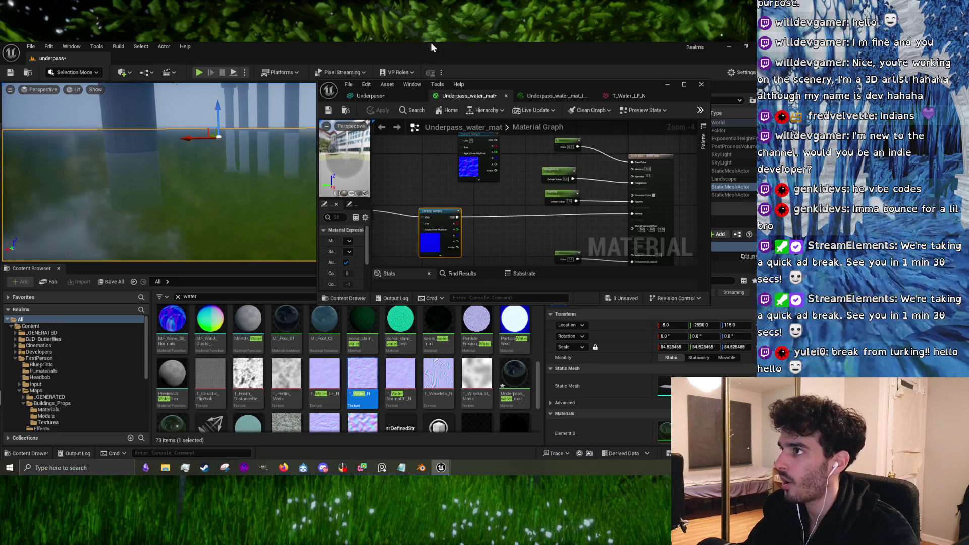
left_click(538, 94)
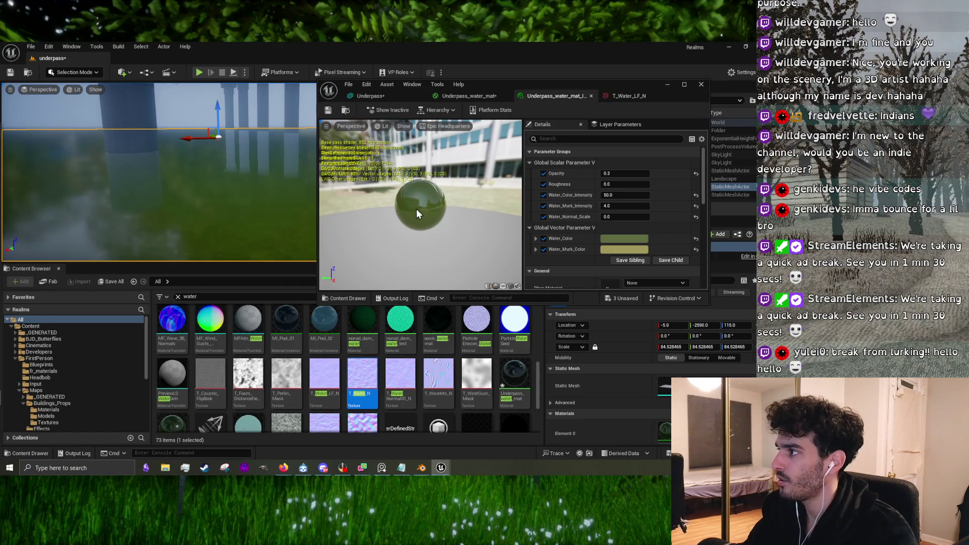
Step: Drag Water_Normal_Scale up to about 42133.8 and view the water plane's ripples
scroll(417, 209, "up", 5)
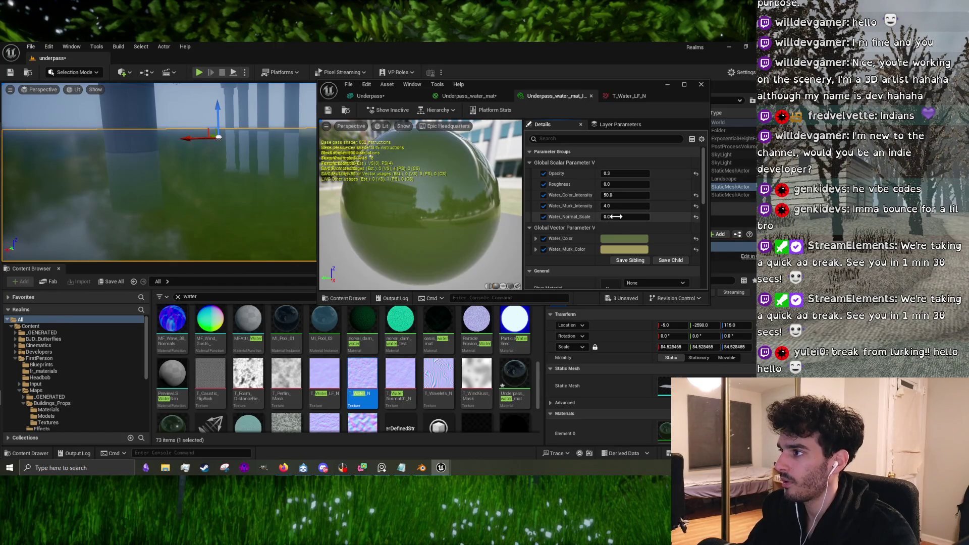
mouse_move(624, 217)
left_mouse_down()
mouse_move(693, 216)
mouse_move(642, 216)
left_mouse_up()
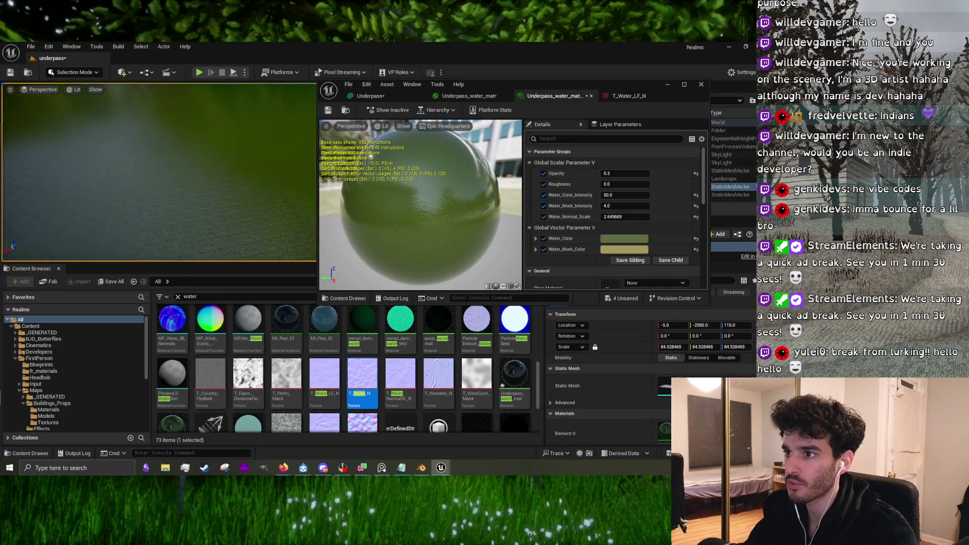
left_click(131, 209)
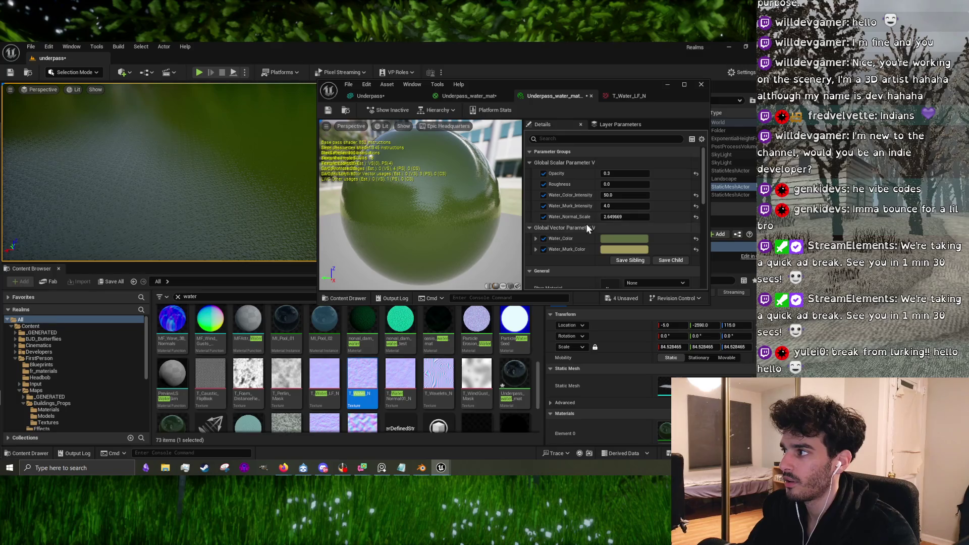
left_click_drag(626, 216, 671, 217)
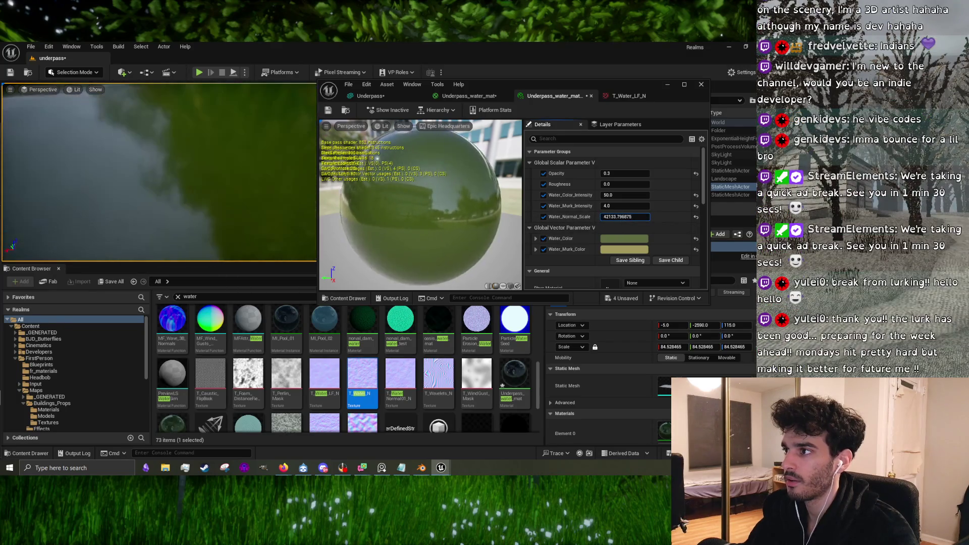
left_click_drag(283, 181, 283, 238)
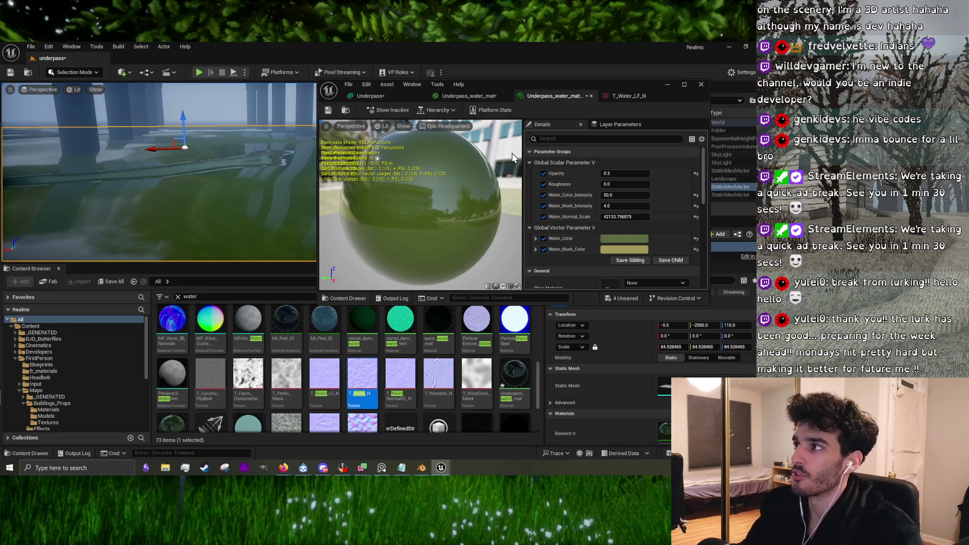
Step: Wire the Texture Sample into Underpass_water_mat's Normal pin, move the node aside, and apply
left_click(488, 93)
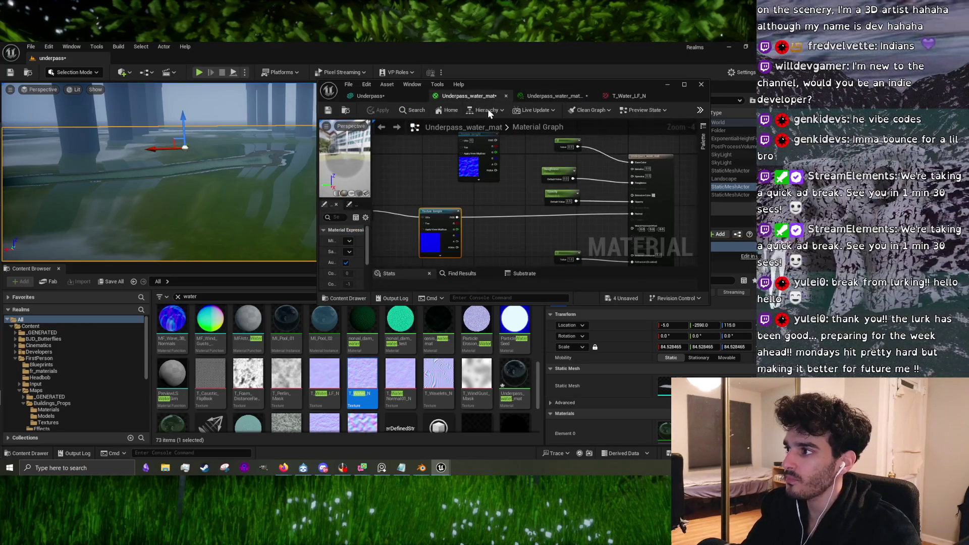
left_click_drag(486, 185, 497, 190)
mouse_move(412, 207)
left_mouse_down()
mouse_move(404, 246)
mouse_move(487, 169)
mouse_move(602, 241)
mouse_move(616, 238)
left_mouse_up()
key("Home")
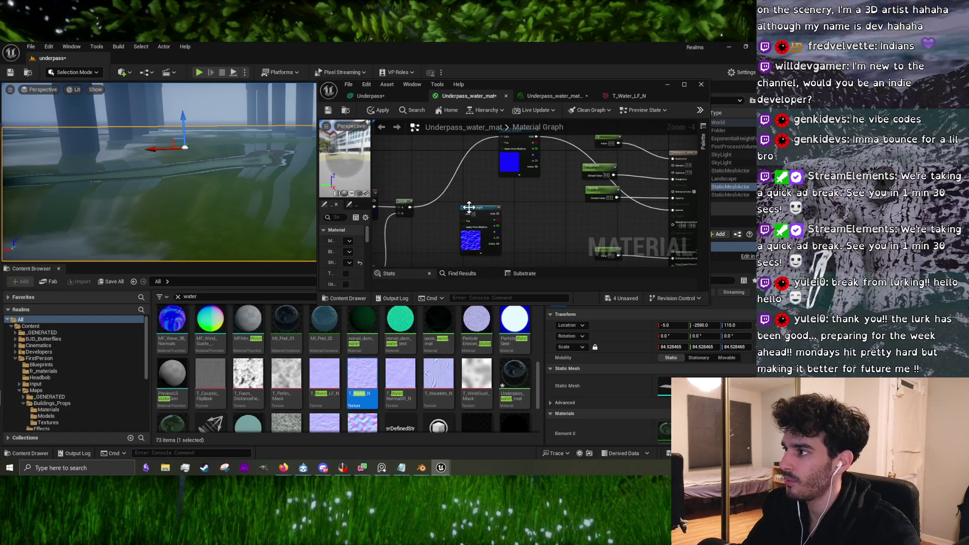
left_click_drag(469, 207, 457, 241)
left_click_drag(527, 138, 522, 238)
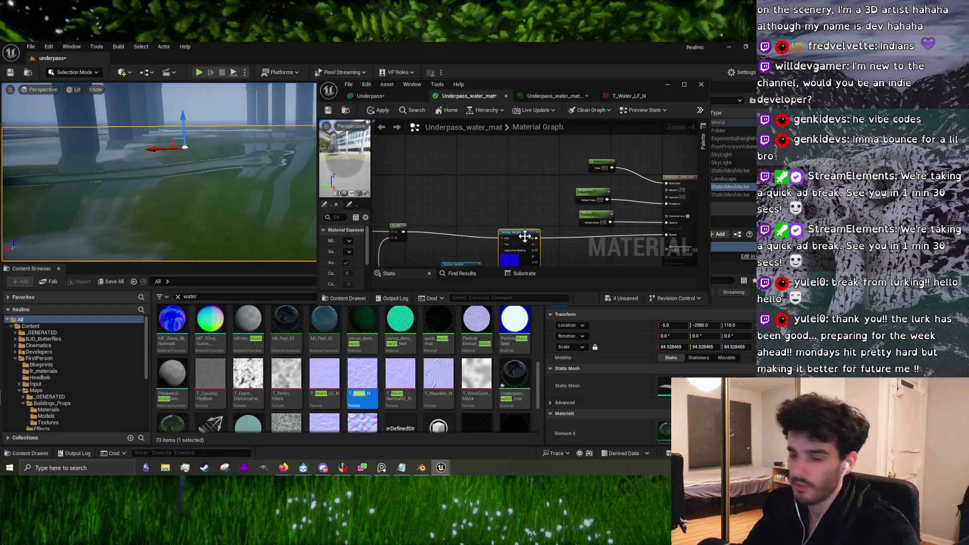
left_click(371, 110)
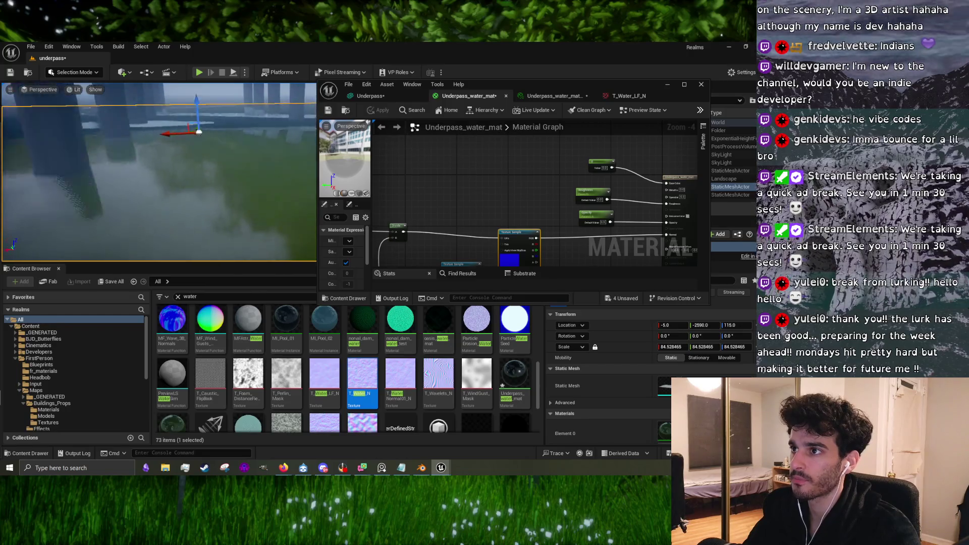
left_click(549, 96)
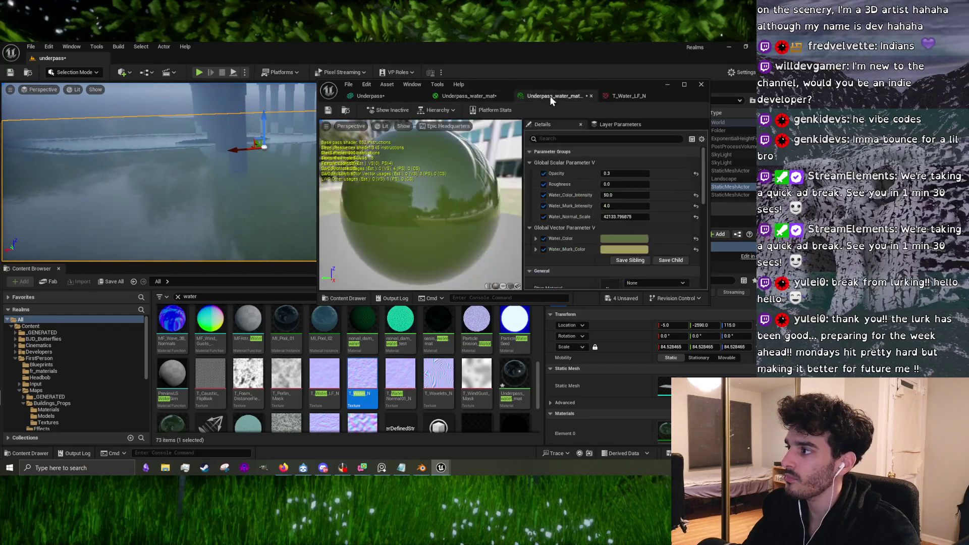
Step: Lower Water_Normal_Scale to about 2281.9, view the arch, and minimize the material editor
mouse_move(625, 217)
left_mouse_down()
mouse_move(595, 216)
mouse_move(616, 216)
left_mouse_up()
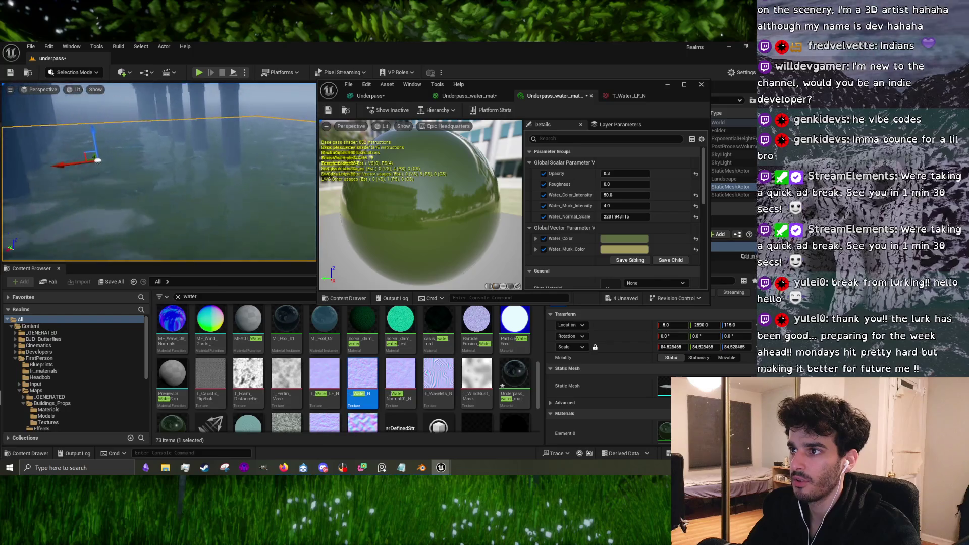
left_click_drag(101, 86, 150, 101)
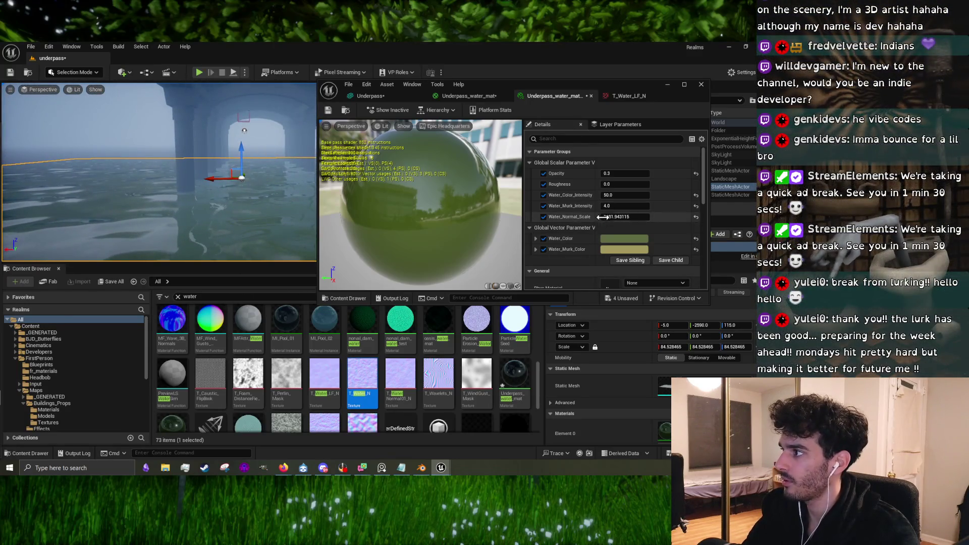
left_click(674, 86)
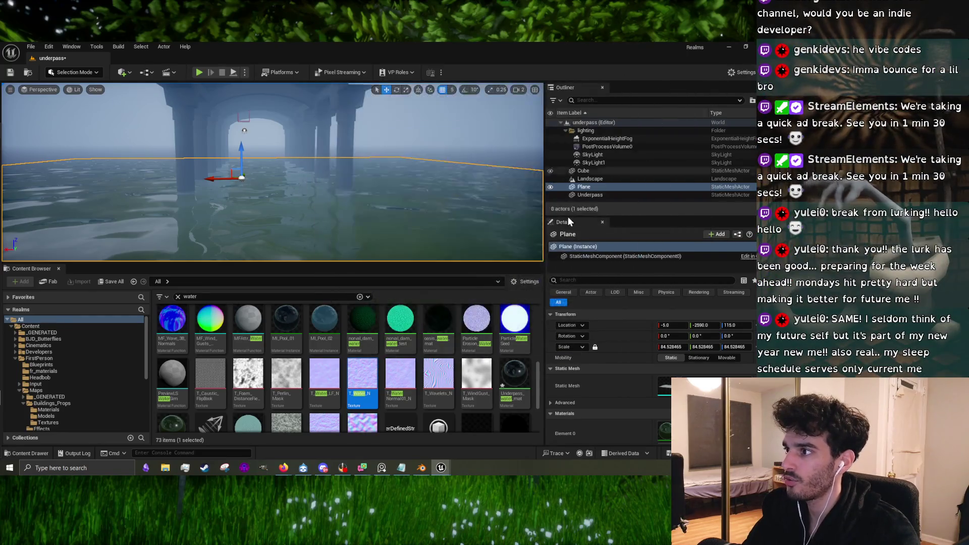
Step: Enlarge the level view and scale the water Plane uniformly to about 237.9
left_click_drag(462, 262, 462, 392)
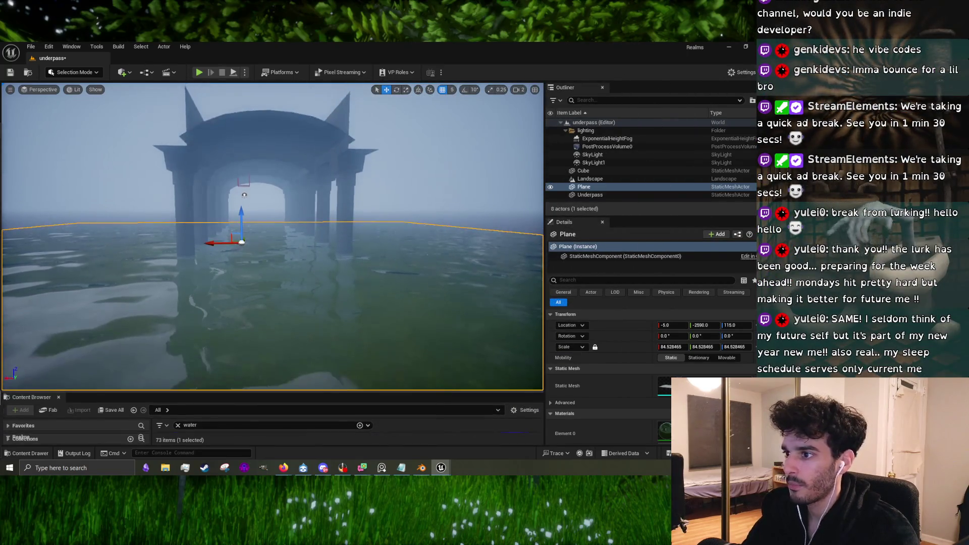
scroll(345, 259, "up", 3)
key("r")
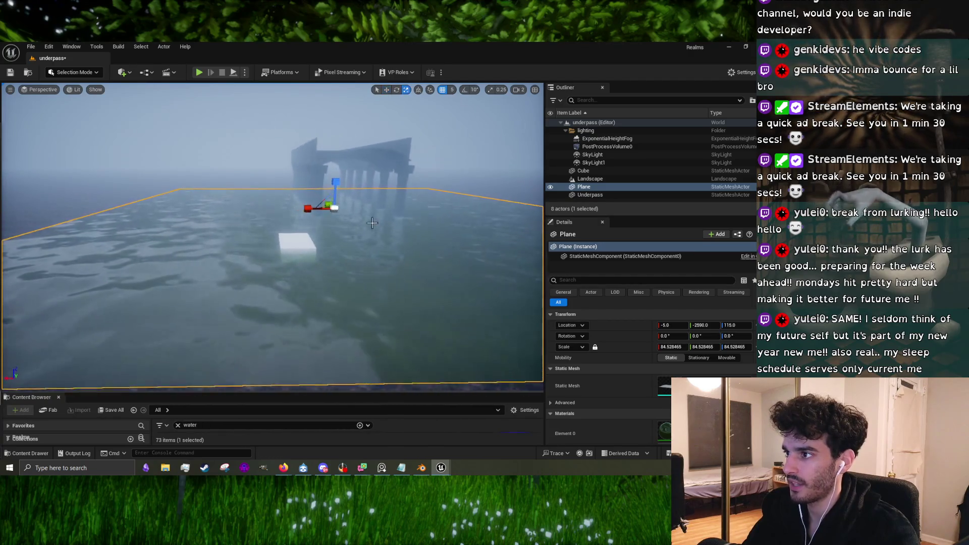
left_click_drag(329, 205, 376, 173)
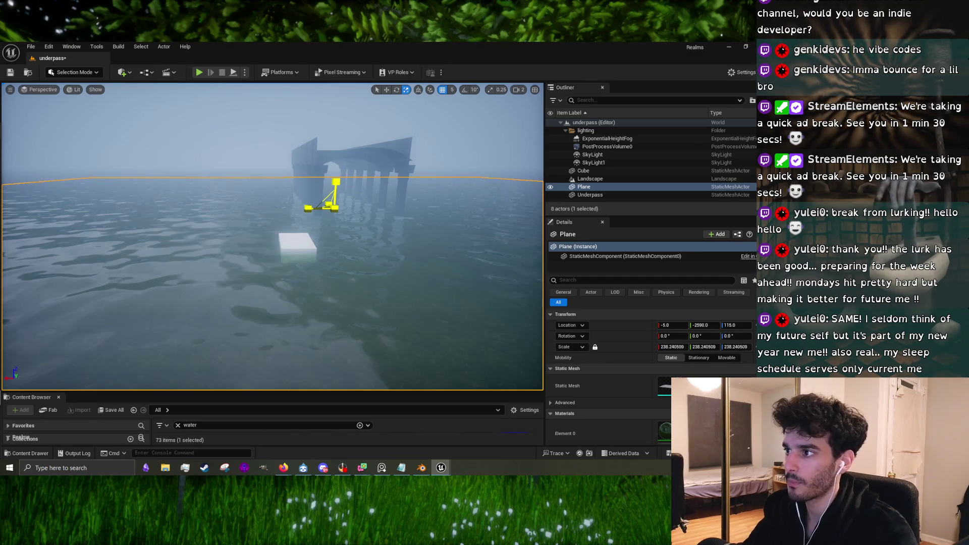
Step: Fly the view into the underpass and restore the material instance editor
key("w")
scroll(272, 235, "down", 2)
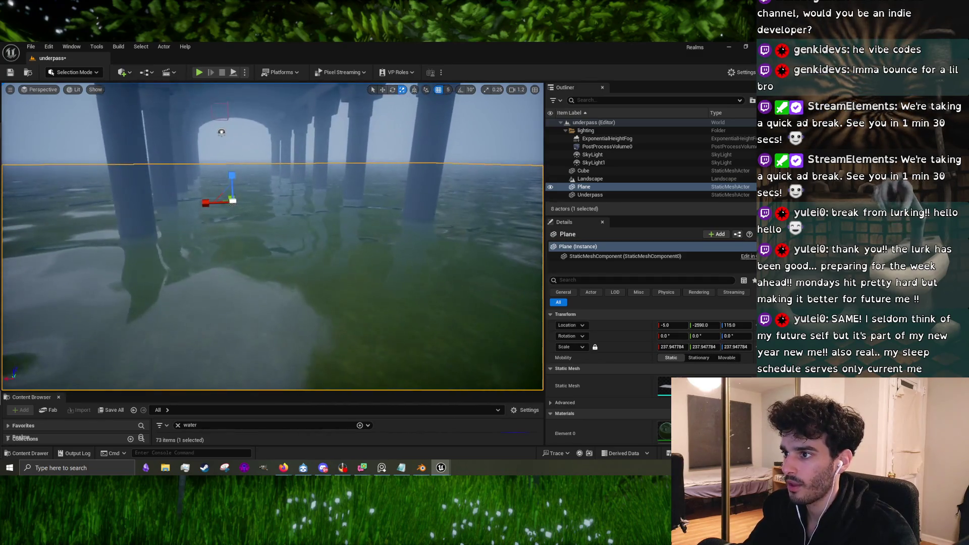
key("w")
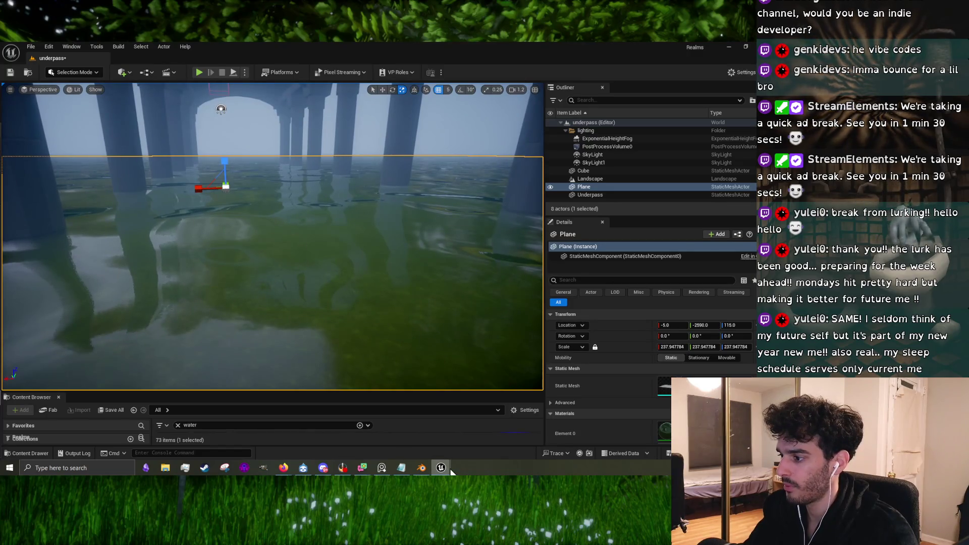
mouse_move(451, 470)
left_click(470, 441)
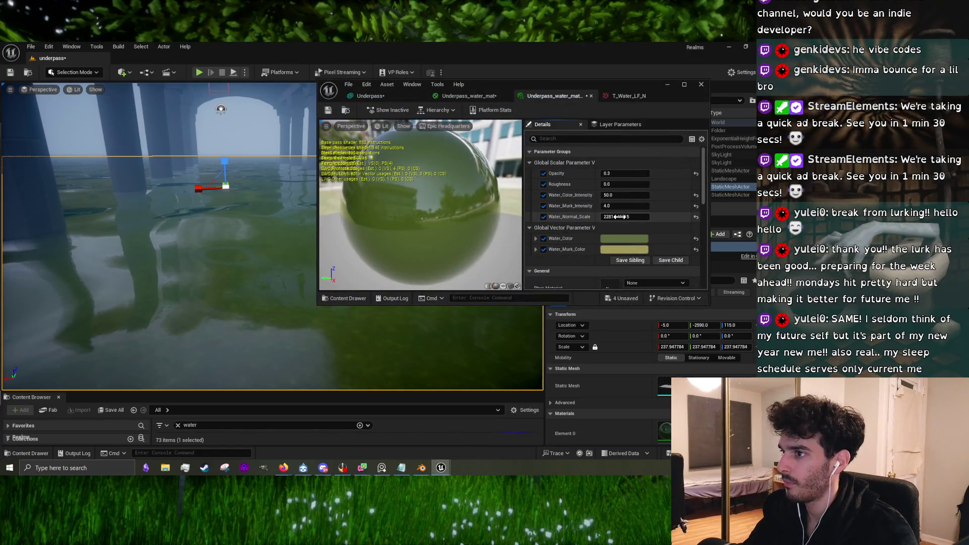
Step: Lower Water_Normal_Scale to about 1075 and run a quick play test of the water
left_click_drag(619, 216, 548, 216)
left_click_drag(202, 227, 277, 227)
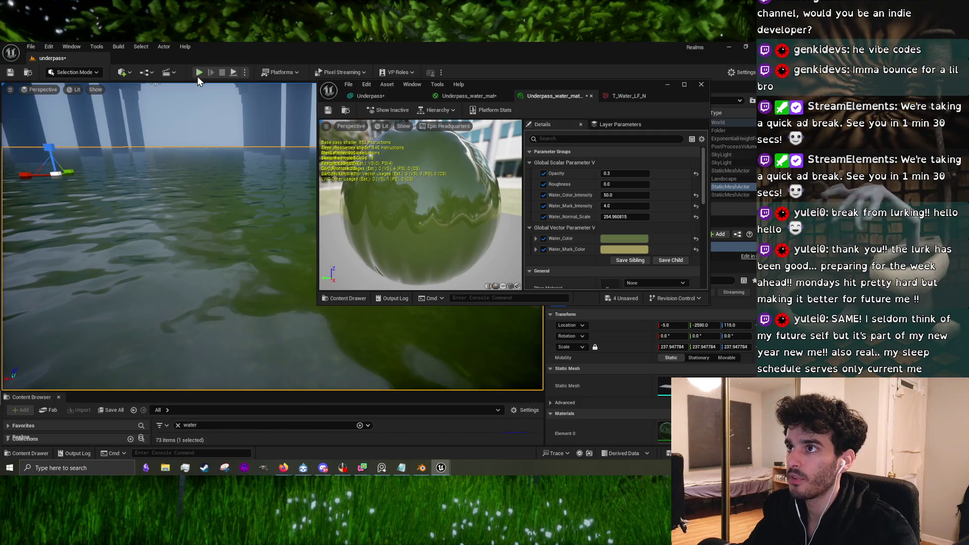
left_click(199, 73)
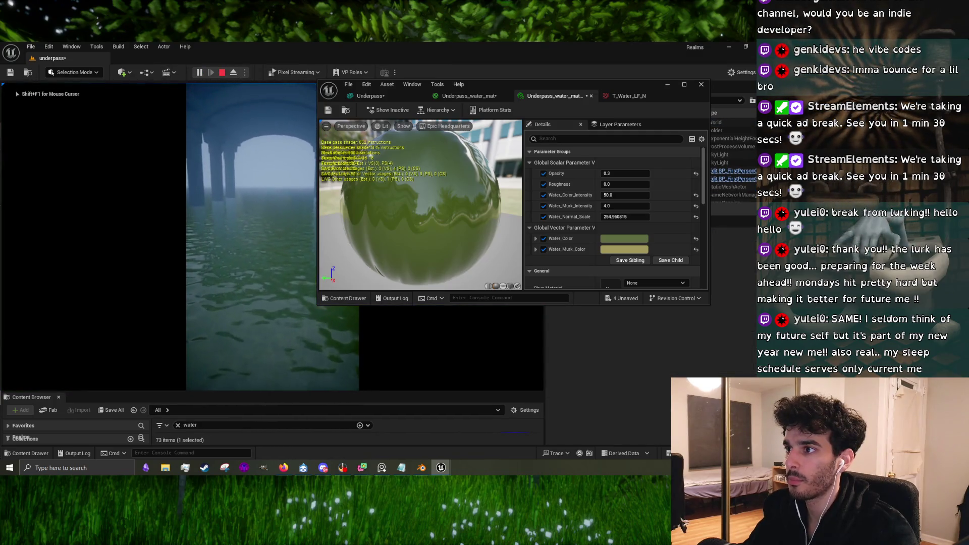
key("Escape")
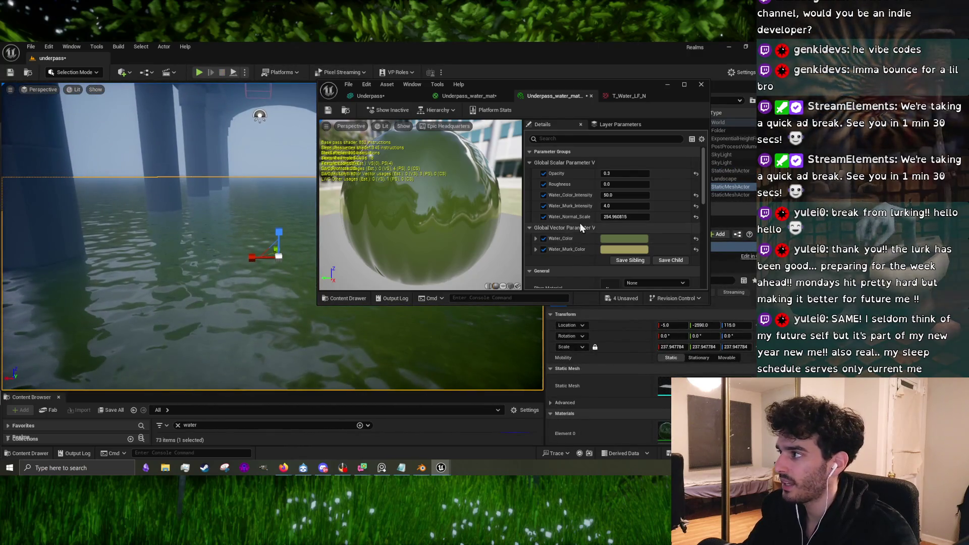
Step: Raise Water_Normal_Scale to about 589, fly through the arches, and minimize the material editor
mouse_move(624, 217)
left_mouse_down()
mouse_move(651, 216)
mouse_move(629, 216)
left_mouse_up()
key("w")
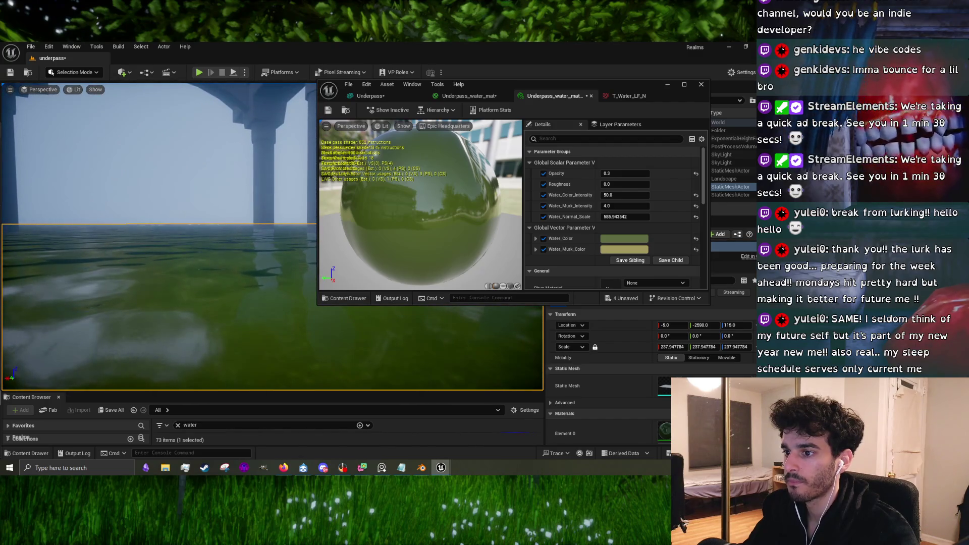
key("w")
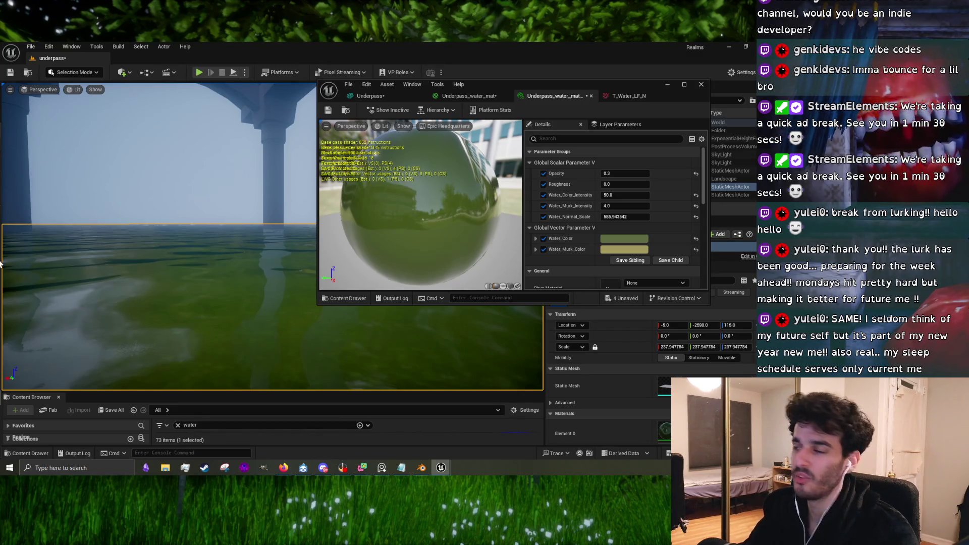
left_click(668, 85)
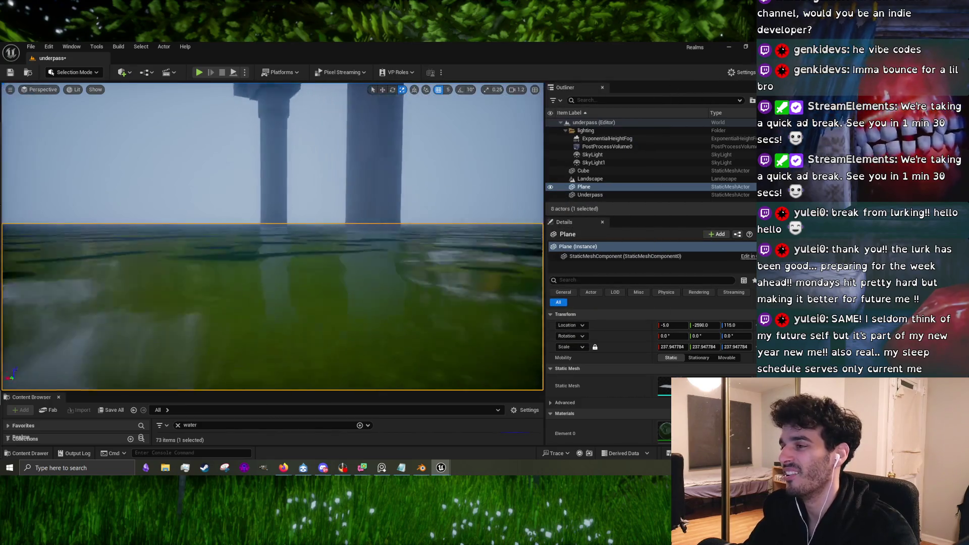
left_click_drag(273, 237, 270, 265)
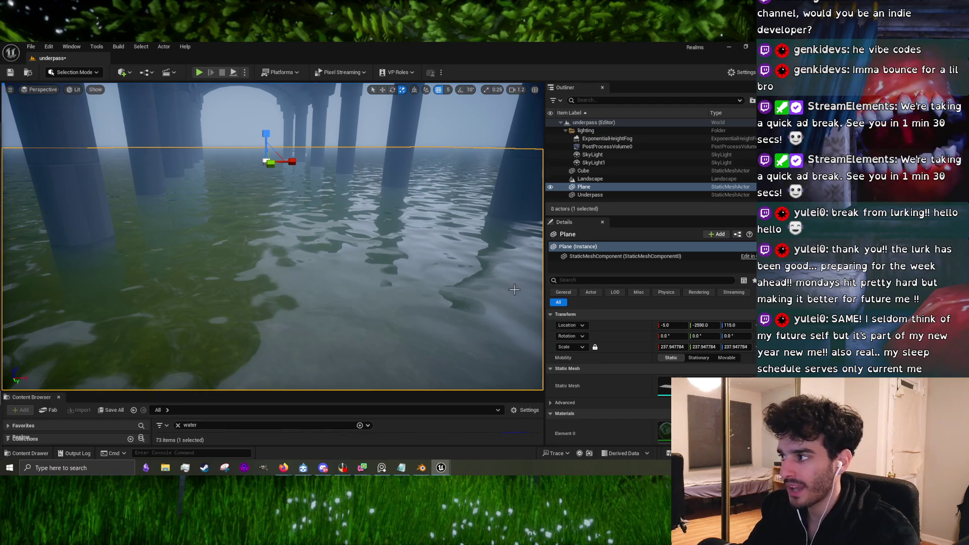
Step: Resize the panels, select the underpass water Plane, and ready its Details search field
left_click_drag(544, 284, 572, 284)
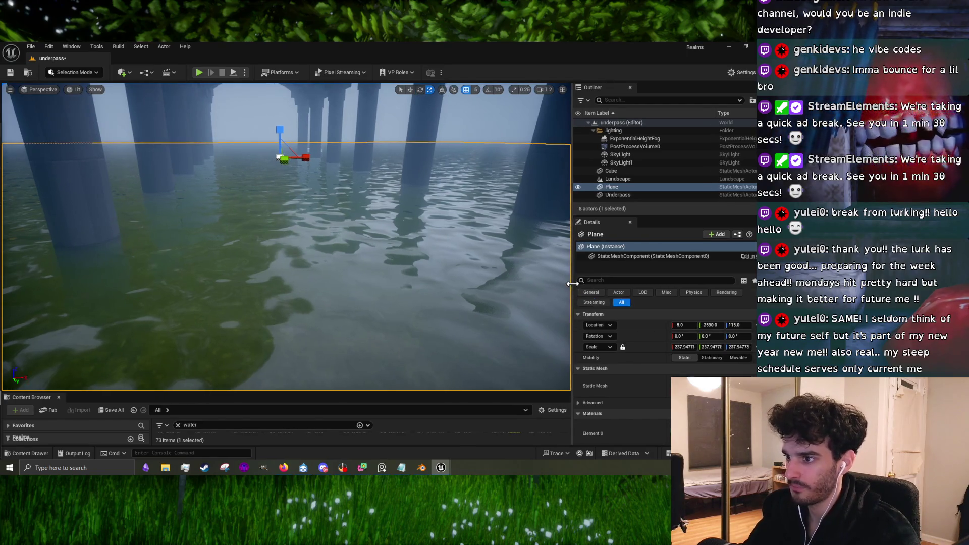
left_click_drag(325, 393, 325, 308)
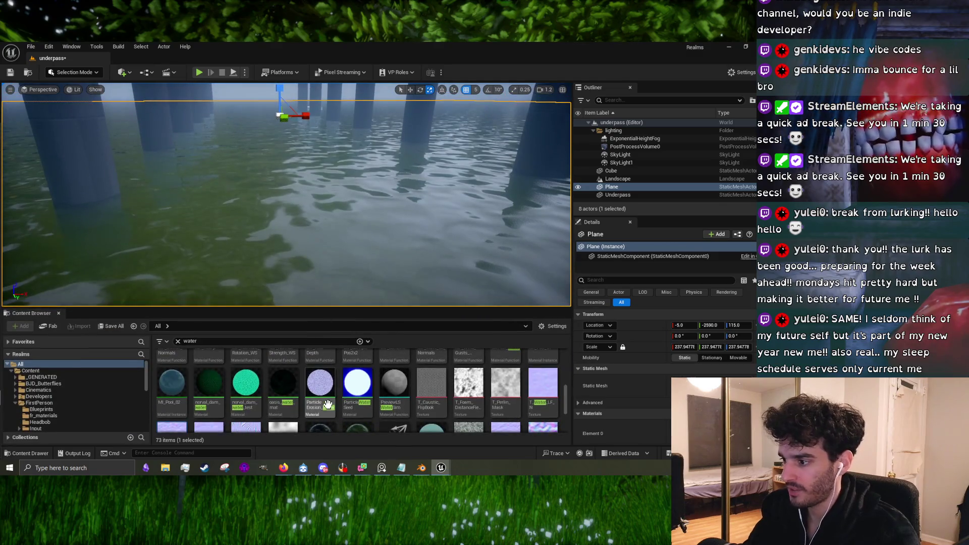
left_click_drag(373, 222, 372, 223)
right_click(351, 256)
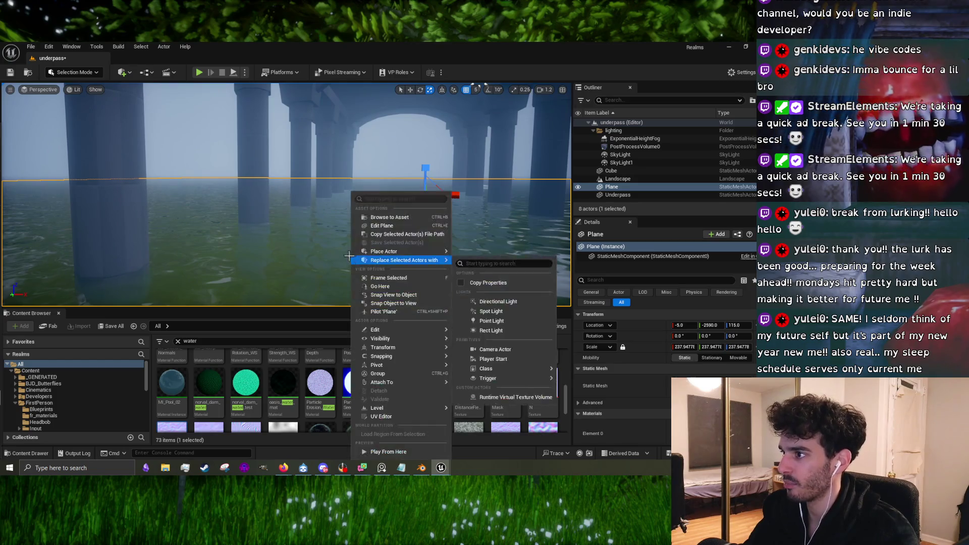
left_click(303, 253)
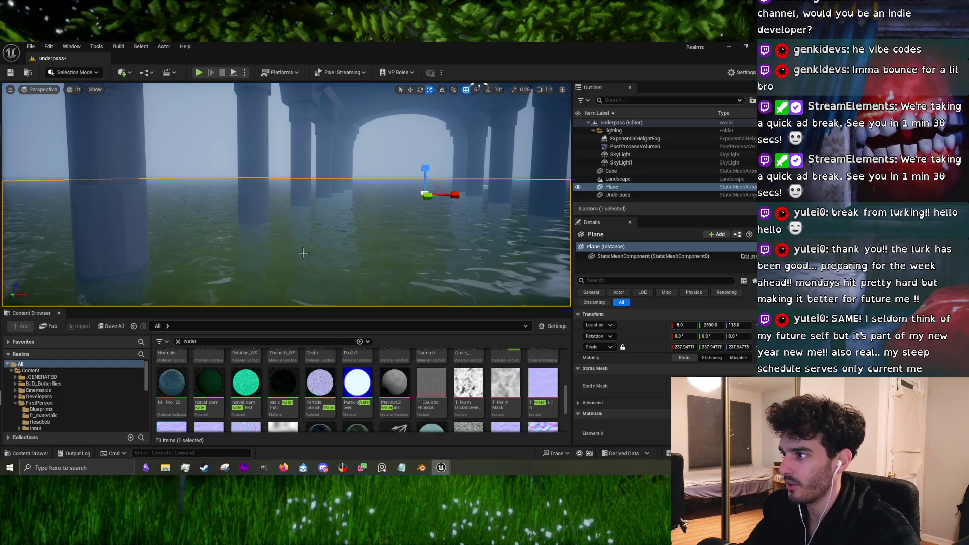
left_click(639, 281)
Step: Filter the Plane's Details to 'coll' and pick a different Collision Presets option
type("coll")
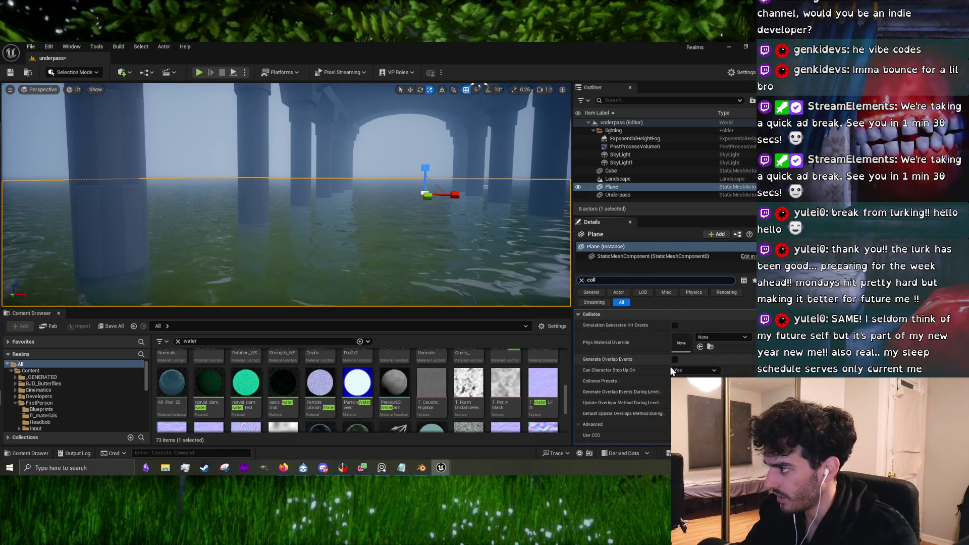
left_click(679, 381)
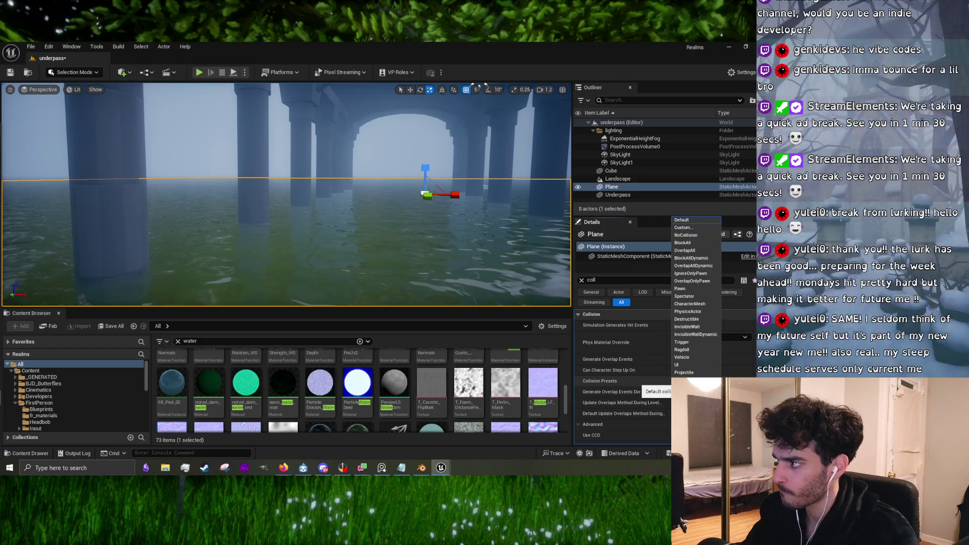
left_click(692, 236)
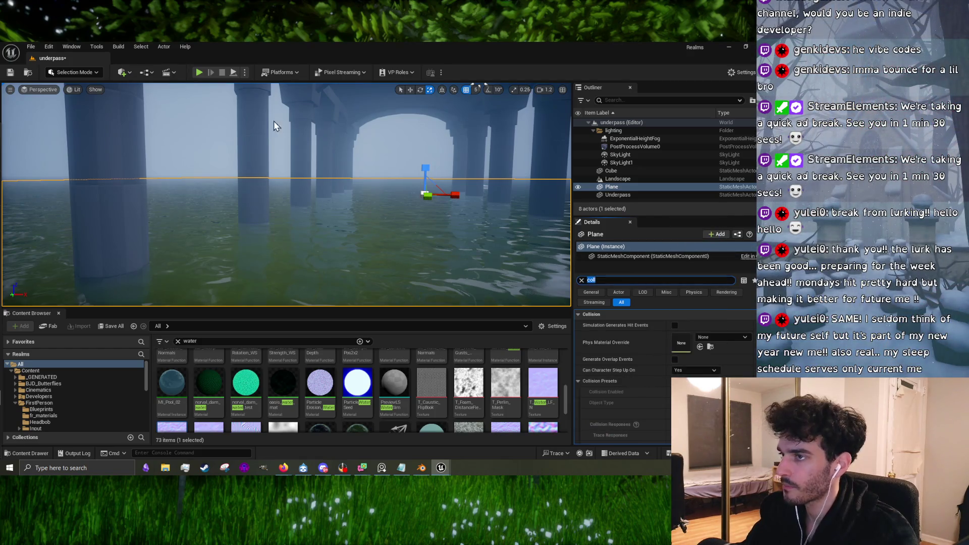
Step: Play-test the new water collision, then make the viewport taller
left_click(199, 73)
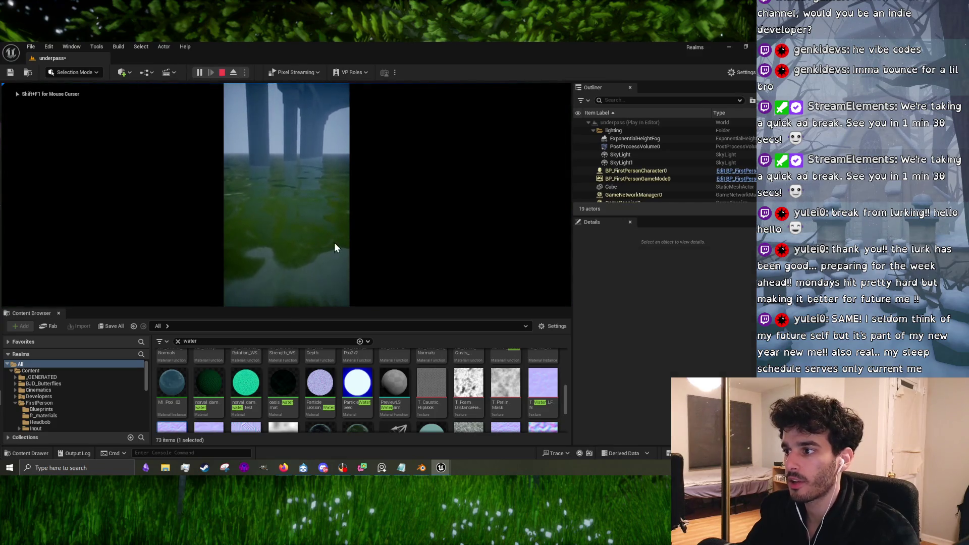
key("Escape")
left_click_drag(363, 309, 359, 377)
left_click(31, 46)
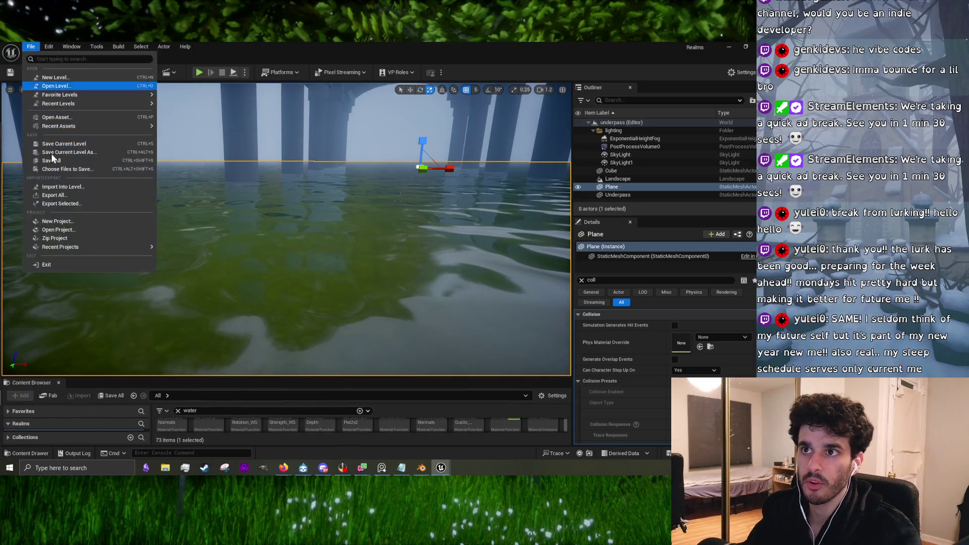
Step: Reveal the content folders and browse BJD_Butterflies, _GENERATED, FirstPerson, fr_materials and Headbob
left_click(156, 378)
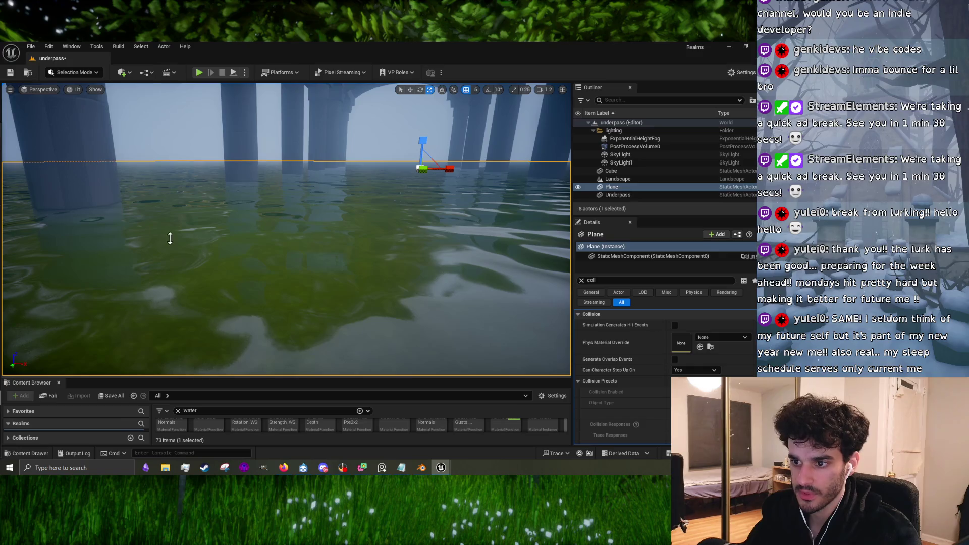
left_click_drag(129, 378, 106, 183)
left_click(47, 260)
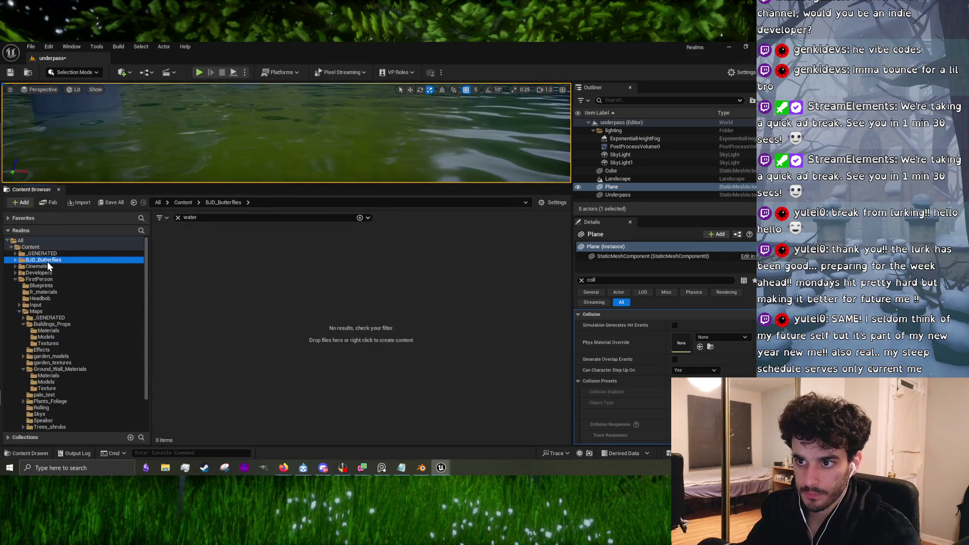
left_click(66, 253)
left_click(65, 278)
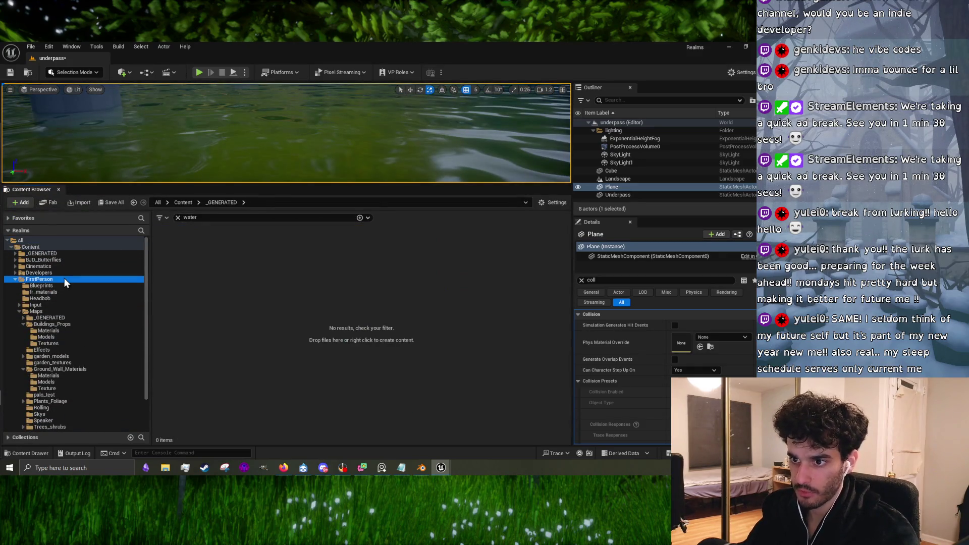
left_click(59, 337)
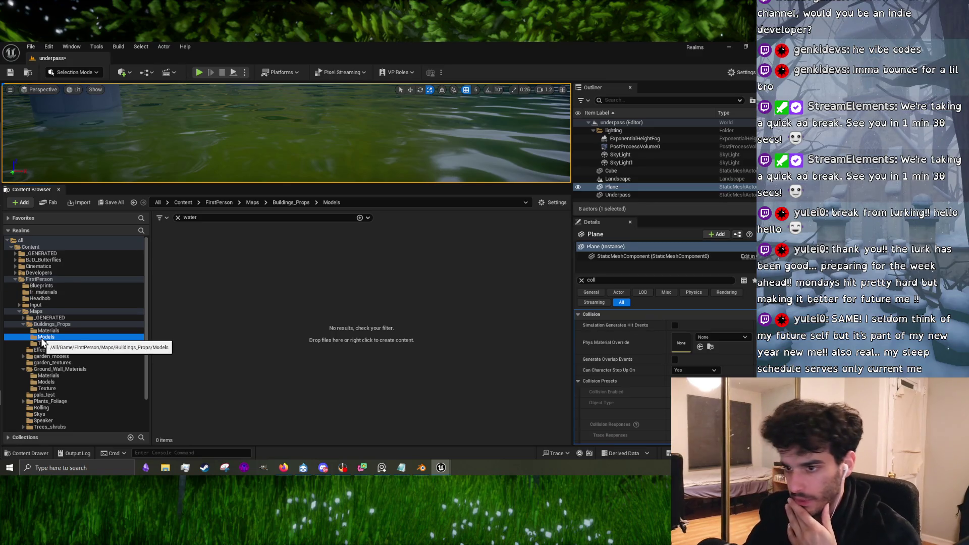
left_click(71, 292)
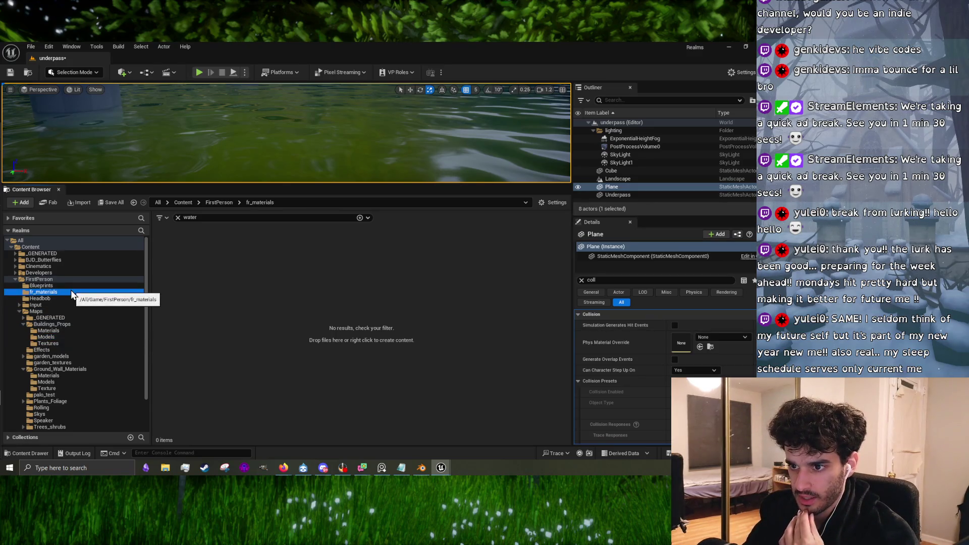
left_click(59, 300)
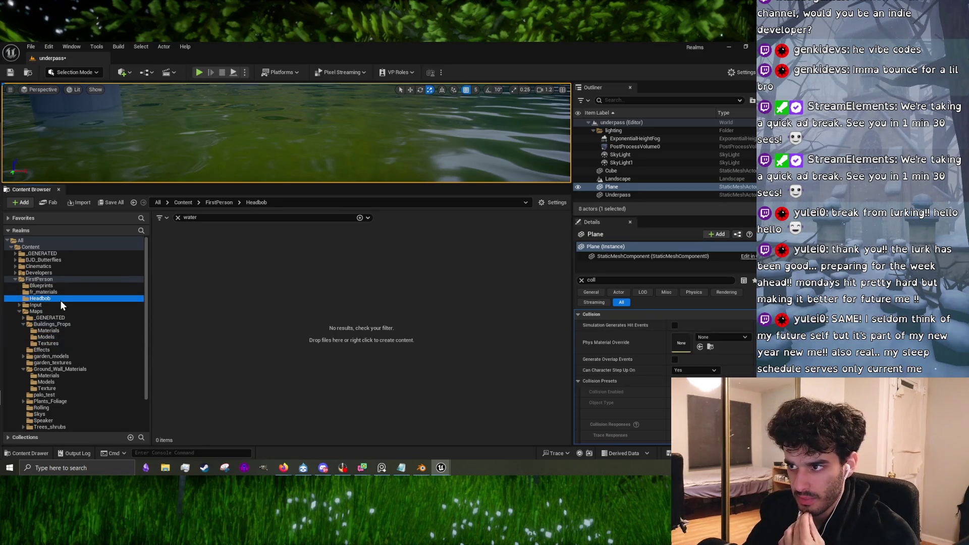
Step: Clear the 'water' search and open BP_FirstPersonCharacter from FirstPerson > Blueprints
left_click(179, 218)
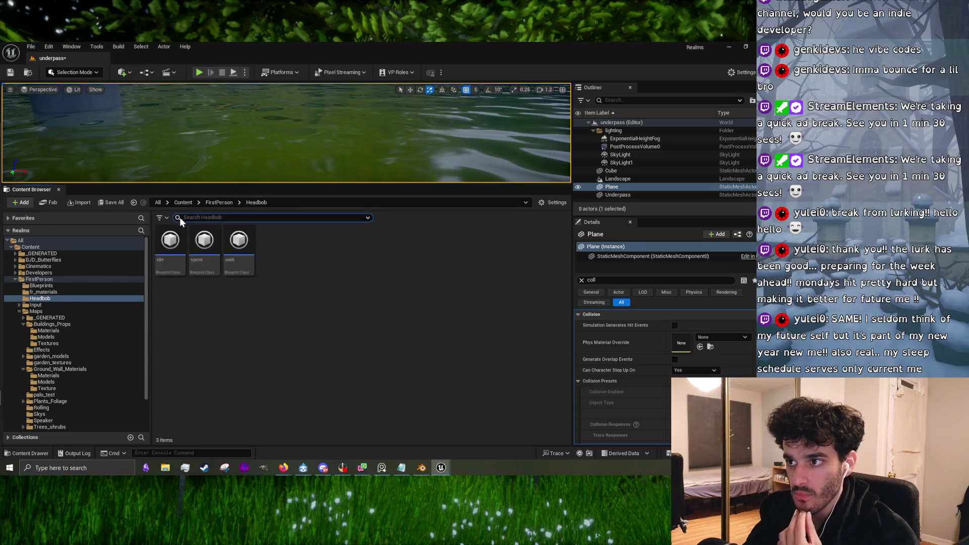
left_click(86, 274)
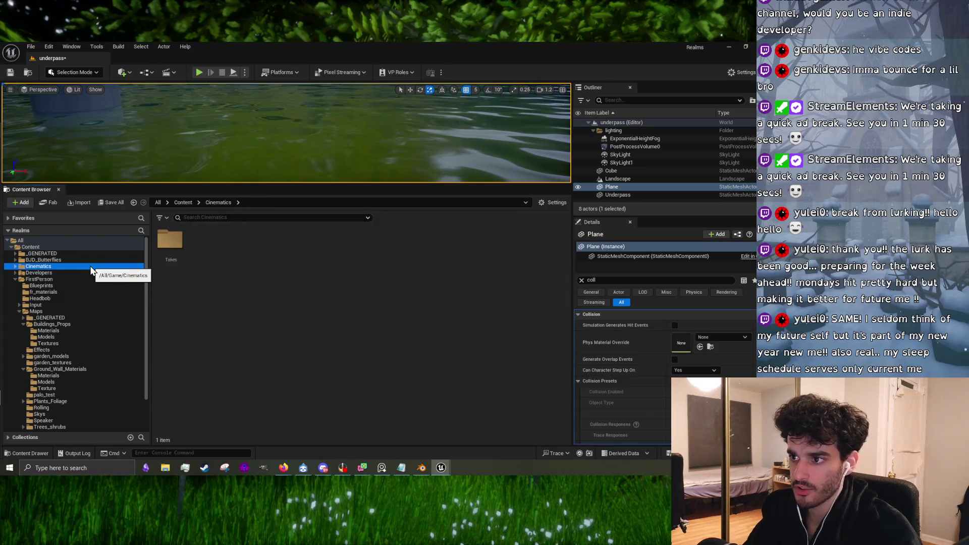
left_click(95, 259)
left_click(66, 310)
left_click(74, 301)
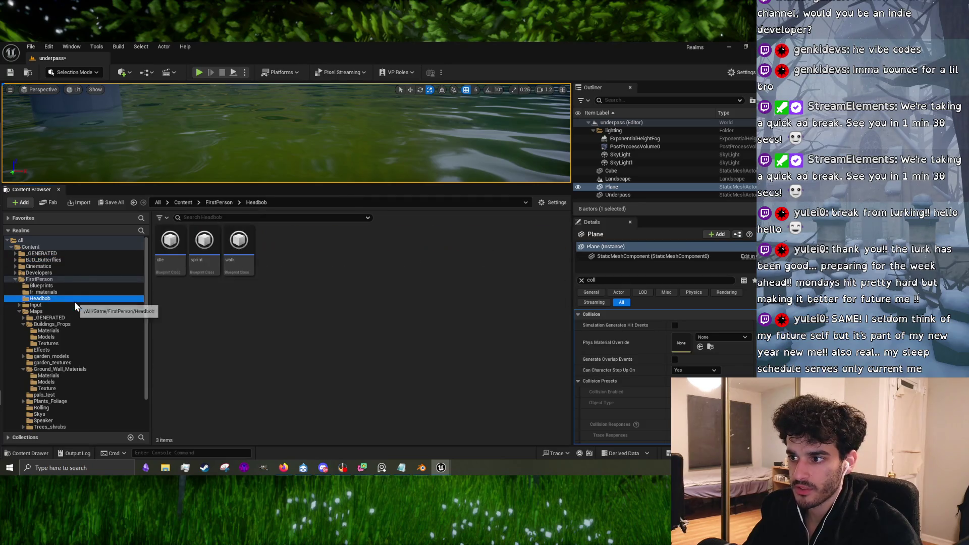
left_click(85, 292)
left_click(90, 285)
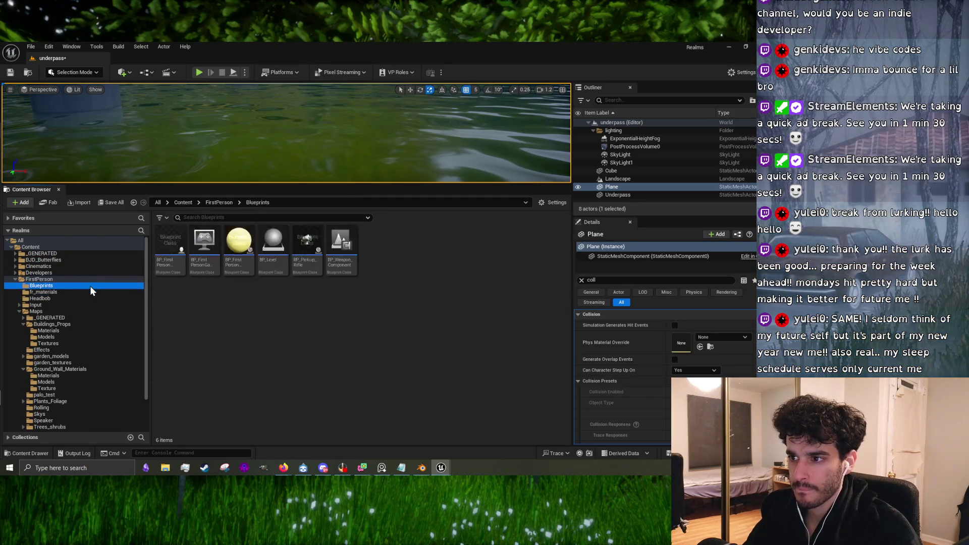
double_click(171, 250)
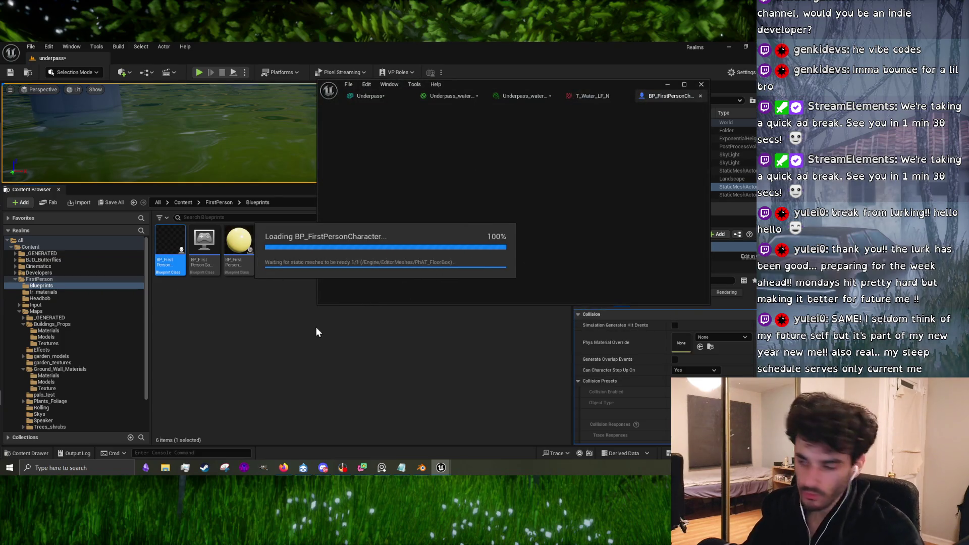
Step: Select the FirstPersonCamera component and set its Field of View to 70
left_click_drag(318, 303, 229, 386)
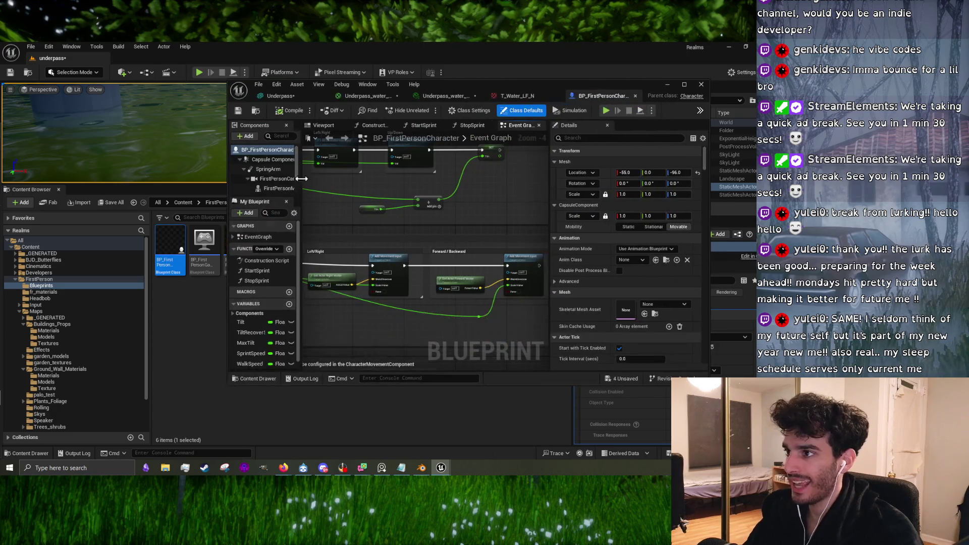
left_click(271, 190)
left_click(276, 179)
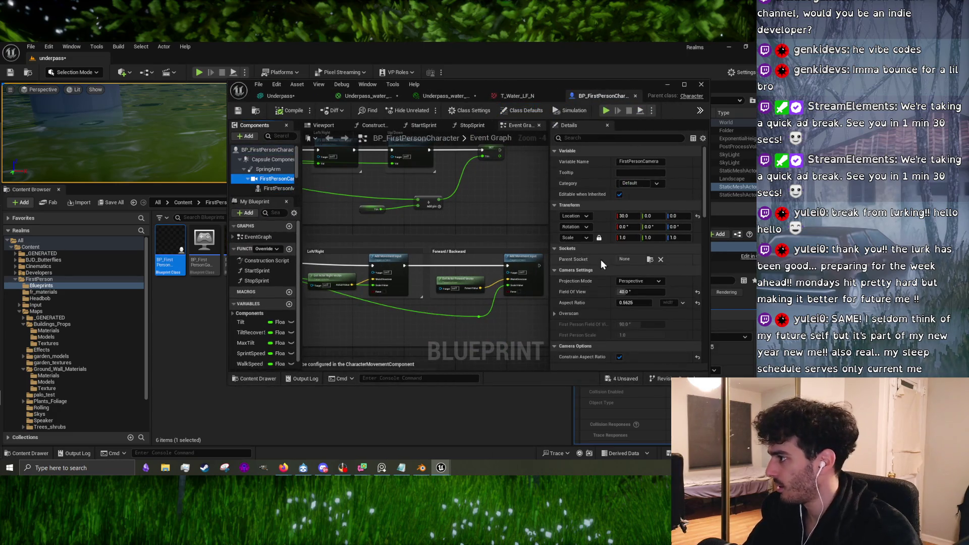
left_click(636, 291)
type("8")
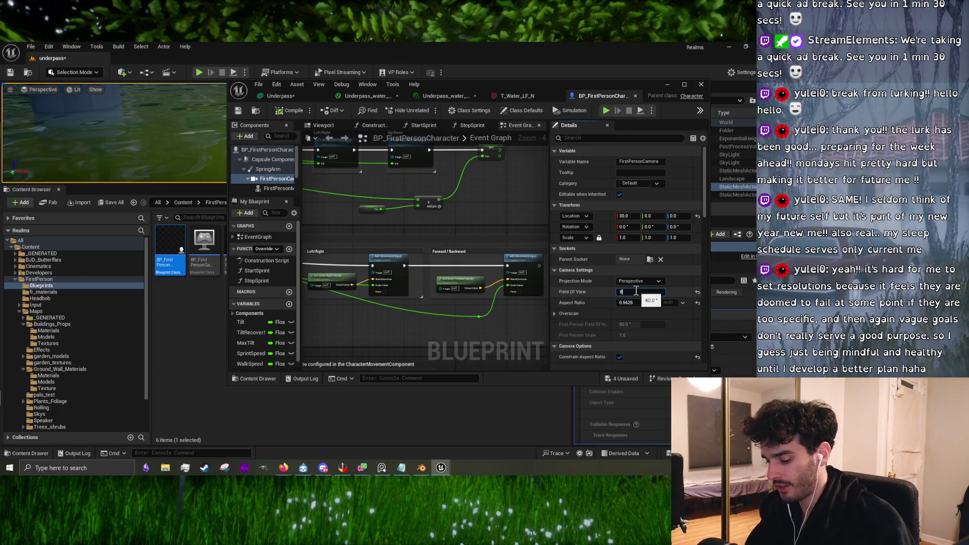
left_click(635, 303)
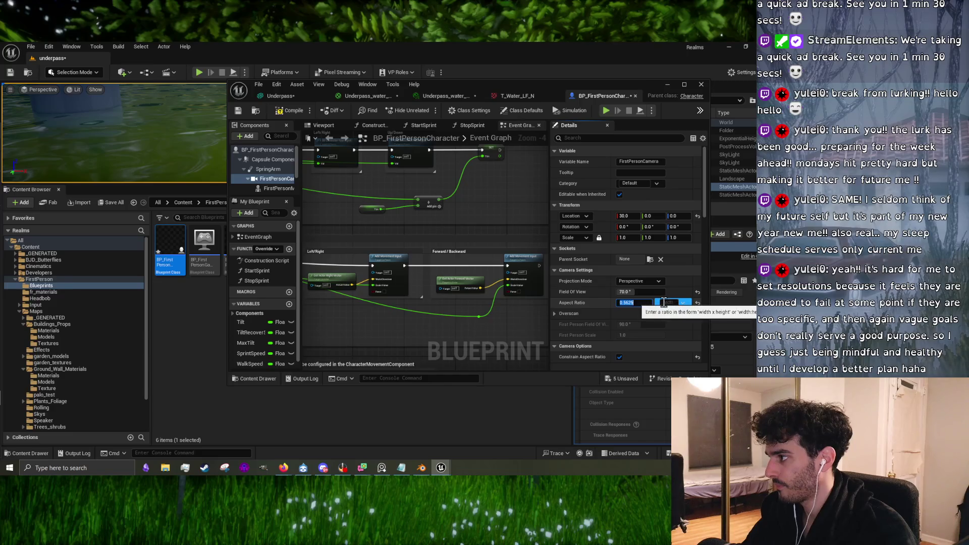
Step: Apply the 1024x768 (1.333) aspect ratio preset, compile, and close the Blueprint
left_click(684, 308)
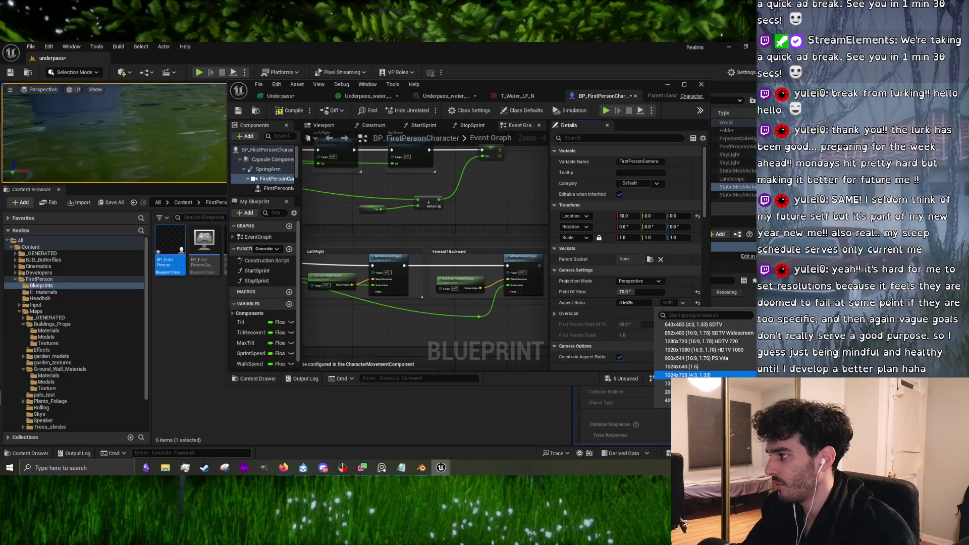
left_click(686, 375)
left_click(295, 115)
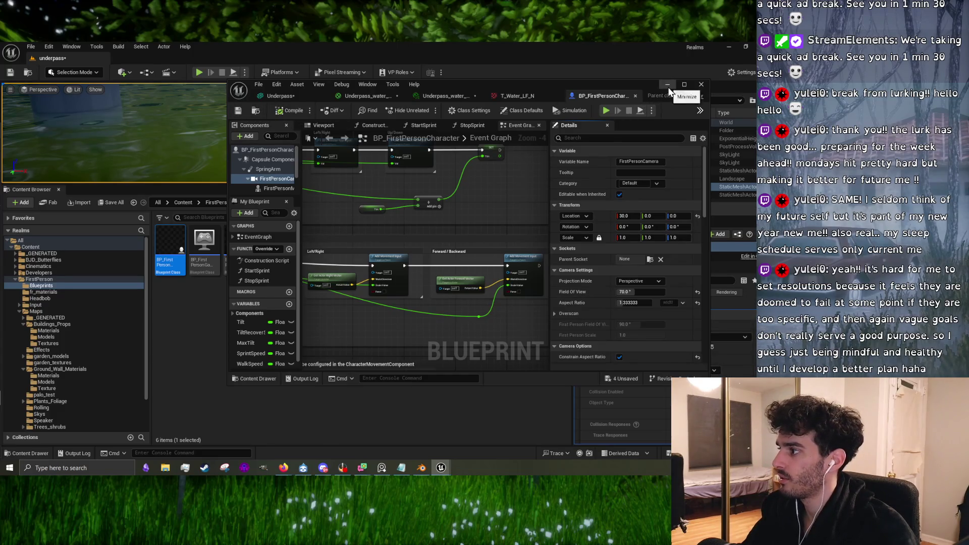
left_click(701, 84)
Step: Enlarge the viewport and play-test, walking toward the pillars to check the 4:3 camera view
left_click_drag(331, 192, 332, 371)
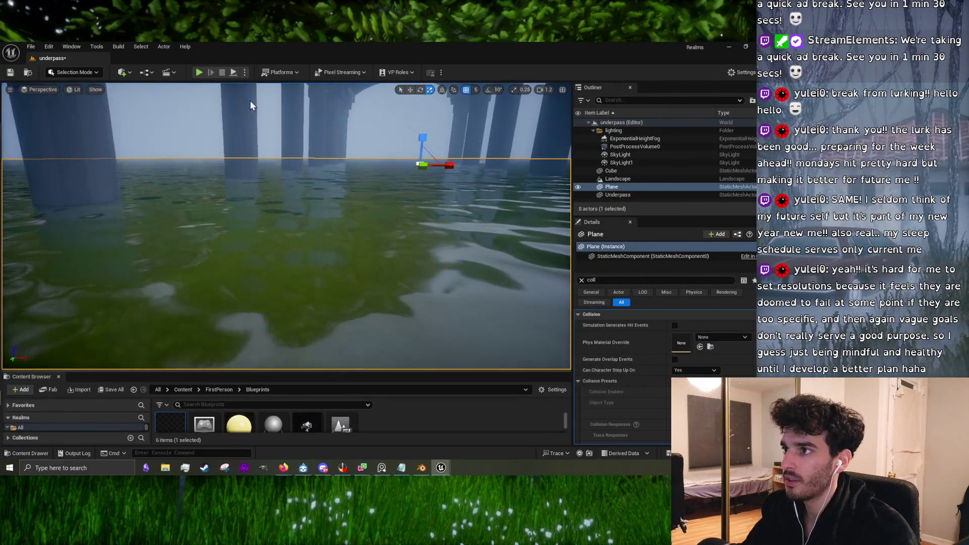
left_click(200, 73)
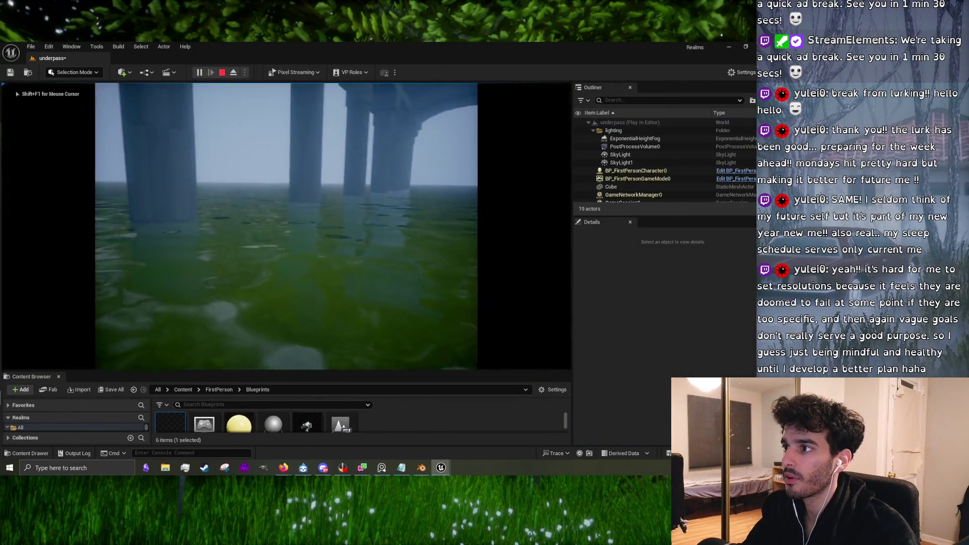
key("w")
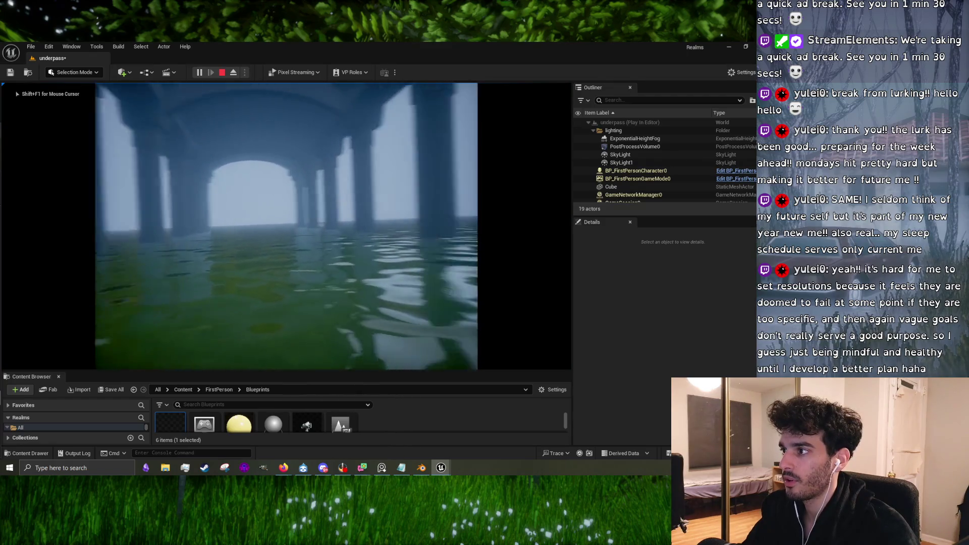
key("Escape")
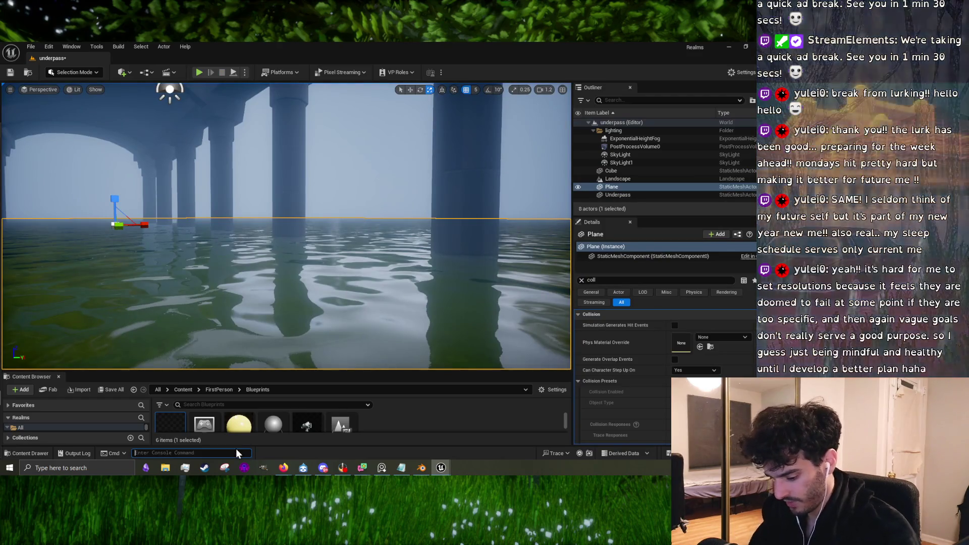
Step: Run the r.VSyncEditor console command via 'vsyn' autocomplete and start a new play session
type("vsyn")
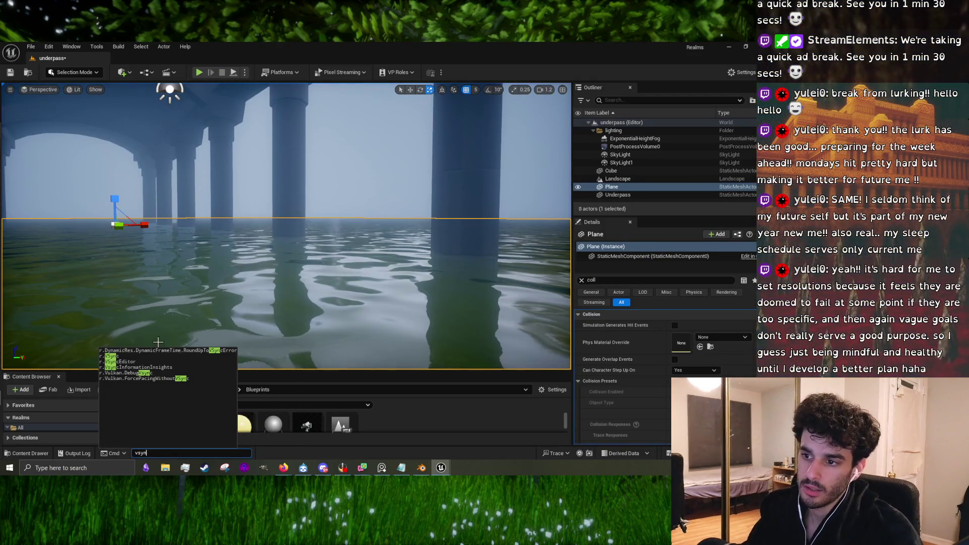
left_click(145, 361)
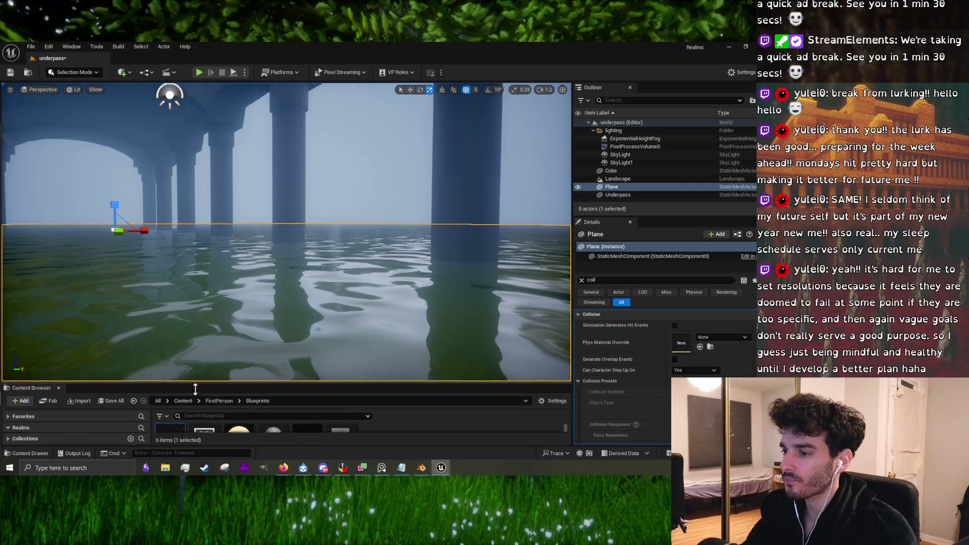
left_click(199, 72)
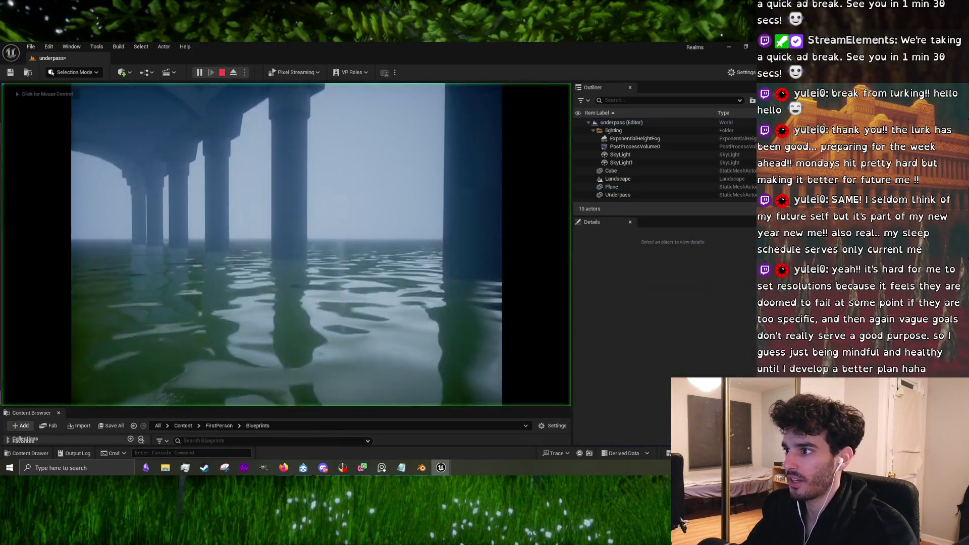
Step: Walk under the arch among the pillars to inspect the water surface, then stop playing
key("w")
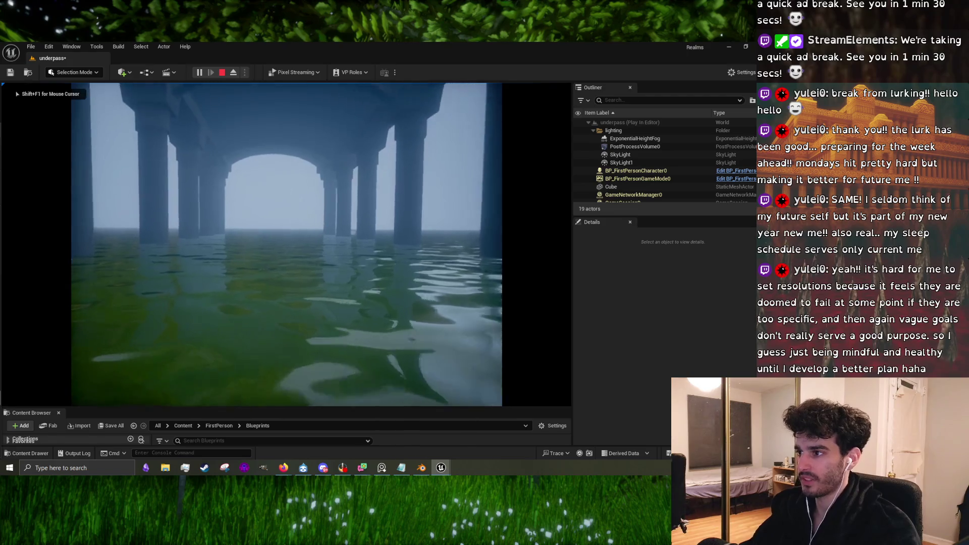
key("w")
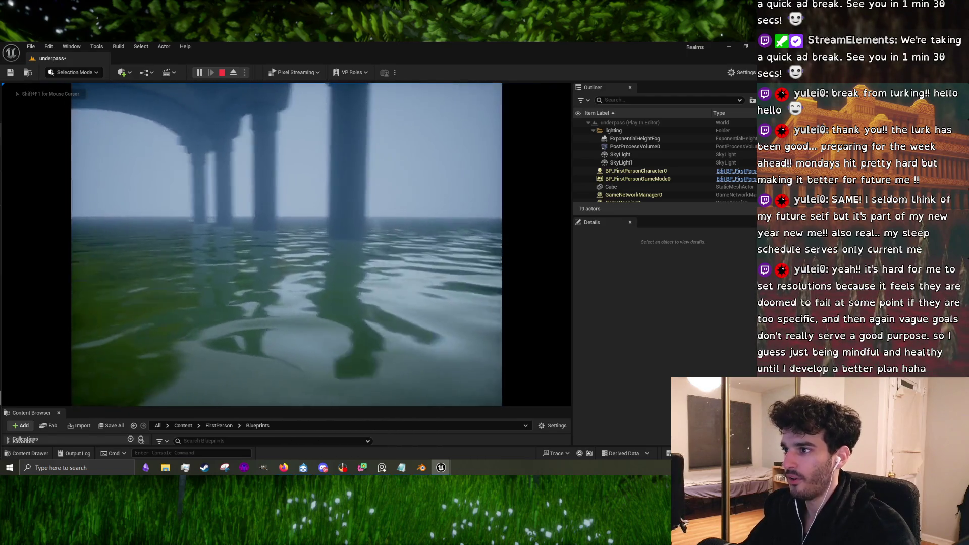
key("w")
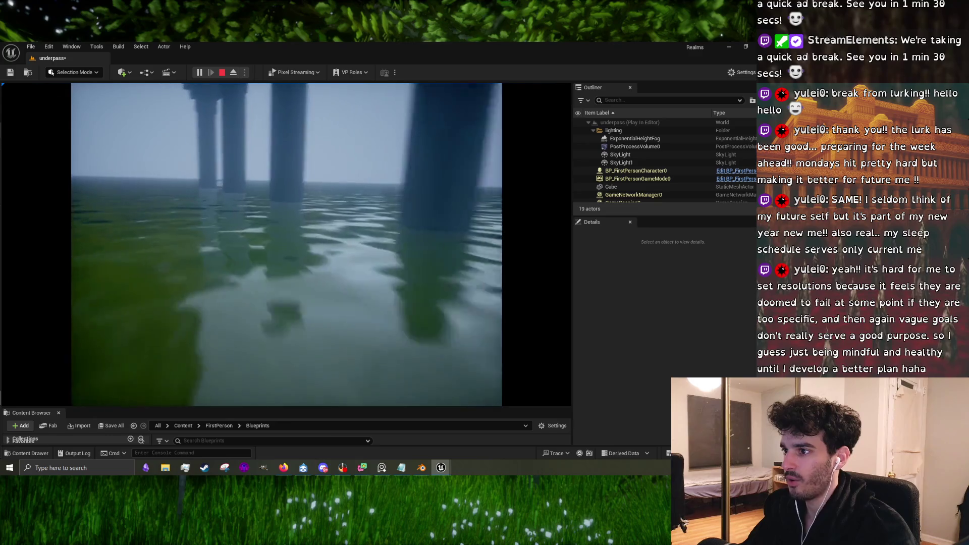
key("w")
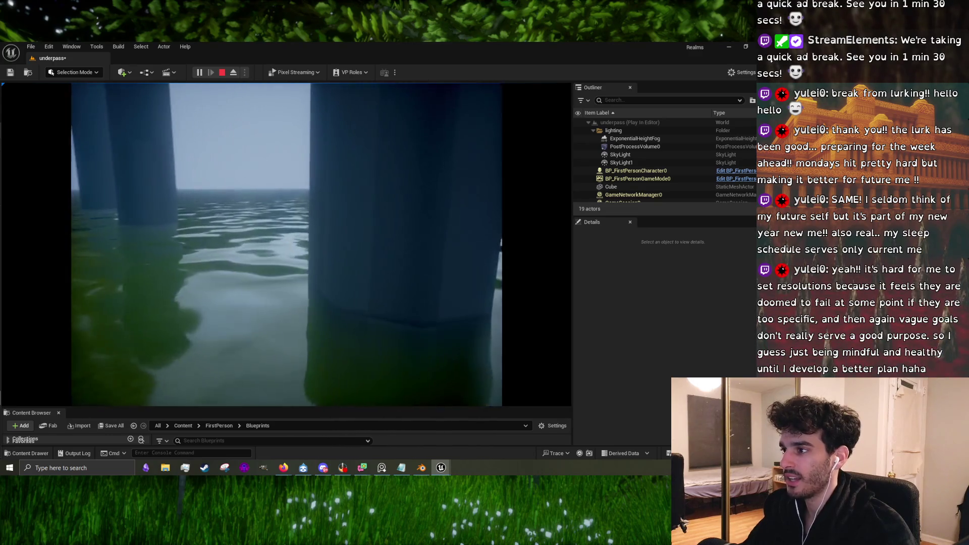
key("w")
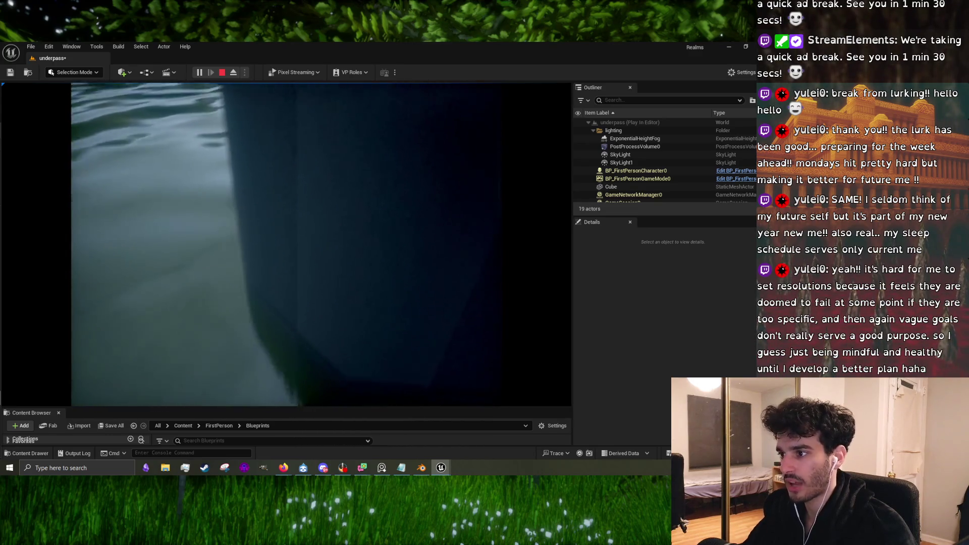
key("w")
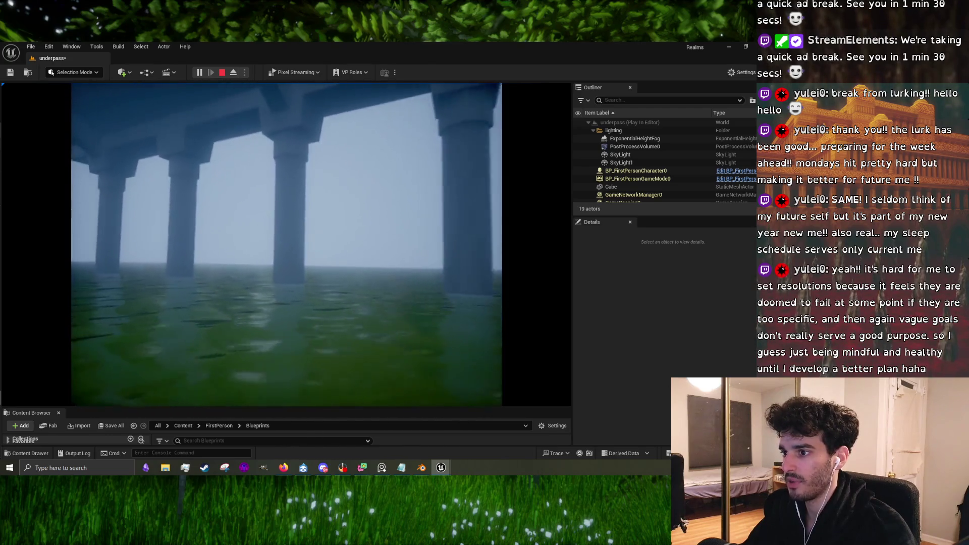
key("w")
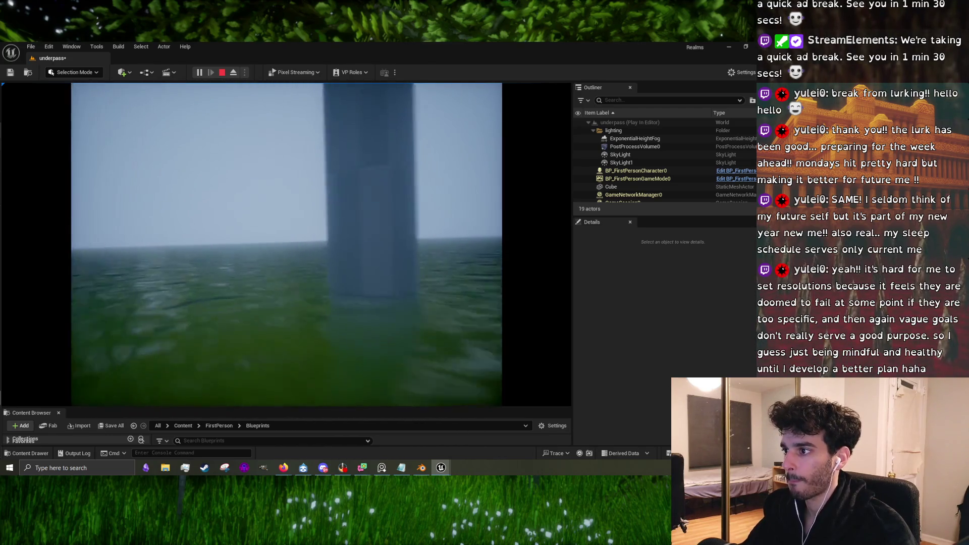
key("w")
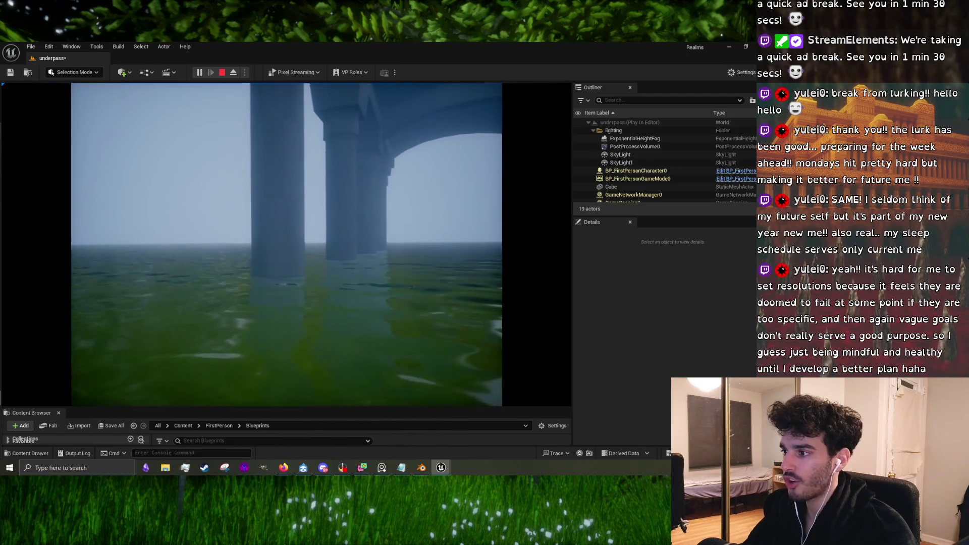
key("w")
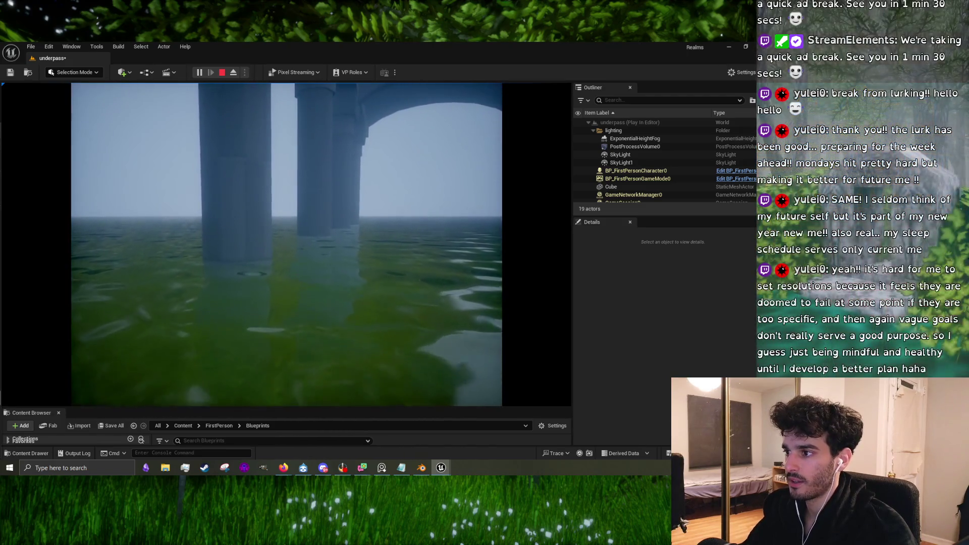
key("Escape")
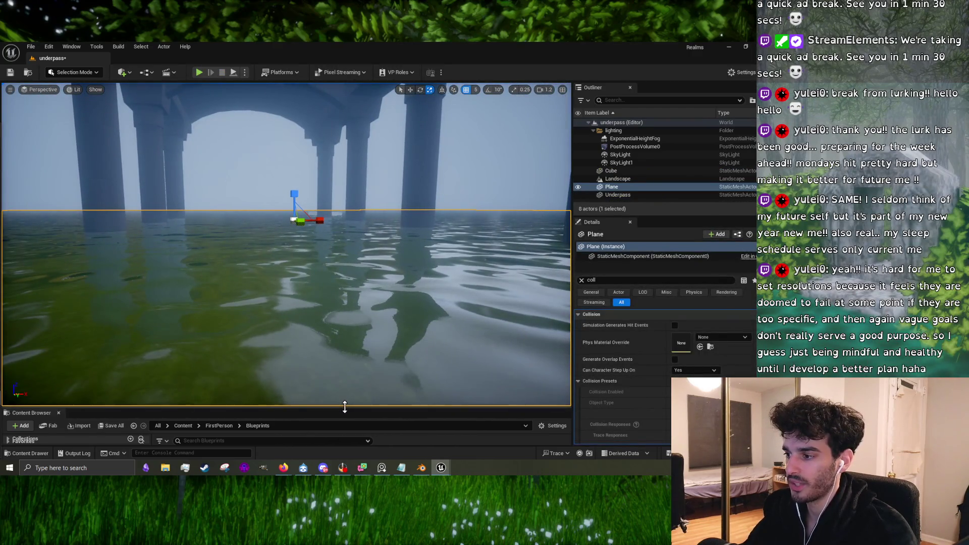
Step: Enlarge the Content Browser and switch back to the BP_FirstPersonCharacter Blueprint window
left_click_drag(345, 407, 368, 306)
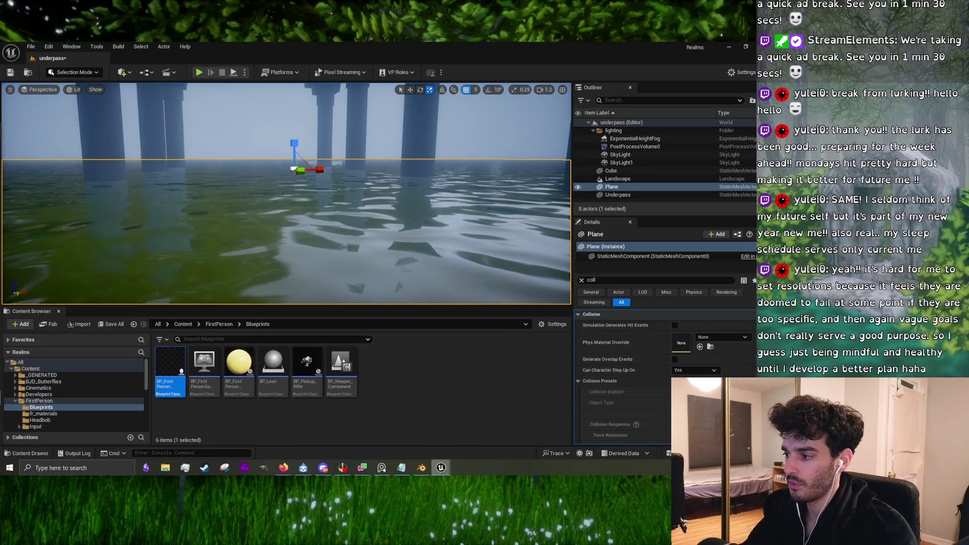
mouse_move(441, 468)
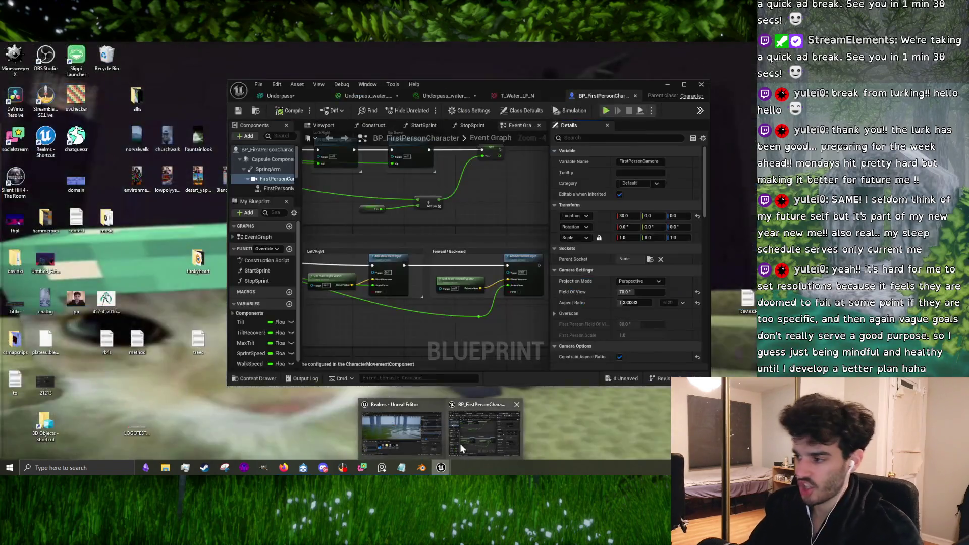
left_click(413, 445)
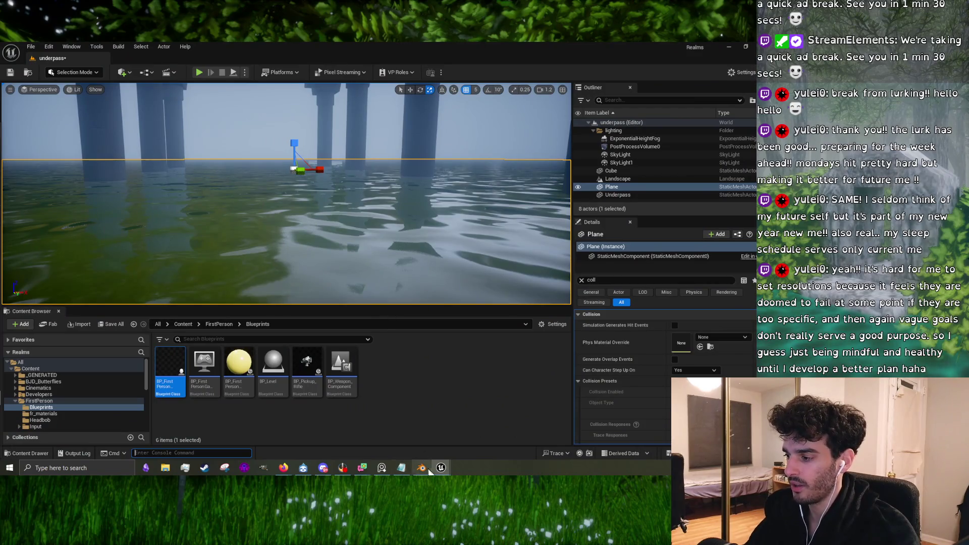
mouse_move(440, 468)
left_click(468, 441)
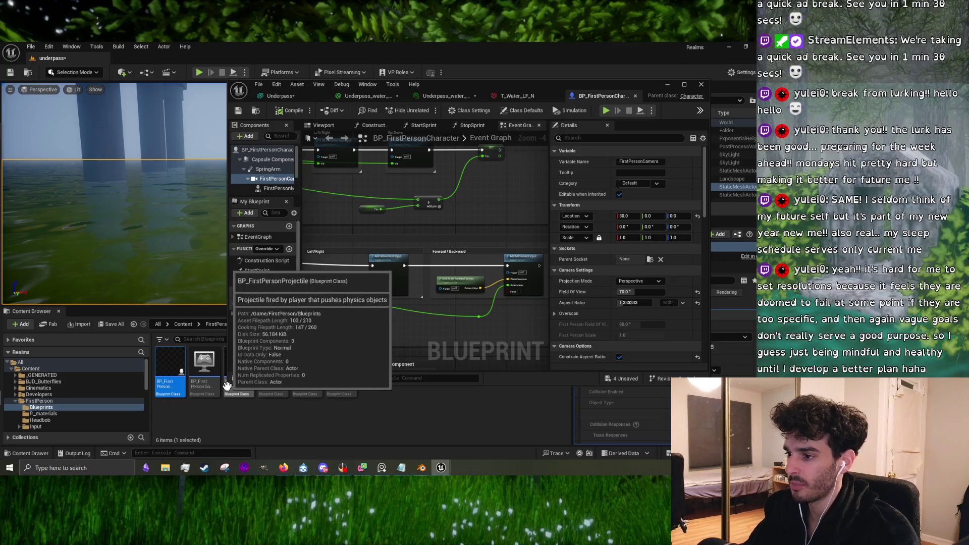
Step: Enlarge the asset editor and view the T_Water_LF_N normal texture and the water material instance
left_click_drag(228, 385, 225, 433)
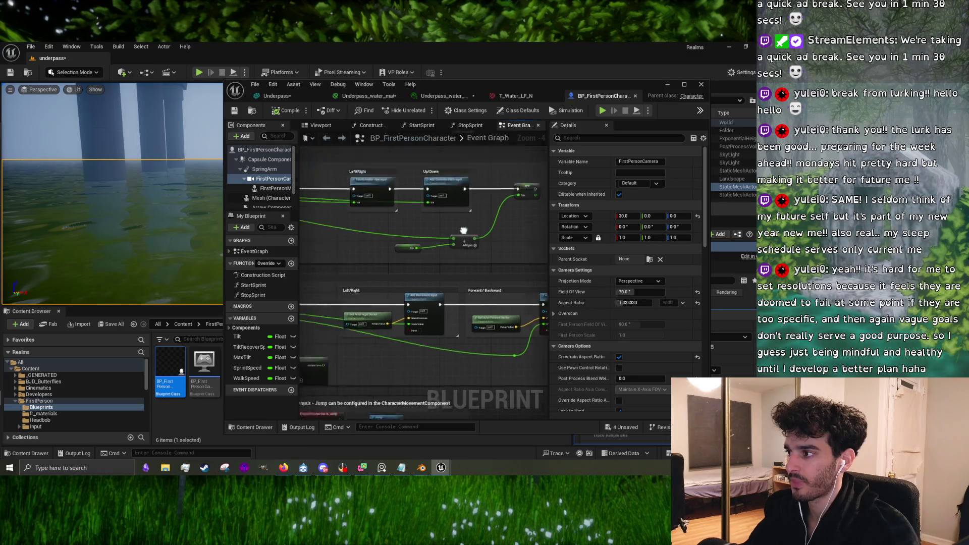
left_click(534, 92)
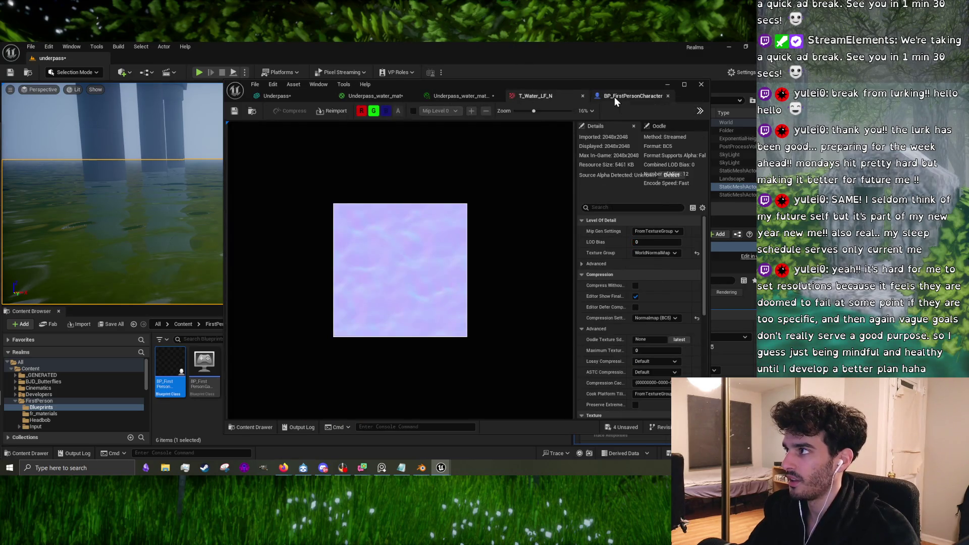
left_click(614, 97)
left_click(444, 96)
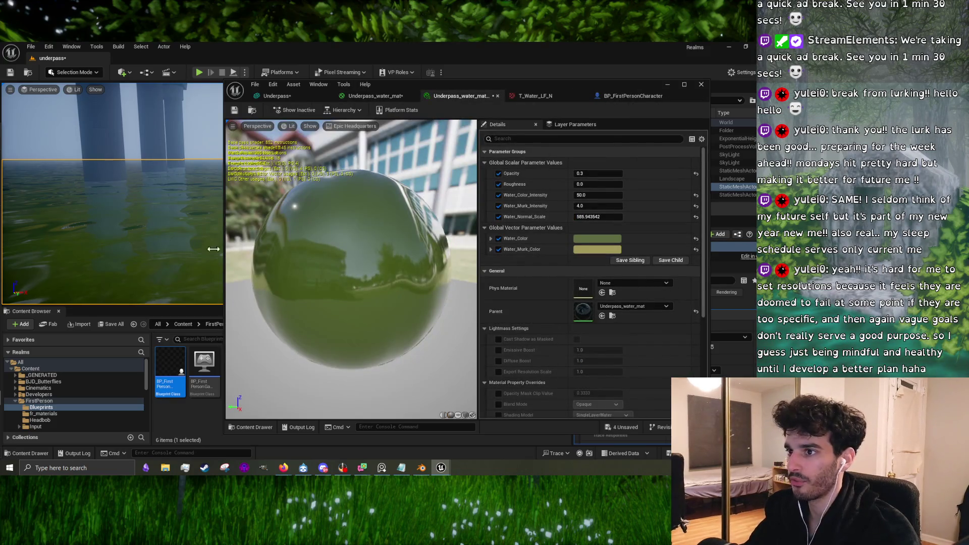
left_click_drag(212, 248, 131, 227)
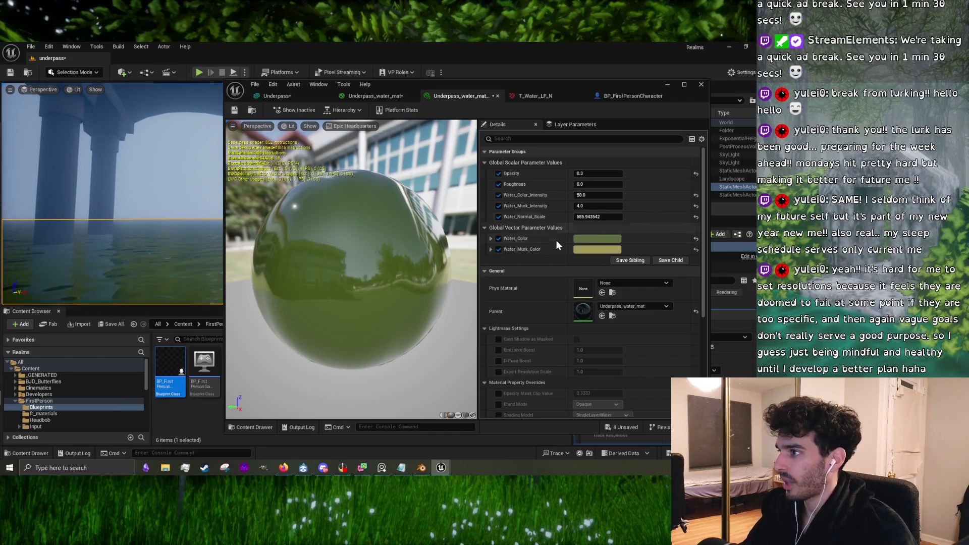
Step: Orbit around the Underpass mesh pillars, then switch to the Underpass_water_mat graph
left_click(283, 95)
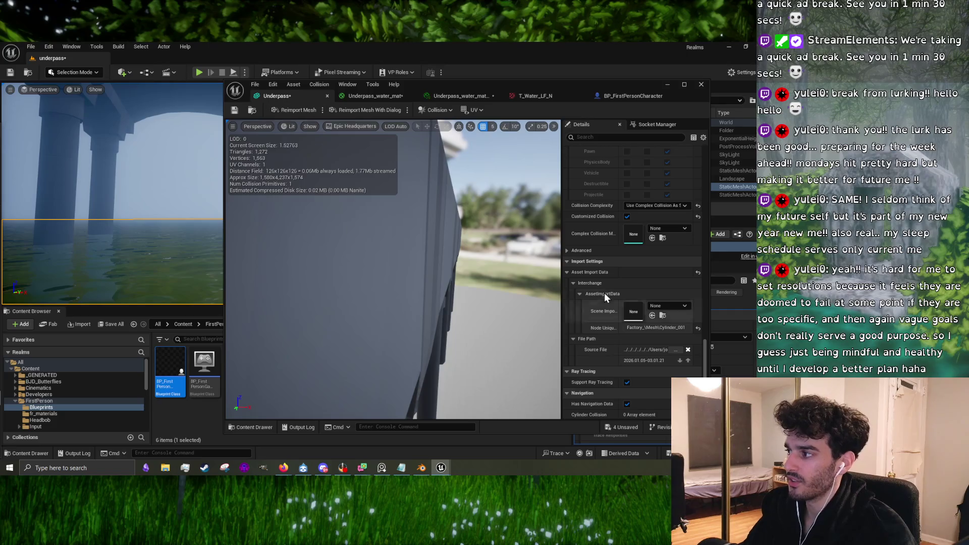
mouse_move(448, 284)
left_mouse_down()
mouse_move(411, 265)
mouse_move(404, 151)
left_mouse_up()
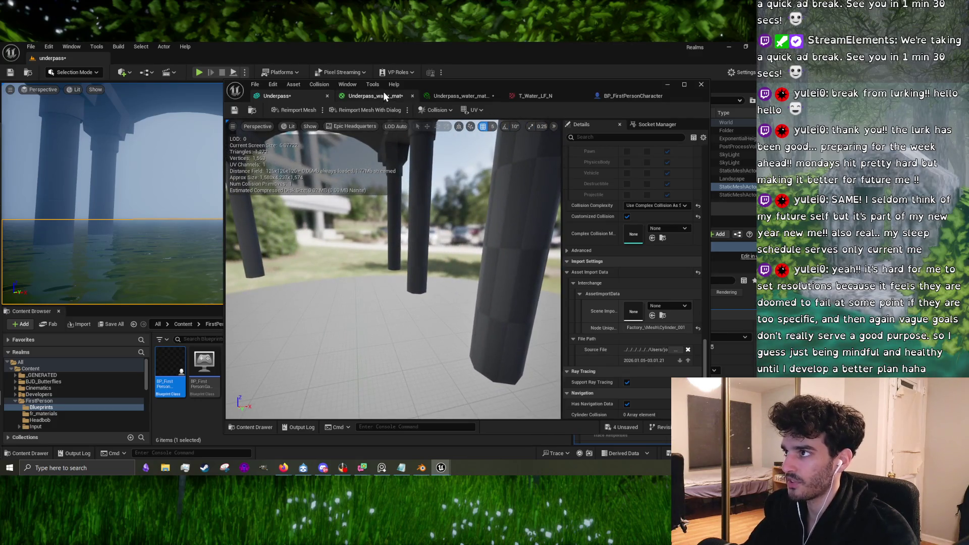
left_click(382, 94)
scroll(465, 295, "up", 2)
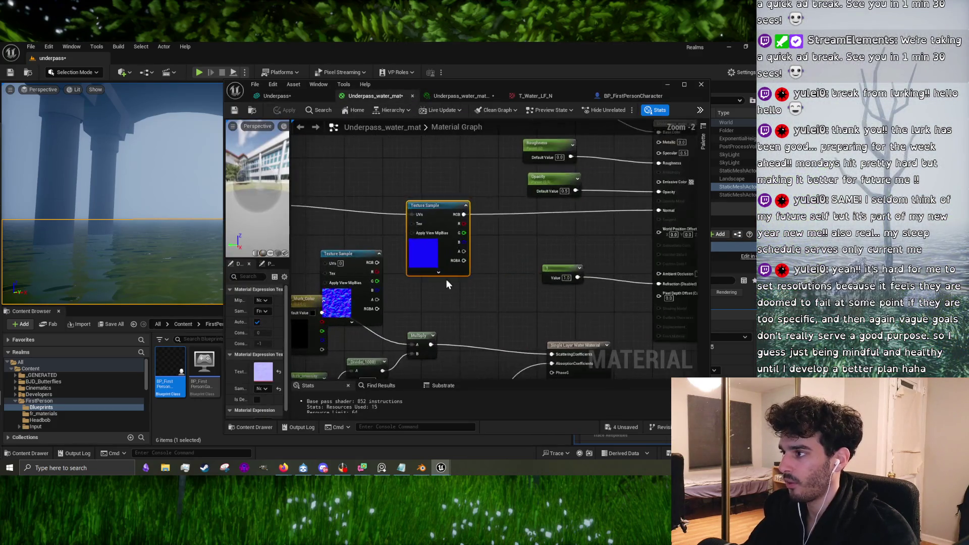
Step: Apply the material, set the Opacity parameter's default value to 0, and apply again
left_click(487, 216)
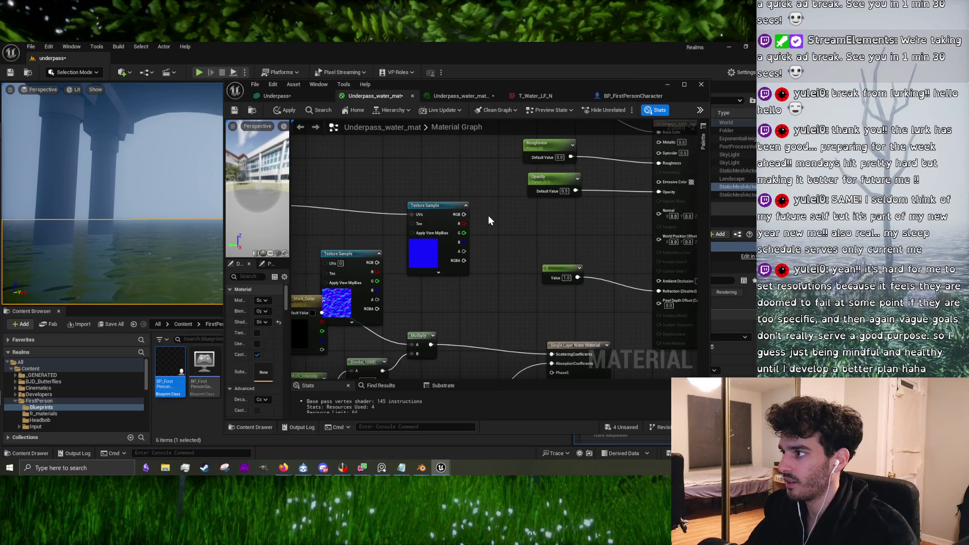
left_click(289, 111)
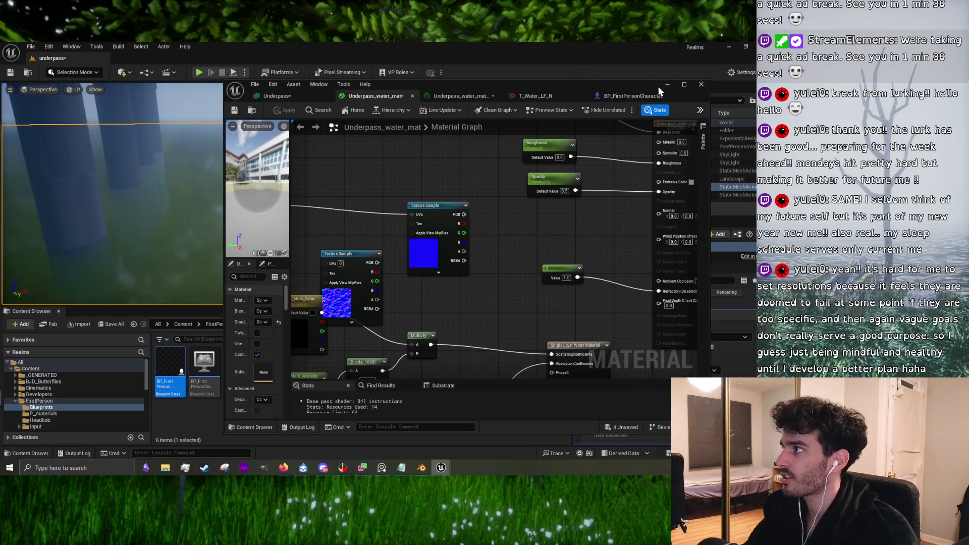
left_click_drag(577, 211, 517, 265)
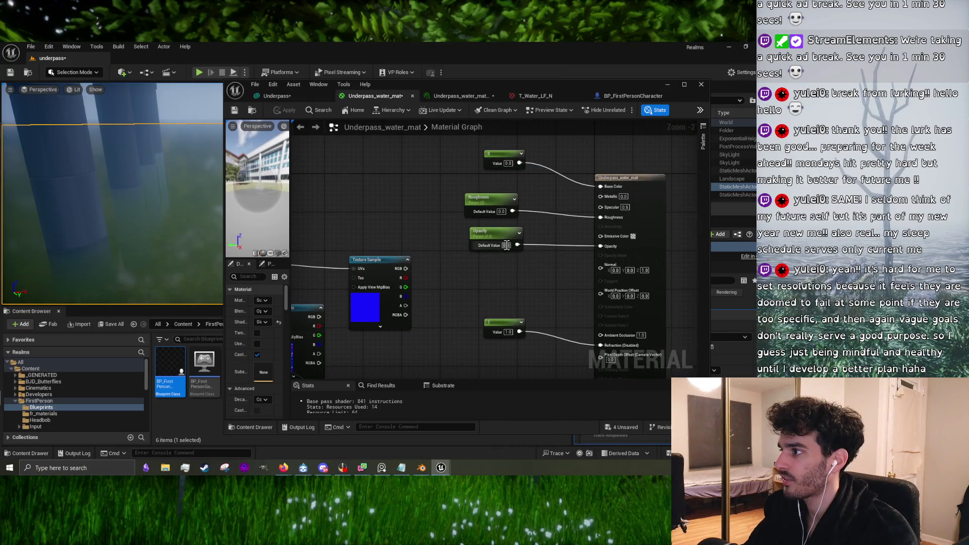
type("0")
key("Return")
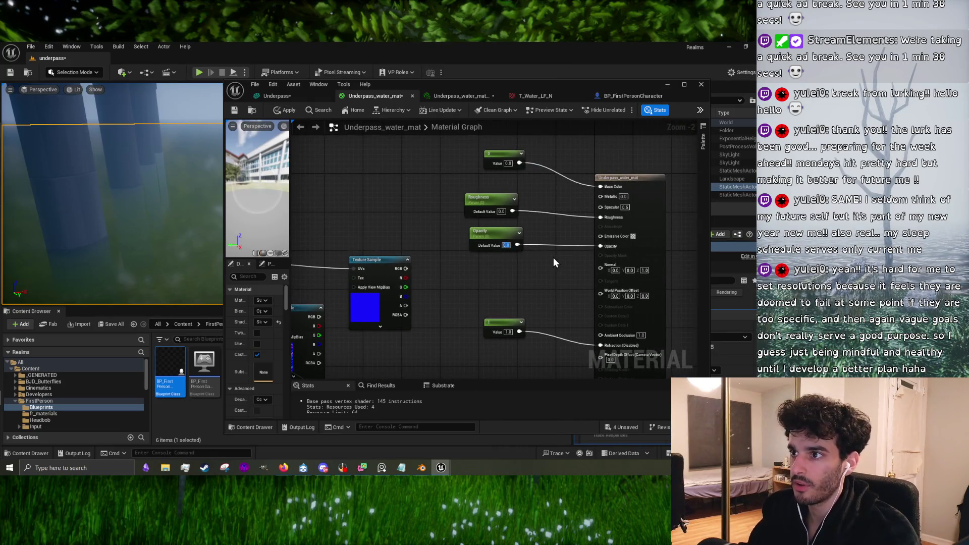
left_click(553, 257)
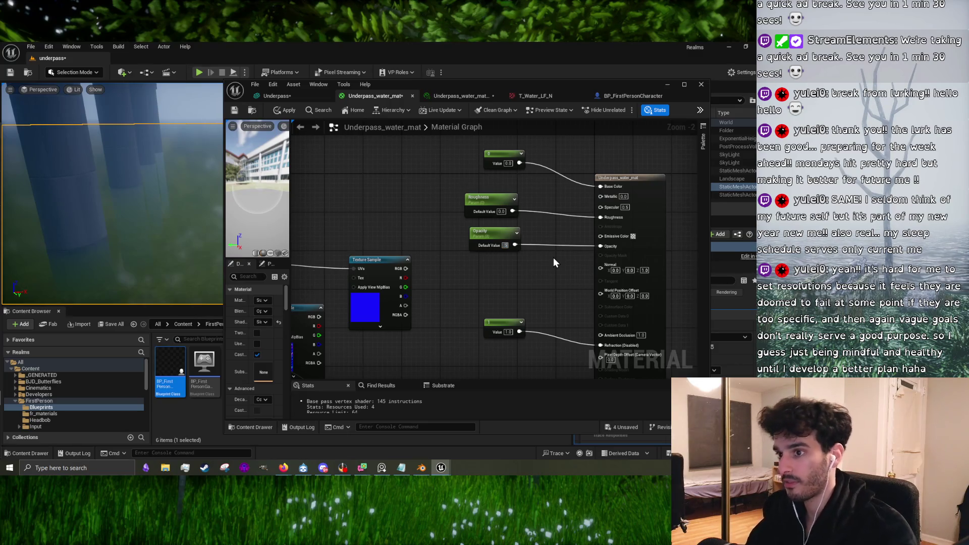
key("Return")
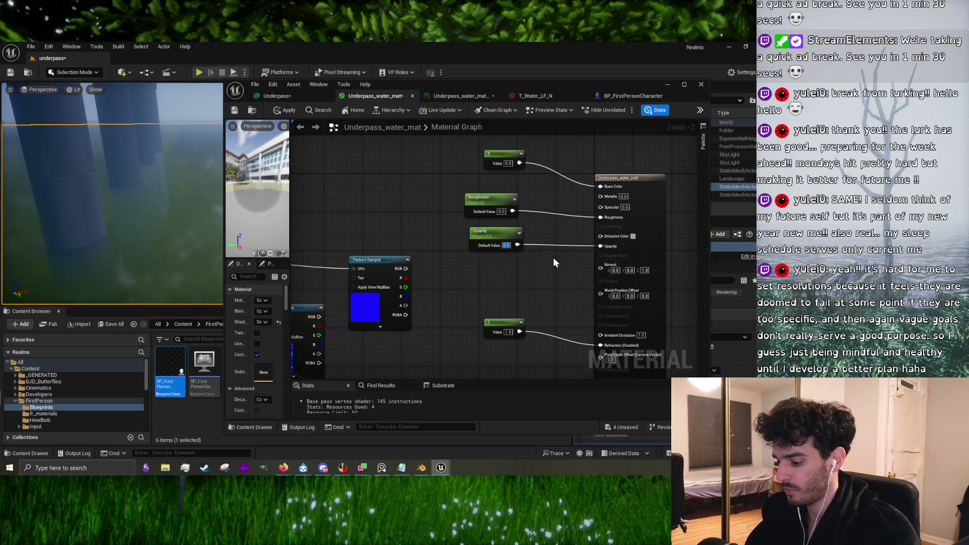
type("0")
key("Return")
left_click(286, 108)
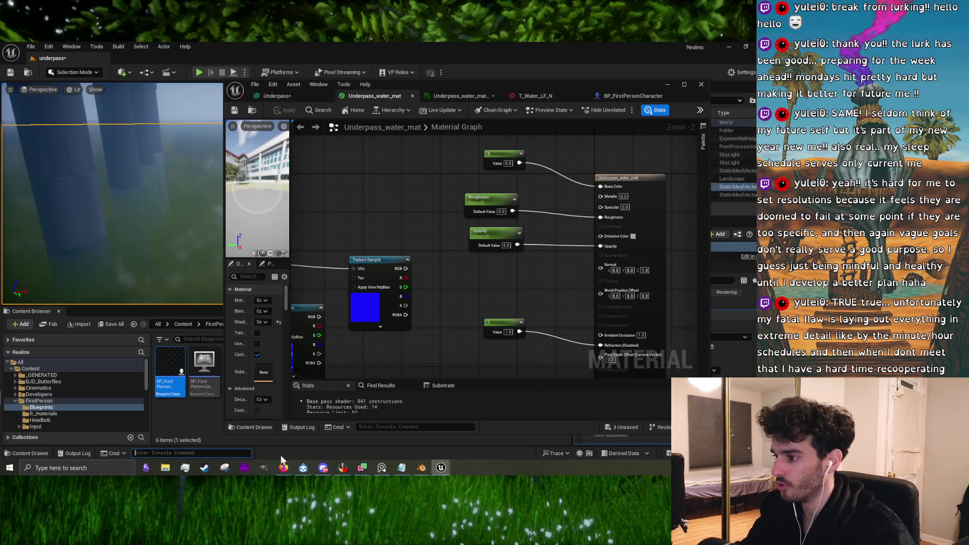
Step: Save the three unsaved assets with Save Selected, then start a Play session of the level
left_click(624, 427)
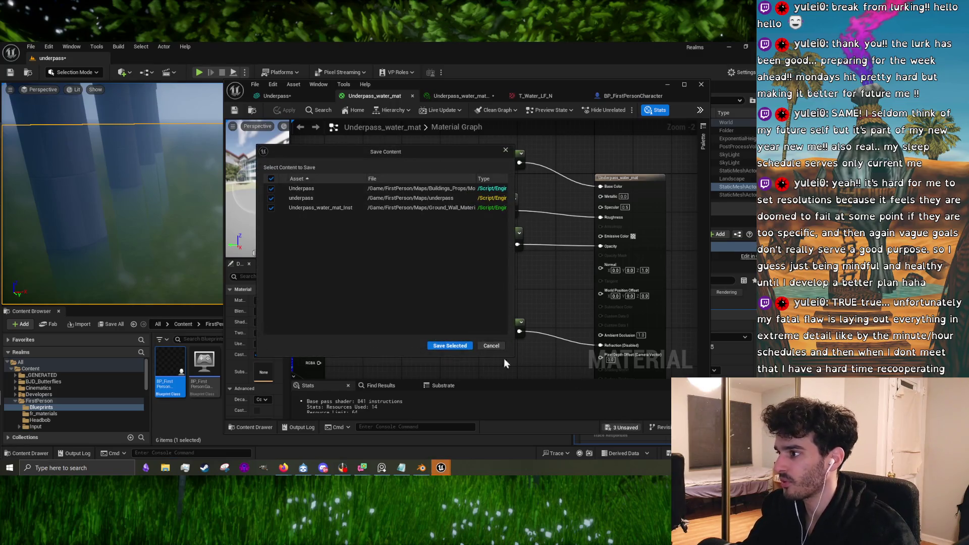
left_click(435, 346)
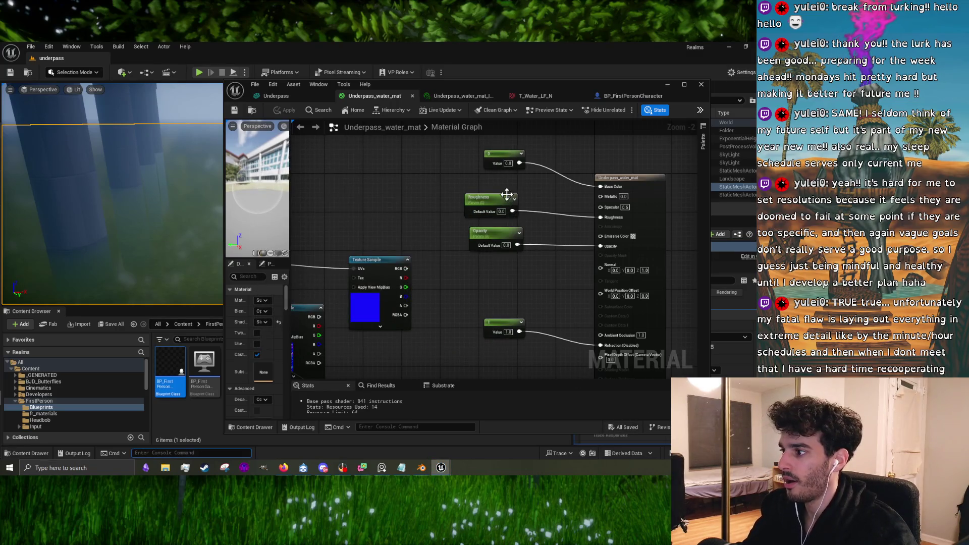
left_click(671, 88)
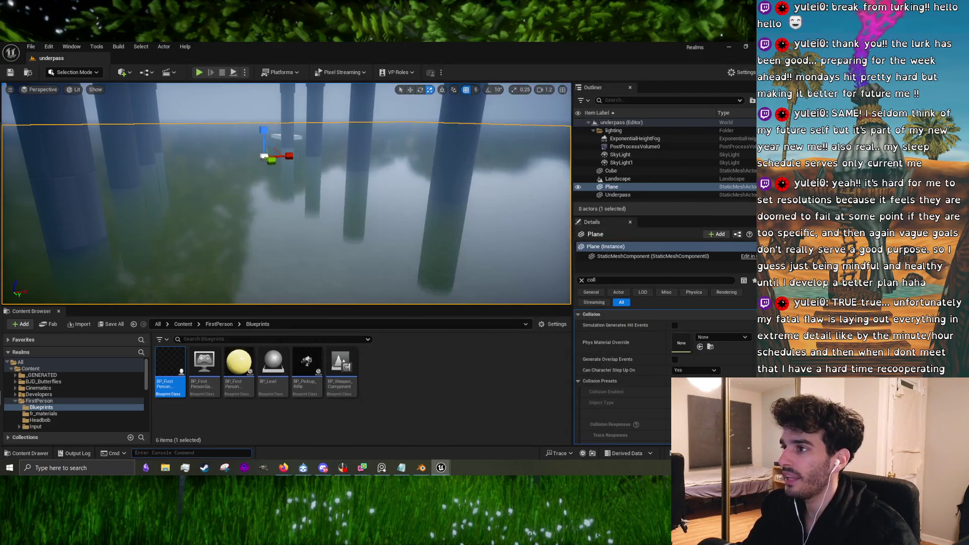
scroll(325, 174, "down", 5)
left_click(199, 72)
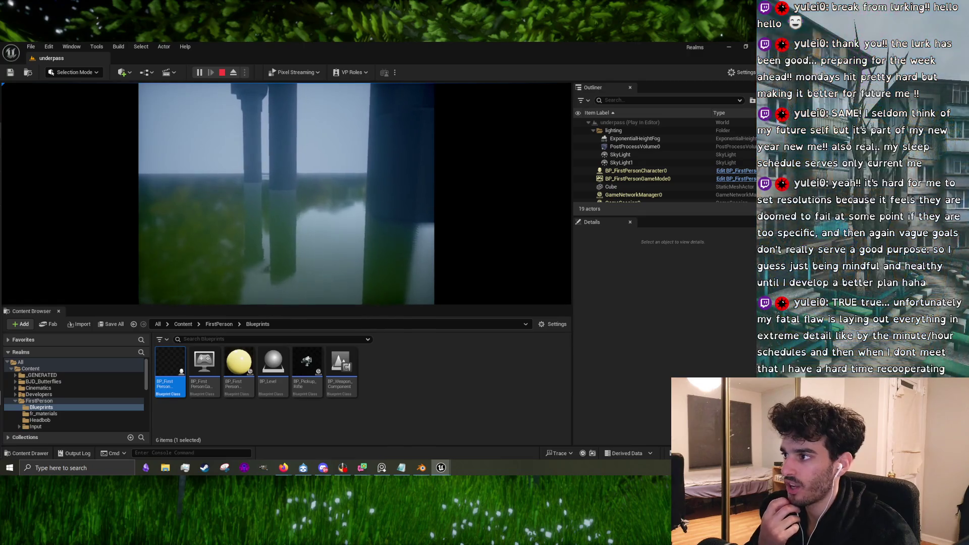
Step: Strafe and walk through the arch in the playtest to watch the pillar reflections, then stop
key("d")
key("a")
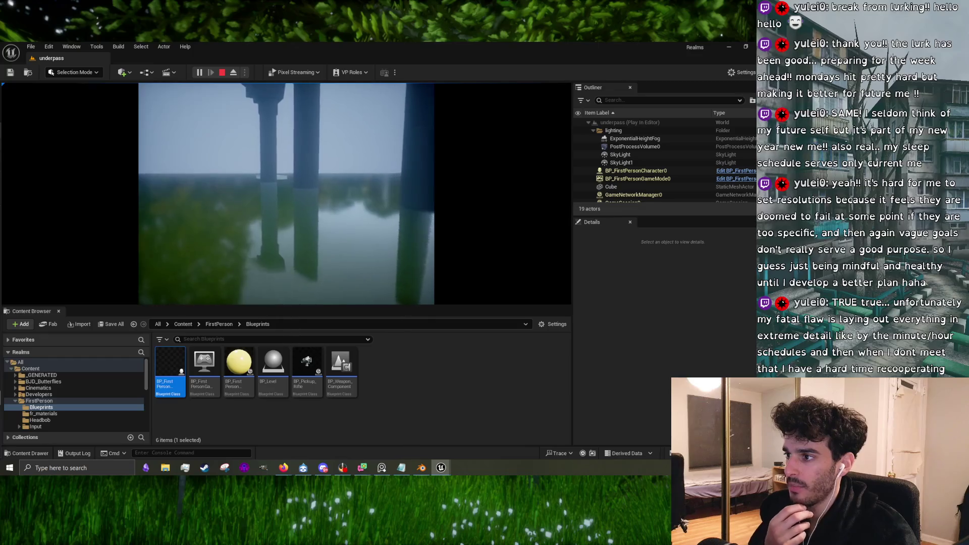
mouse_move(286, 194)
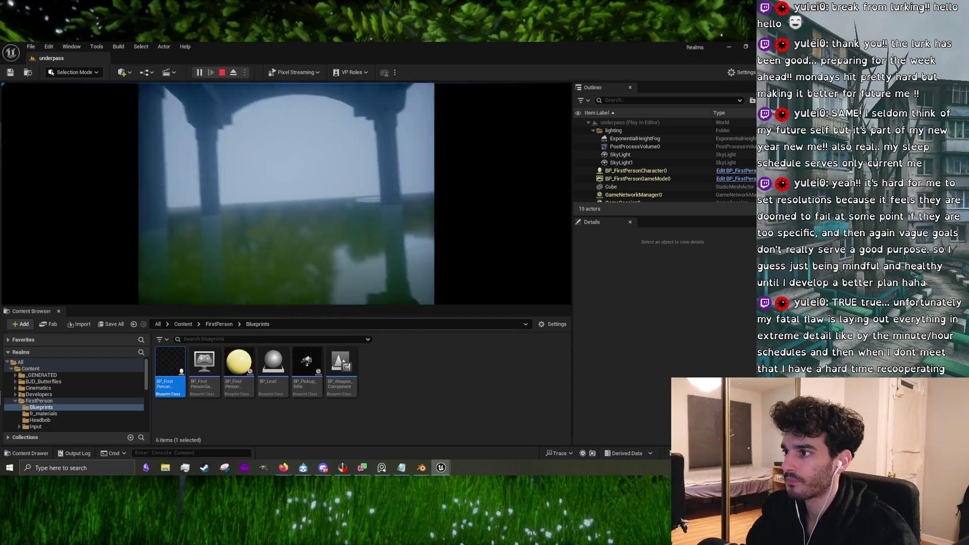
key("w")
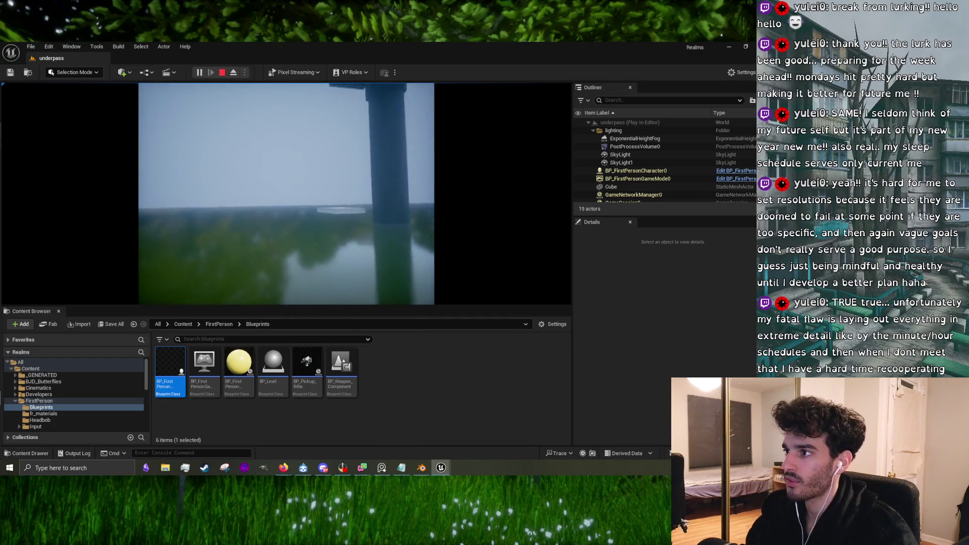
key("Escape")
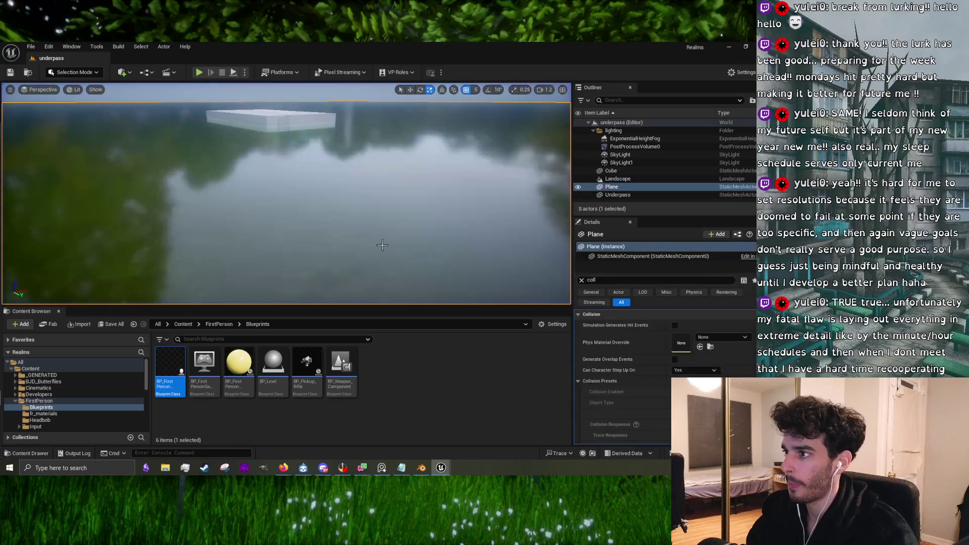
Step: Frame the water Plane, orbit around its surface, and switch to the translate gizmo
key("f")
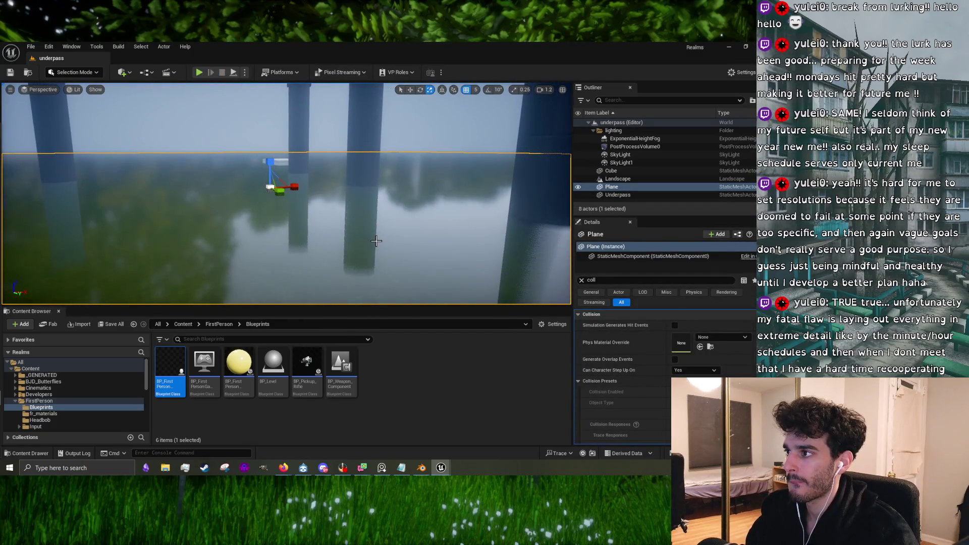
mouse_move(376, 241)
left_mouse_down()
mouse_move(404, 246)
mouse_move(409, 237)
mouse_move(399, 255)
mouse_move(372, 237)
left_mouse_up()
mouse_move(339, 204)
left_mouse_down()
mouse_move(296, 190)
mouse_move(271, 129)
left_mouse_up()
key("w")
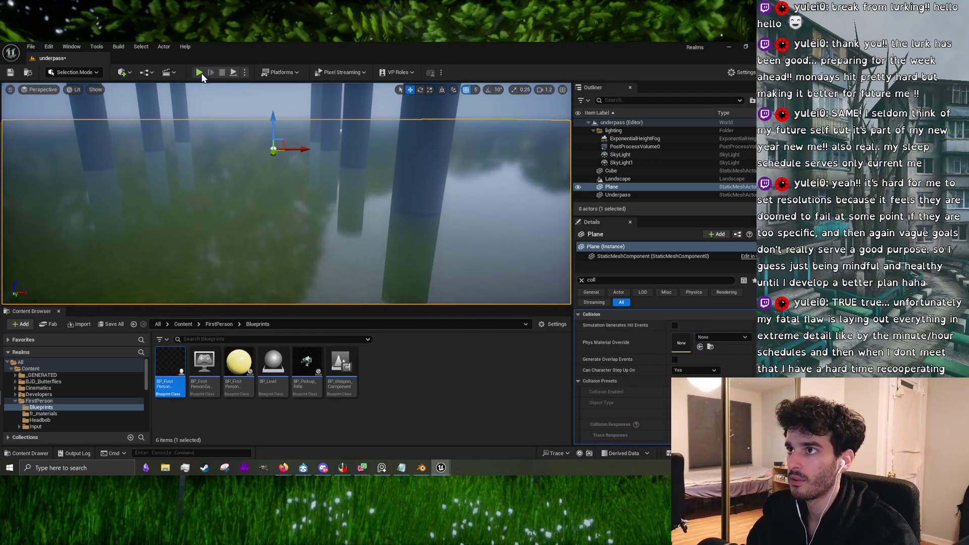
Step: Run a quick playtest, then raise the water Plane slightly along Z
left_click(200, 73)
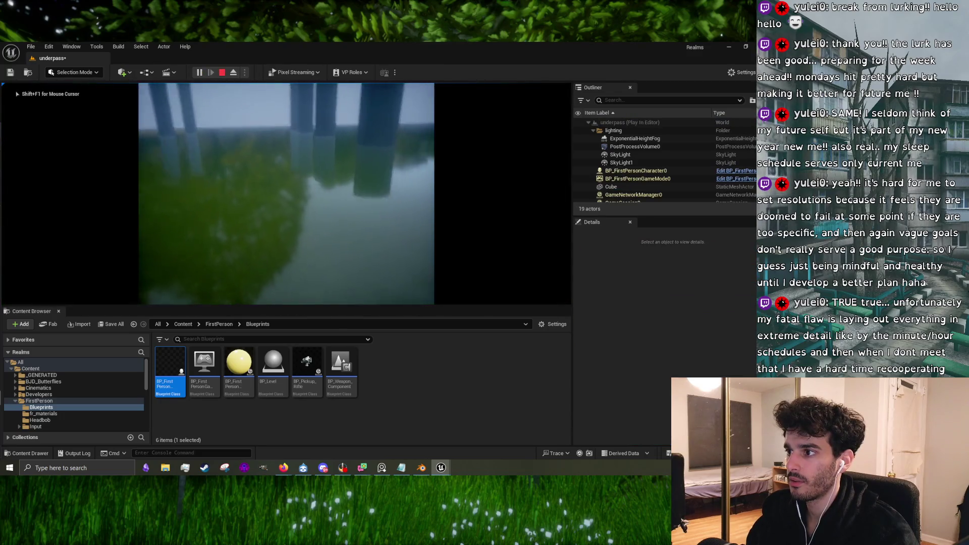
key("Escape")
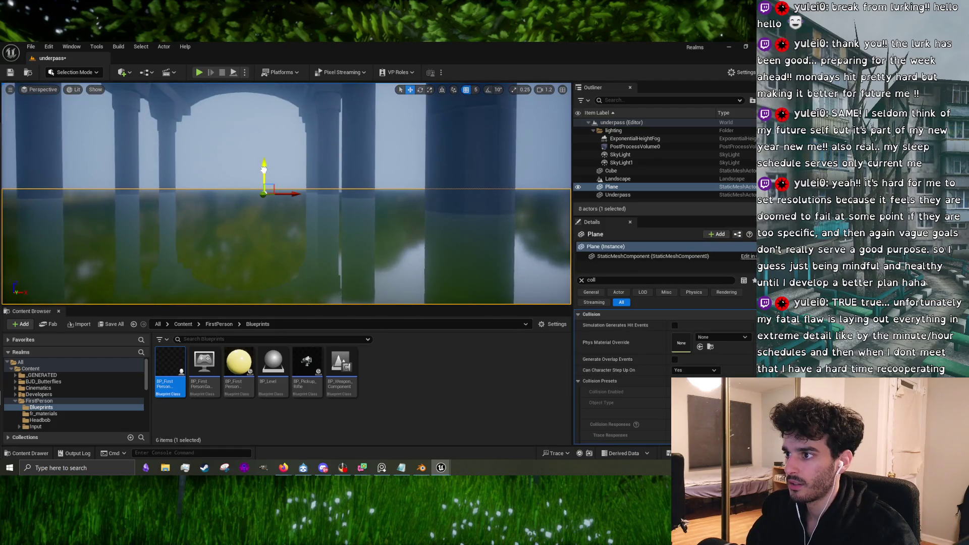
left_click_drag(265, 167, 265, 168)
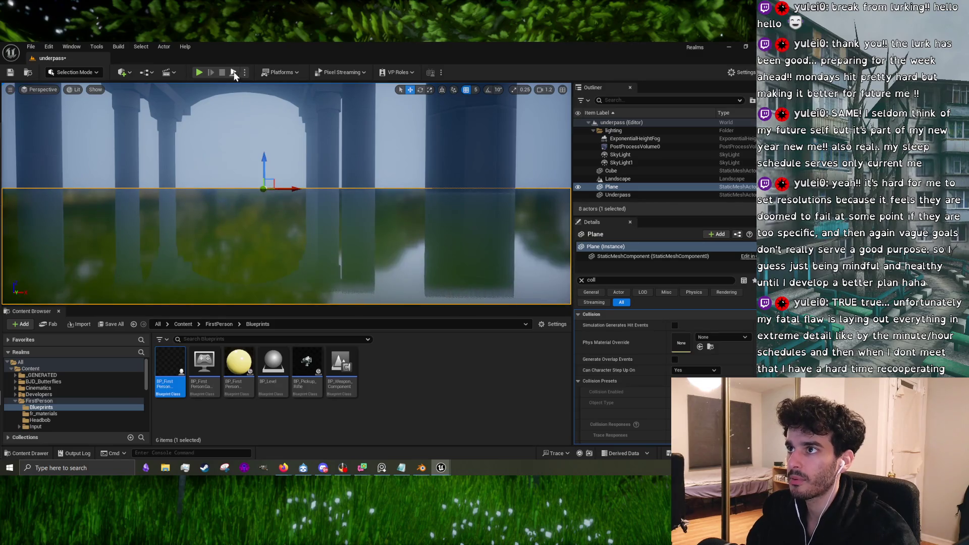
Step: Playtest again, walking around the pillars to check the raised water's reflections
left_click(200, 73)
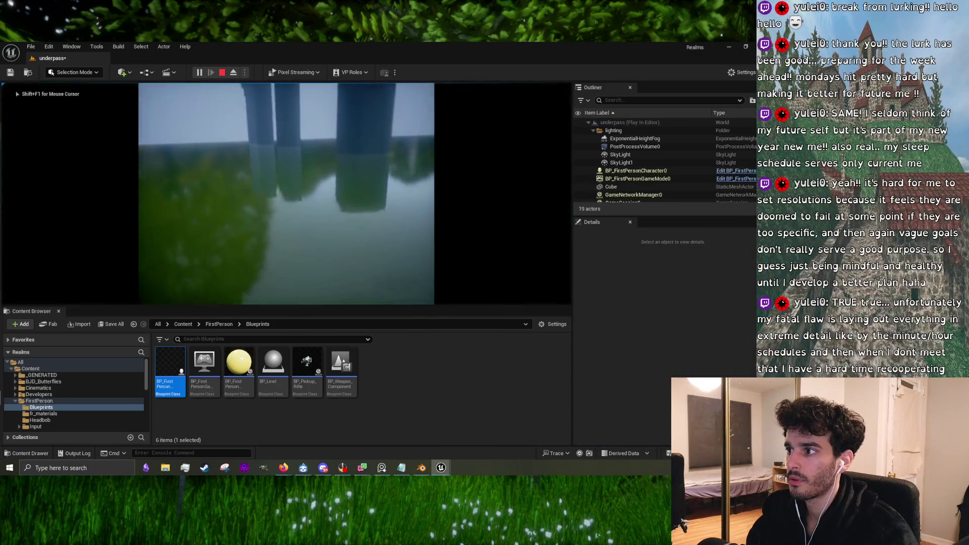
key("w")
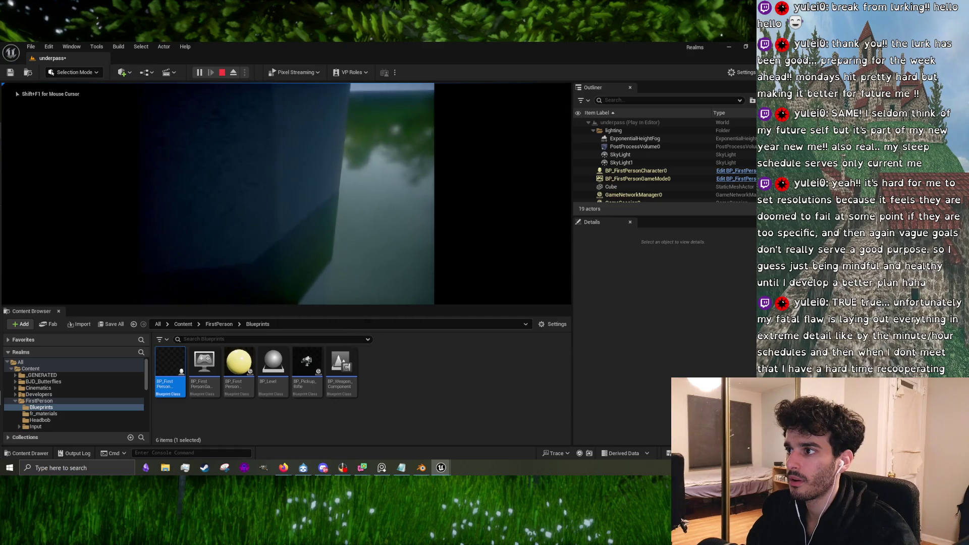
key("s")
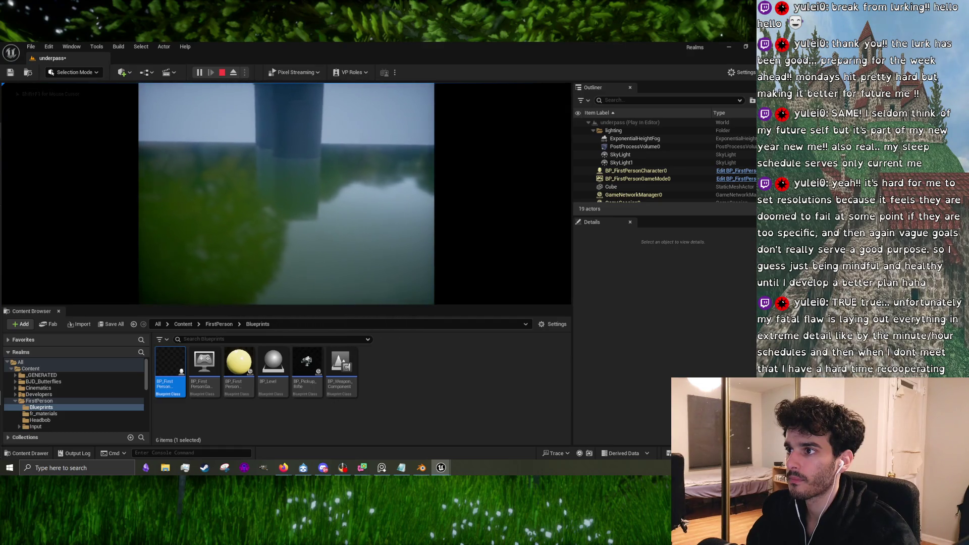
key("a")
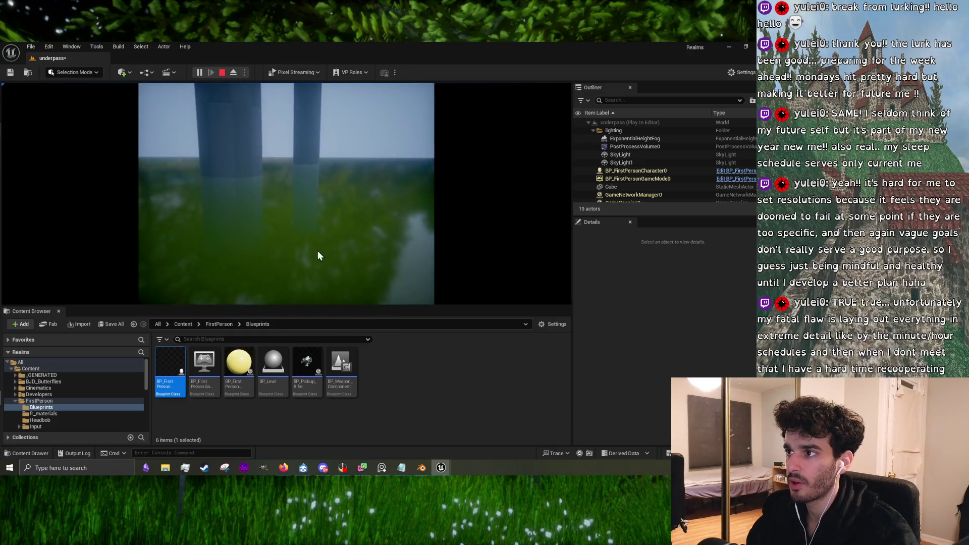
key("Escape")
Step: Centre a pillar in the viewport and run one more short playtest
scroll(277, 219, "down", 5)
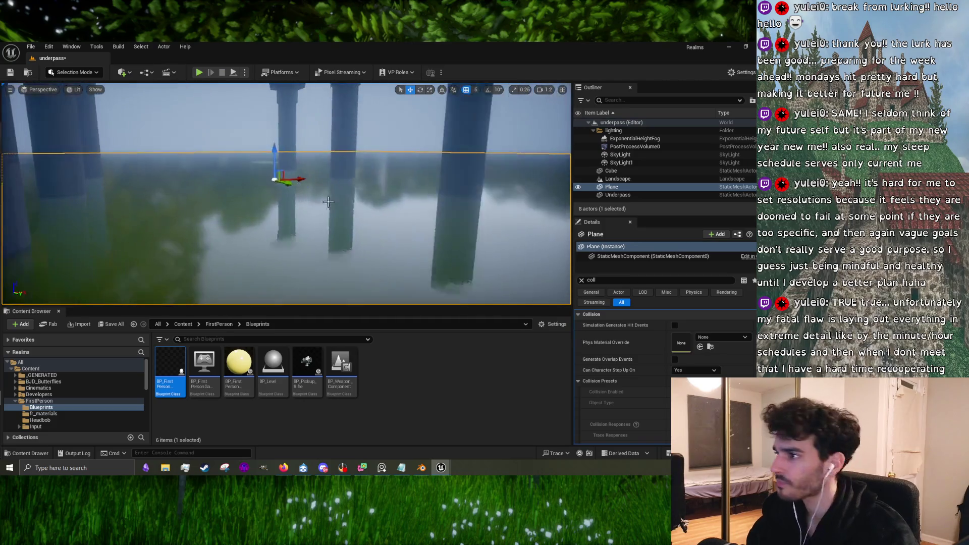
left_click_drag(276, 216, 351, 257)
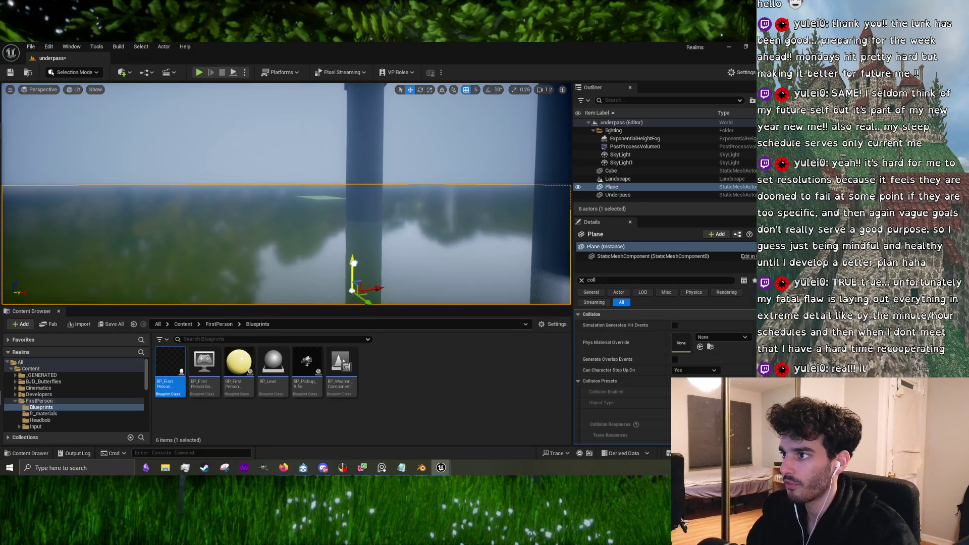
scroll(263, 230, "down", 10)
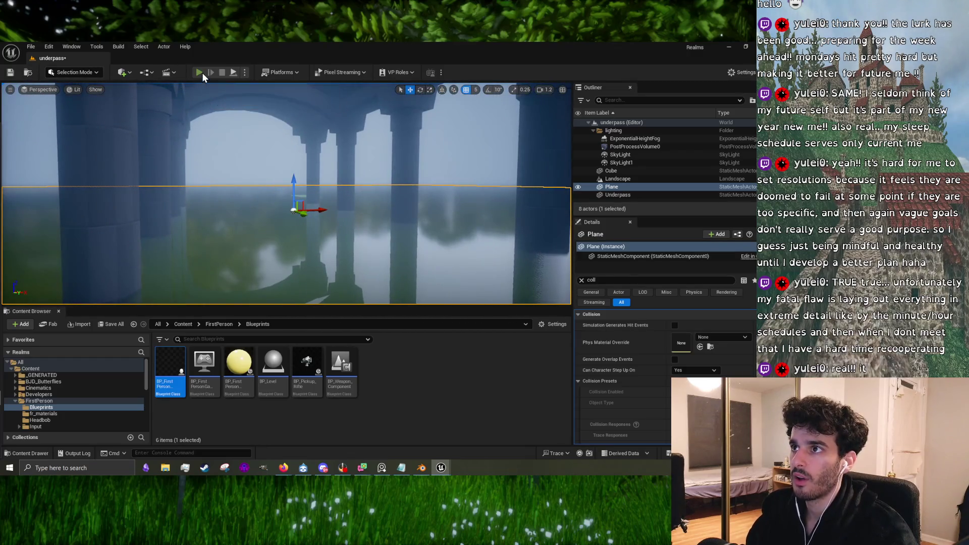
left_click(200, 73)
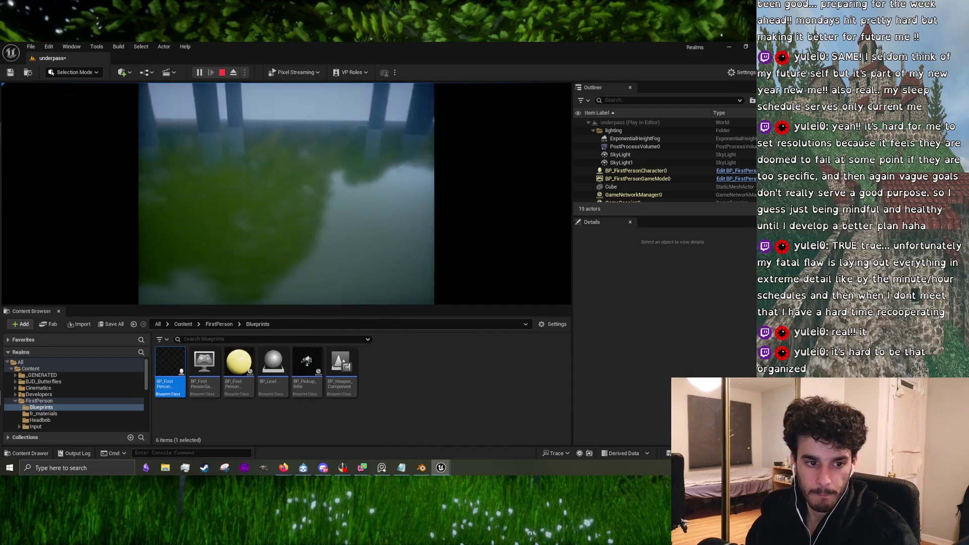
key("Escape")
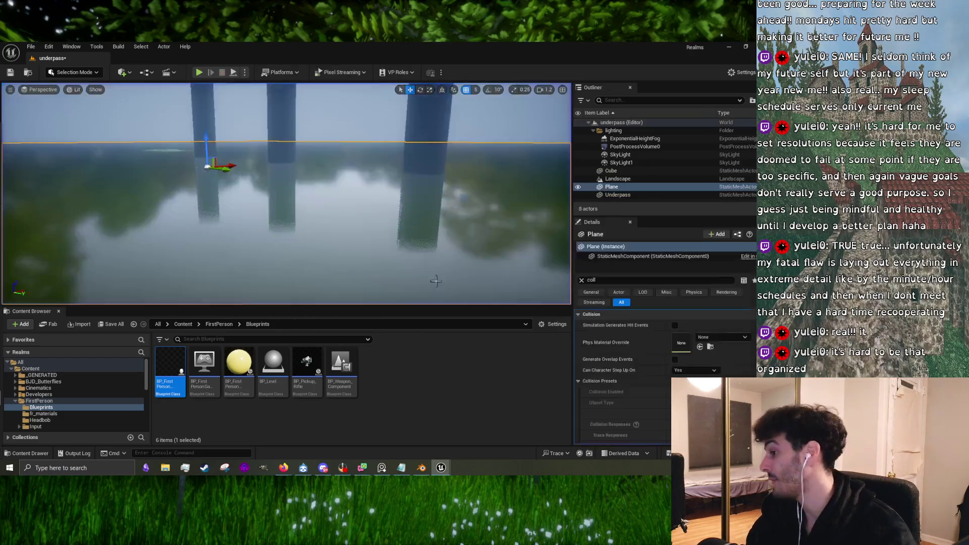
Step: Bring the Underpass_water_mat editor forward from the taskbar, zoom out, then minimize and restore it
mouse_move(442, 468)
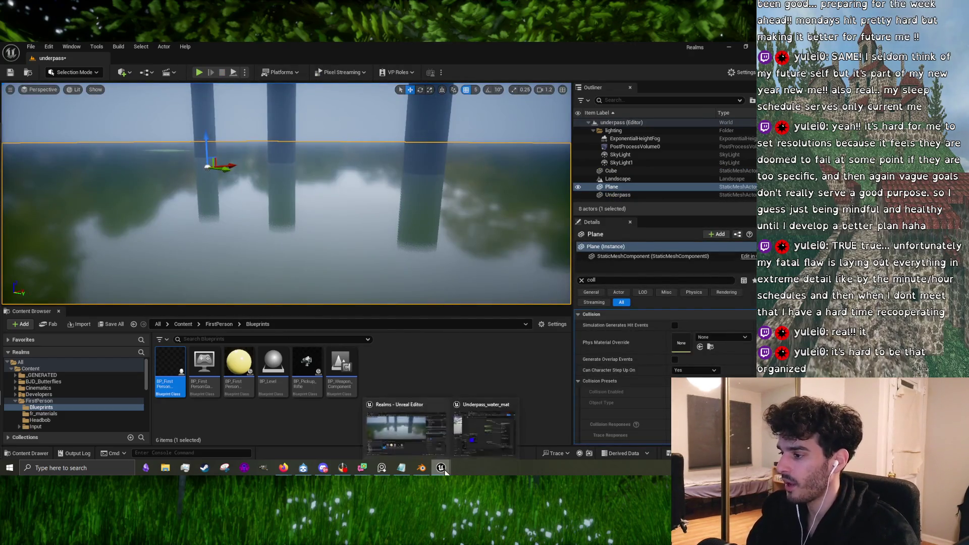
left_click(474, 437)
scroll(434, 285, "down", 1)
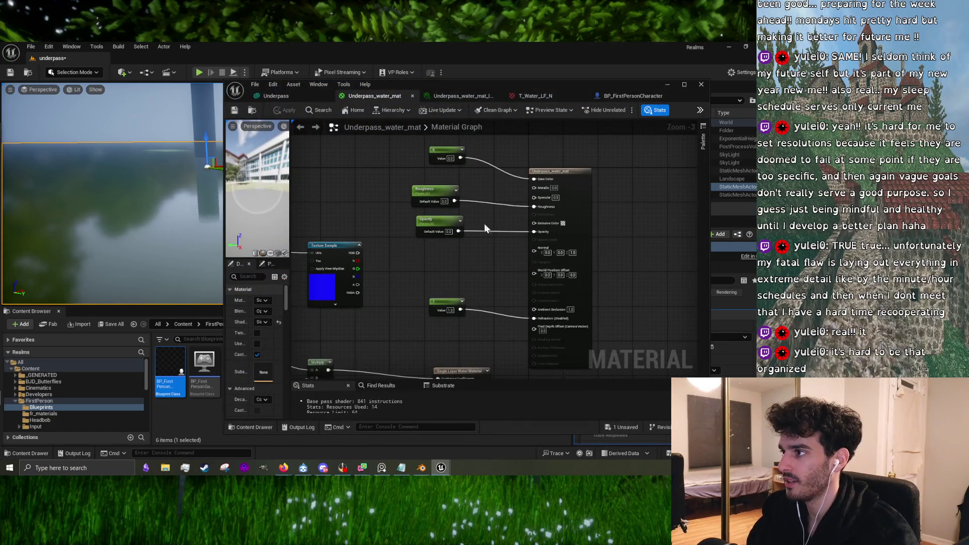
left_click(674, 88)
mouse_move(445, 473)
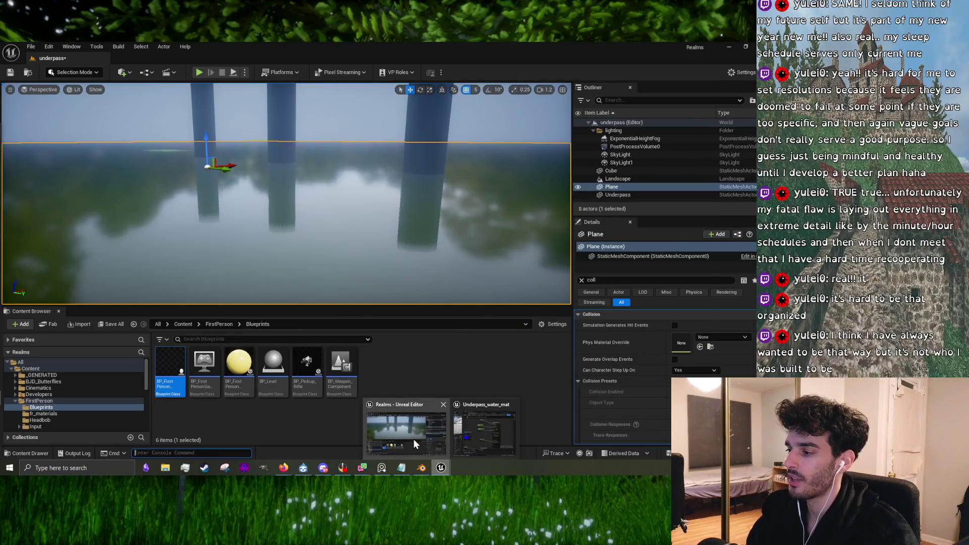
left_click(459, 434)
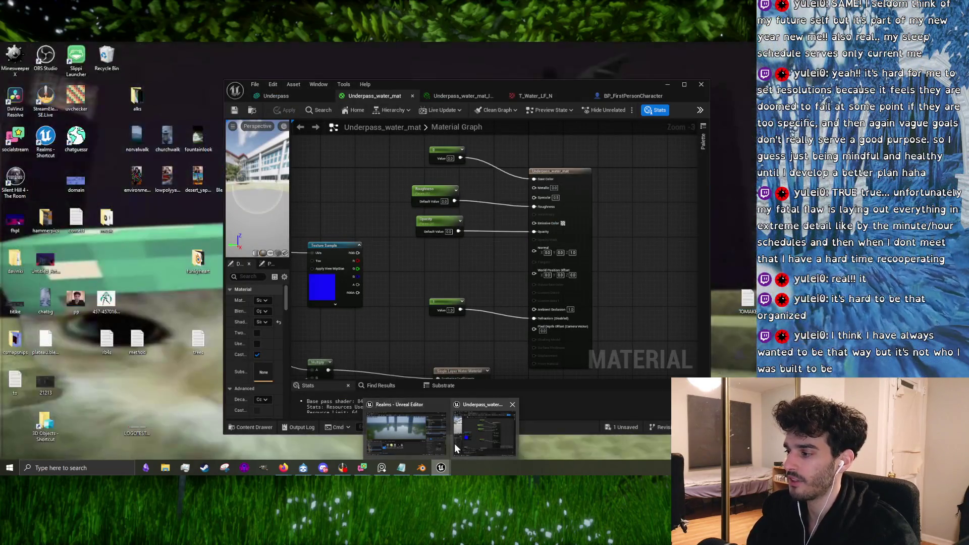
Step: Restore the asset editor and switch through its tabs to Underpass_water_mat_Inst (Opacity 0.3, Roughness 0.0)
left_click(412, 439)
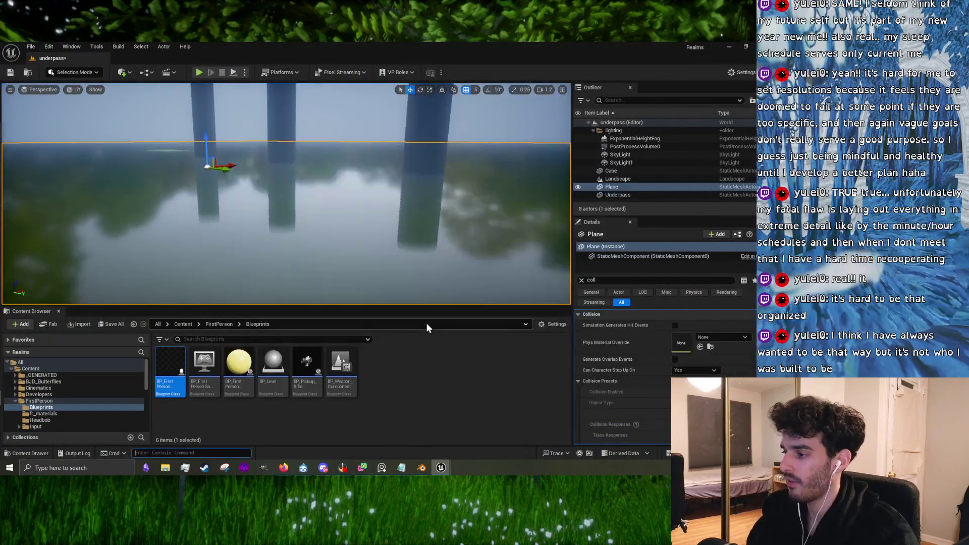
mouse_move(440, 468)
left_click(462, 437)
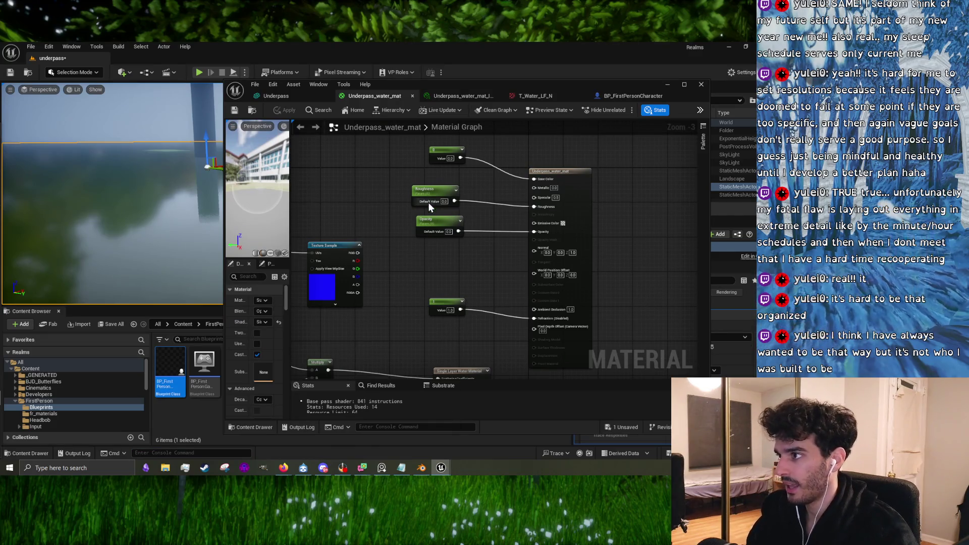
left_click(539, 95)
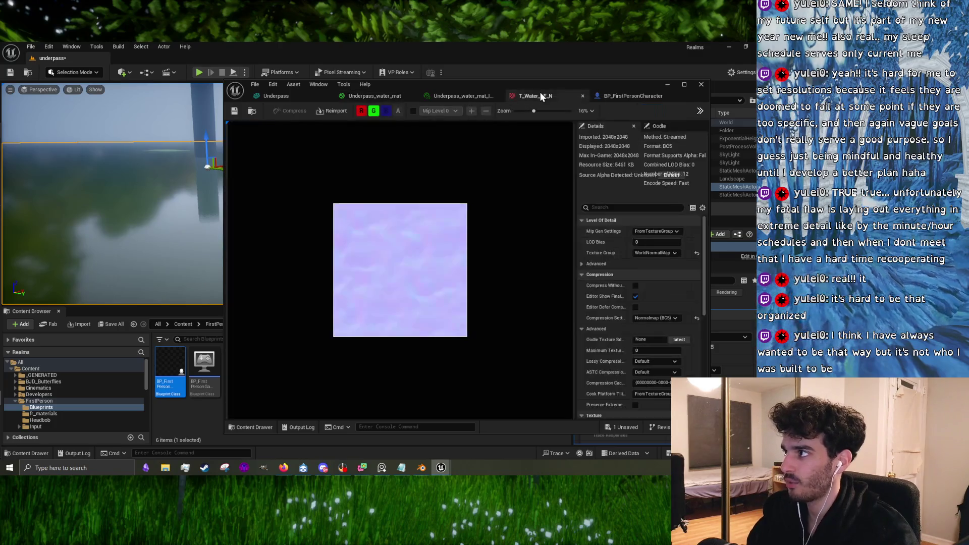
left_click(626, 94)
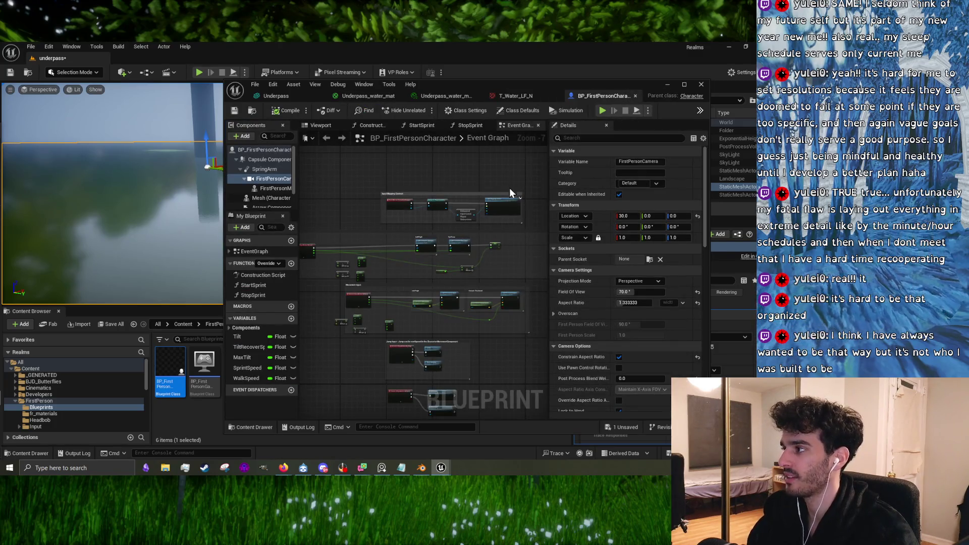
left_click(511, 96)
left_click(459, 94)
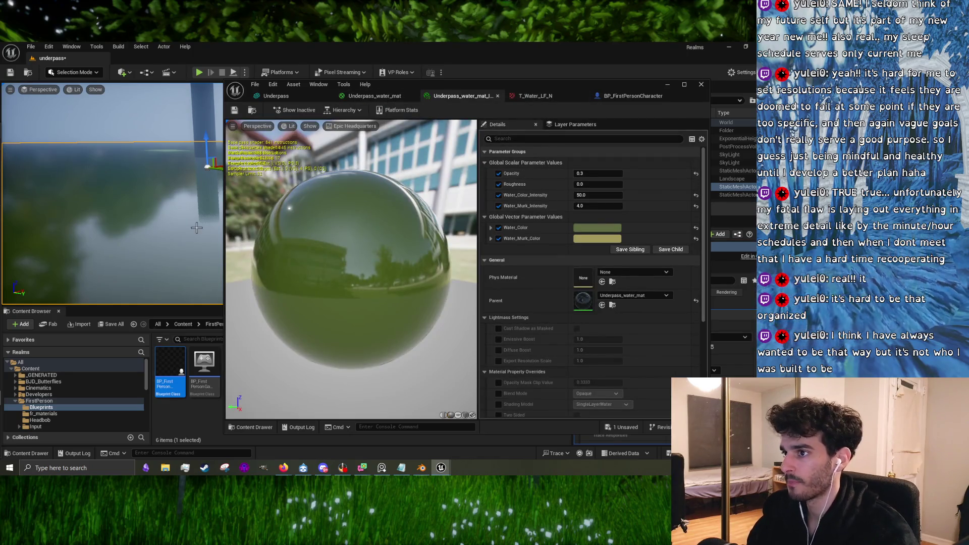
Step: Test higher Roughness values on the water instance, then set Roughness back to 0.0
left_click_drag(197, 228, 220, 226)
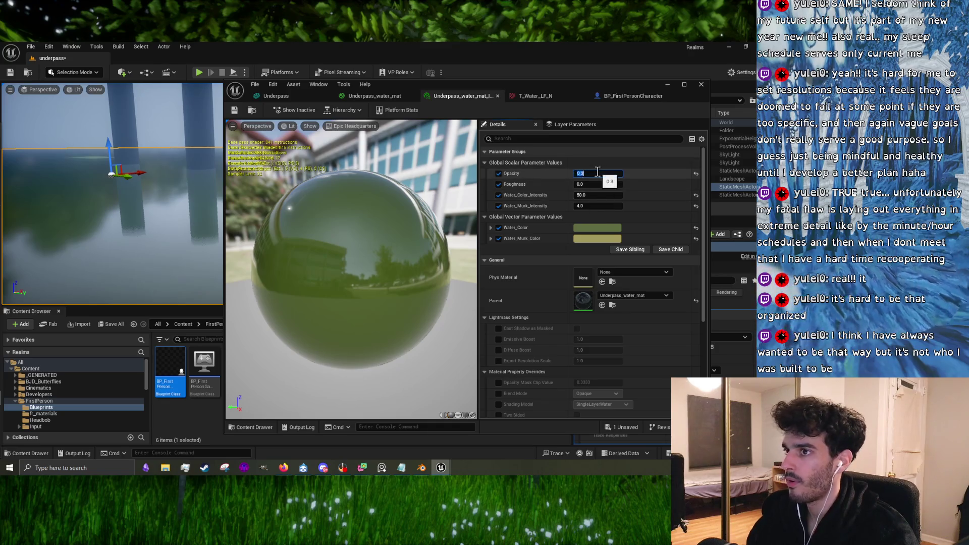
mouse_move(593, 184)
left_mouse_down()
mouse_move(623, 184)
mouse_move(593, 184)
left_mouse_up()
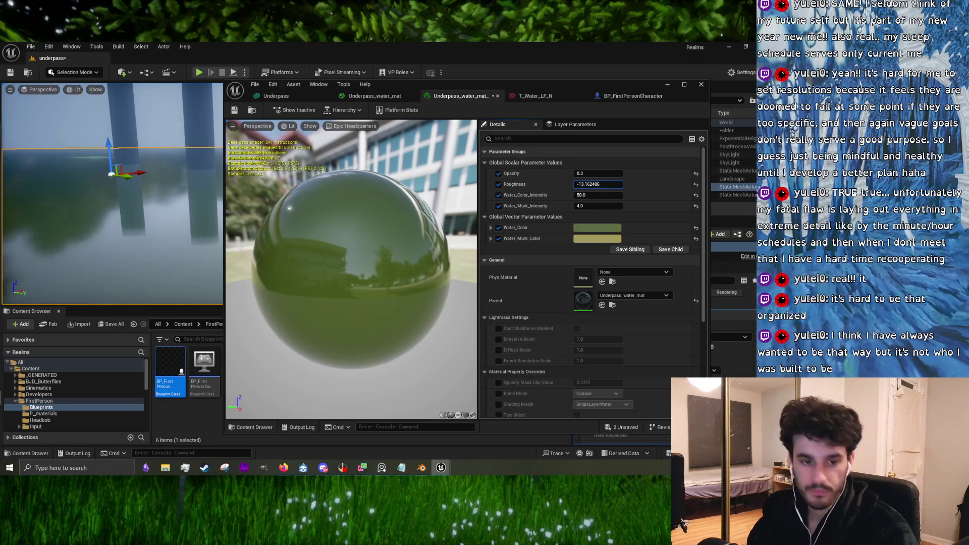
left_click_drag(593, 184, 594, 184)
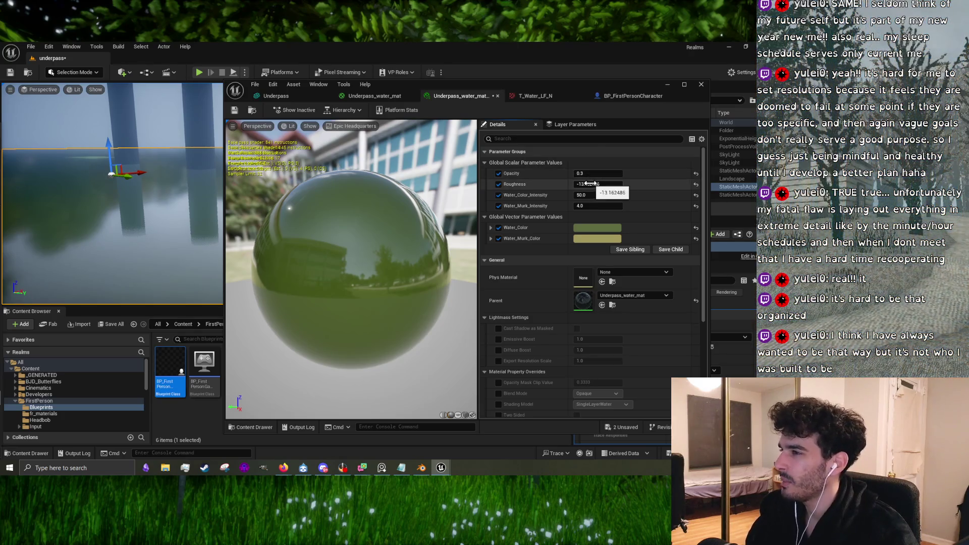
left_click_drag(172, 189, 192, 212)
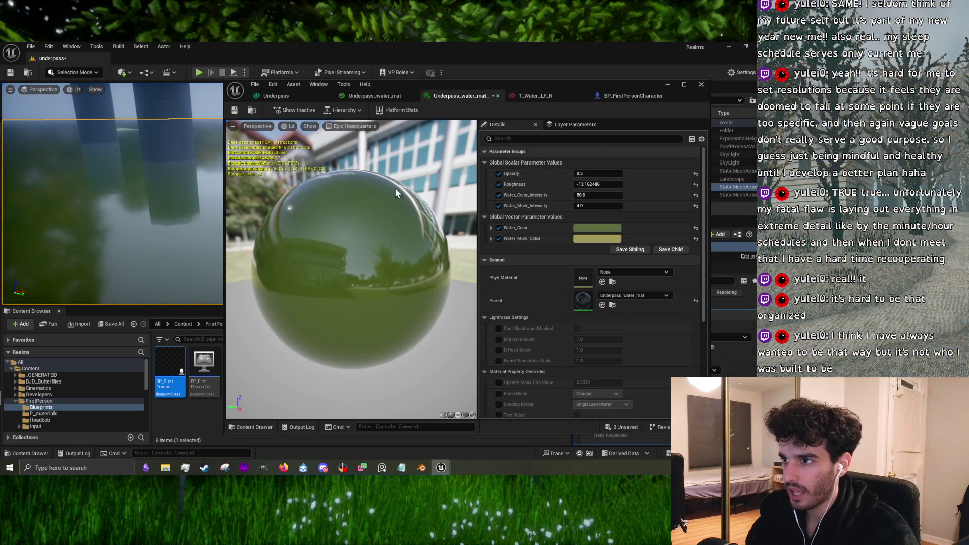
left_click_drag(582, 188, 602, 183)
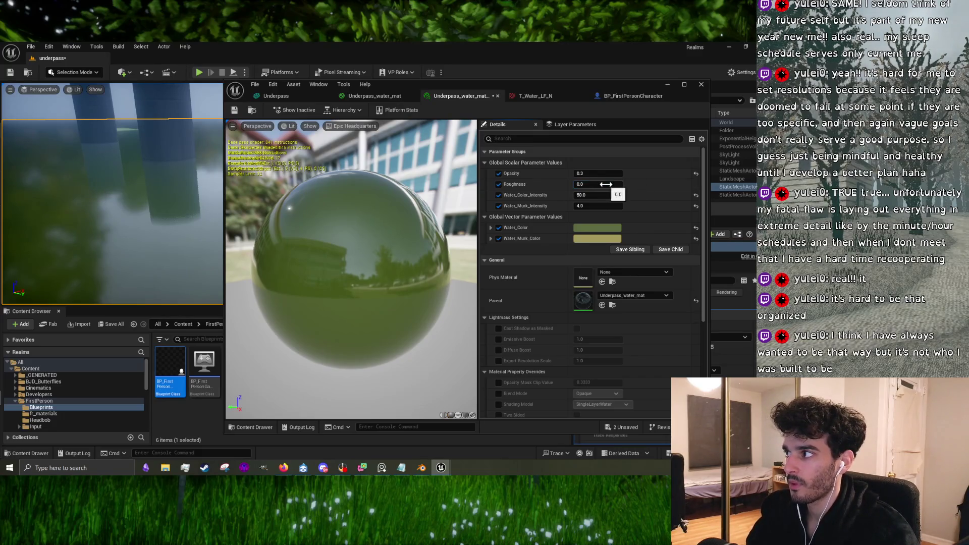
mouse_move(605, 185)
left_mouse_down()
mouse_move(624, 184)
mouse_move(607, 184)
left_mouse_up()
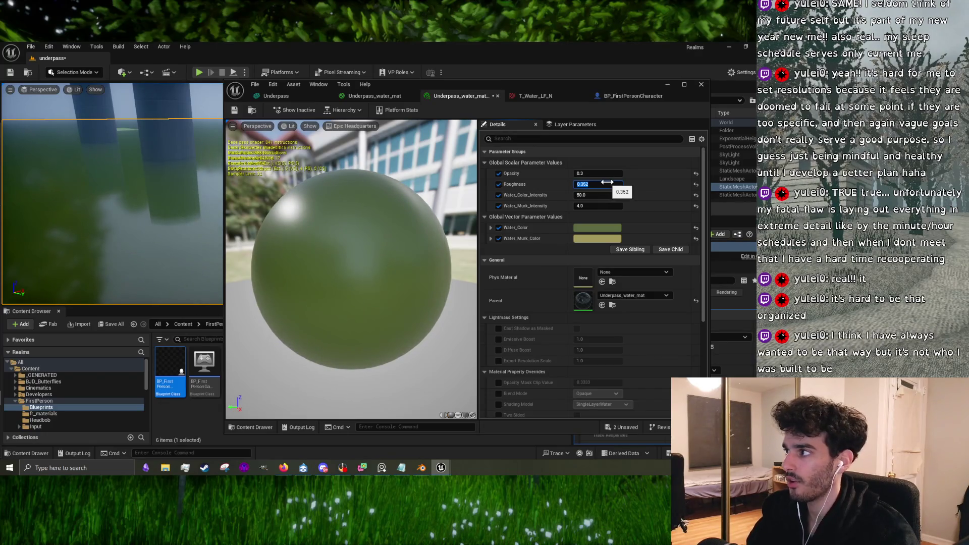
type("0")
key("Return")
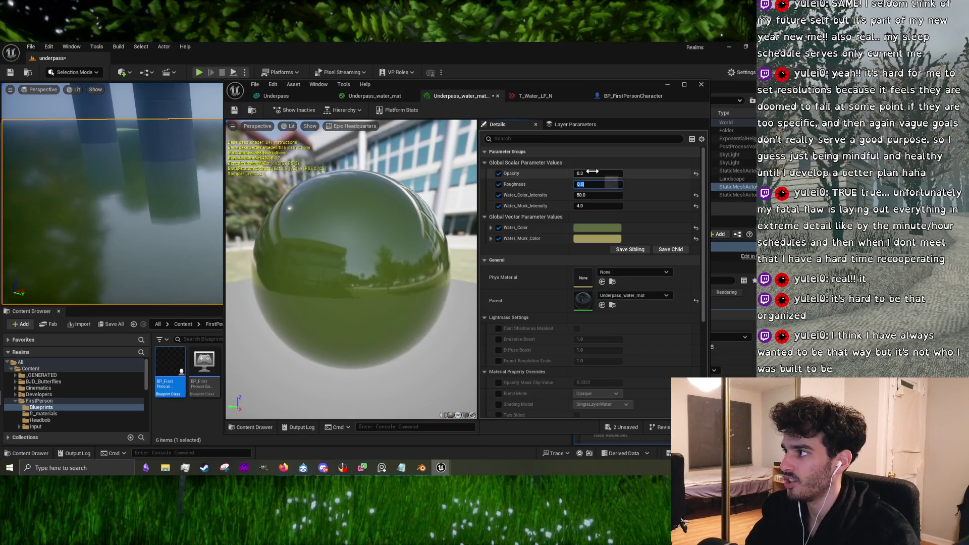
Step: Lower the instance's Opacity, setting it to 0.0 and then briefly testing 1.0
left_click_drag(111, 202, 131, 202)
mouse_move(177, 174)
left_mouse_down()
mouse_move(166, 169)
mouse_move(177, 174)
left_mouse_up()
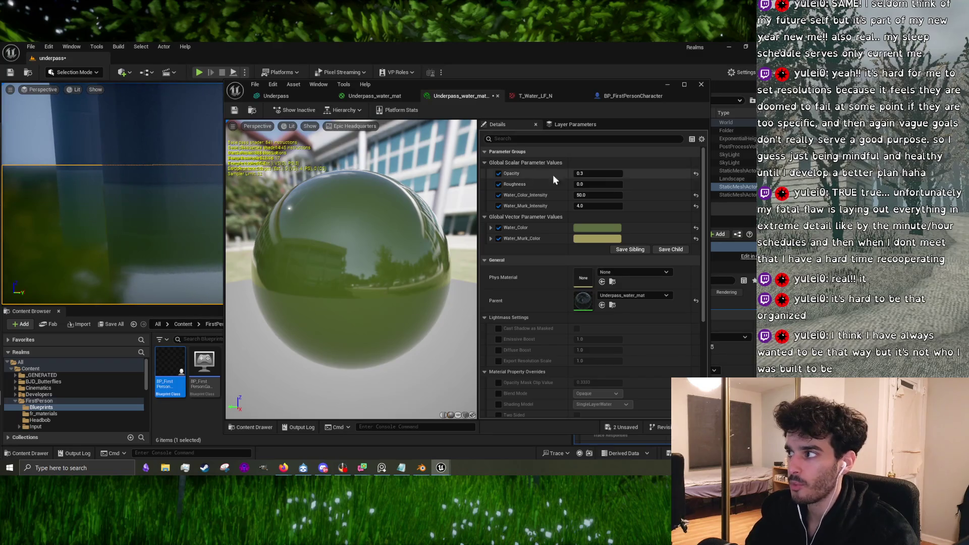
mouse_move(611, 176)
left_mouse_down()
mouse_move(585, 176)
mouse_move(621, 173)
mouse_move(600, 173)
left_mouse_up()
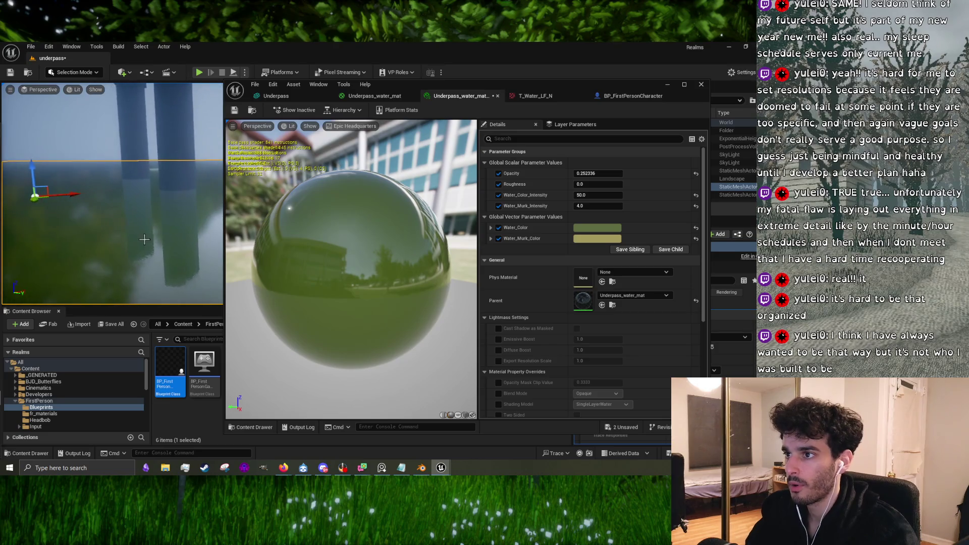
left_click_drag(601, 173, 570, 174)
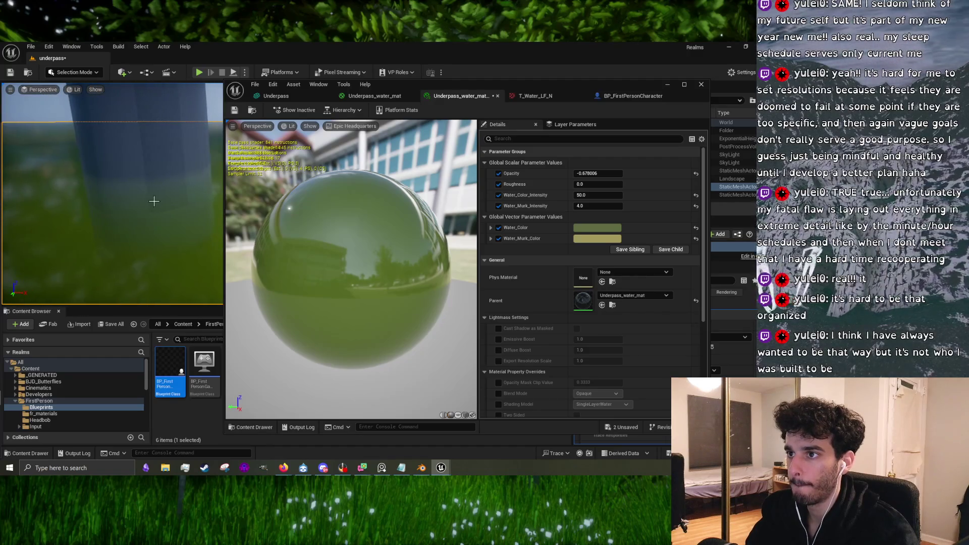
left_click(597, 173)
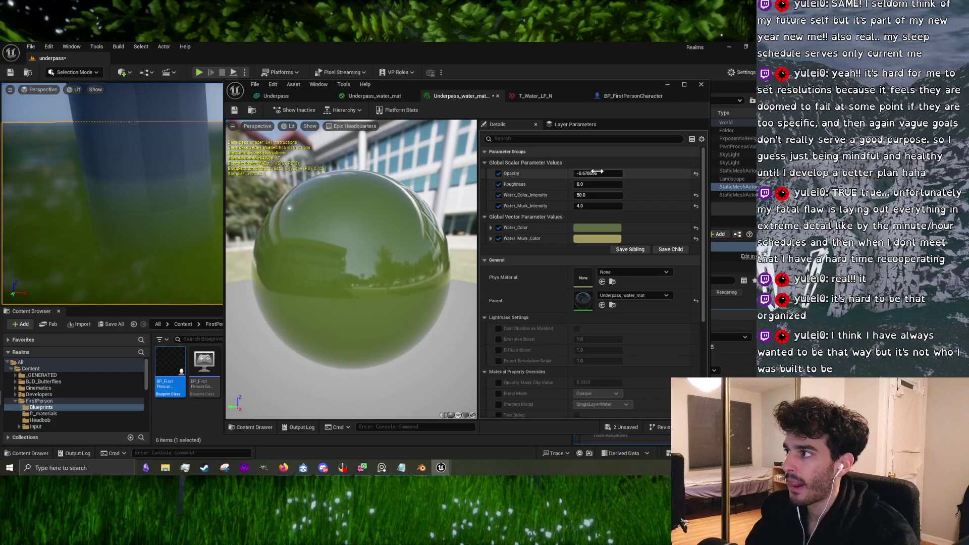
type("0")
key("Return")
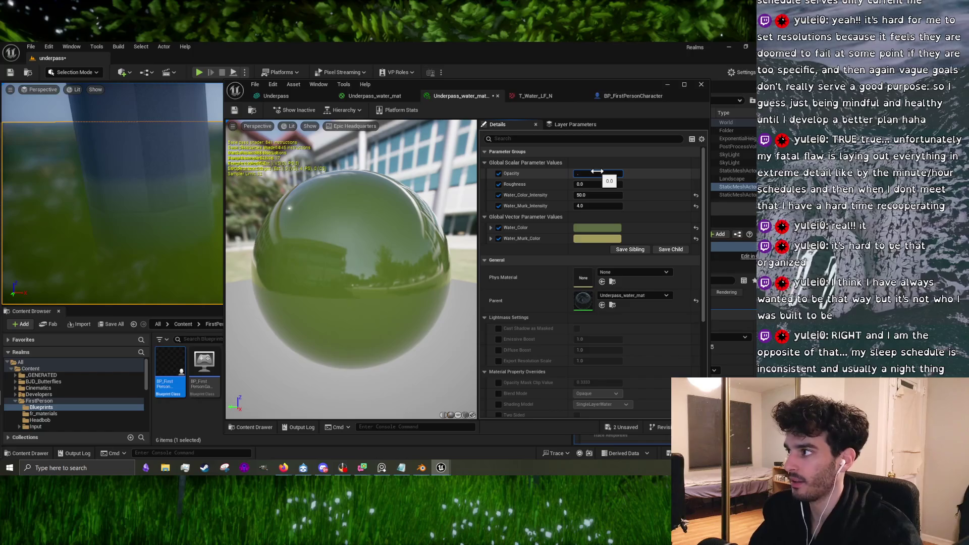
key("Return")
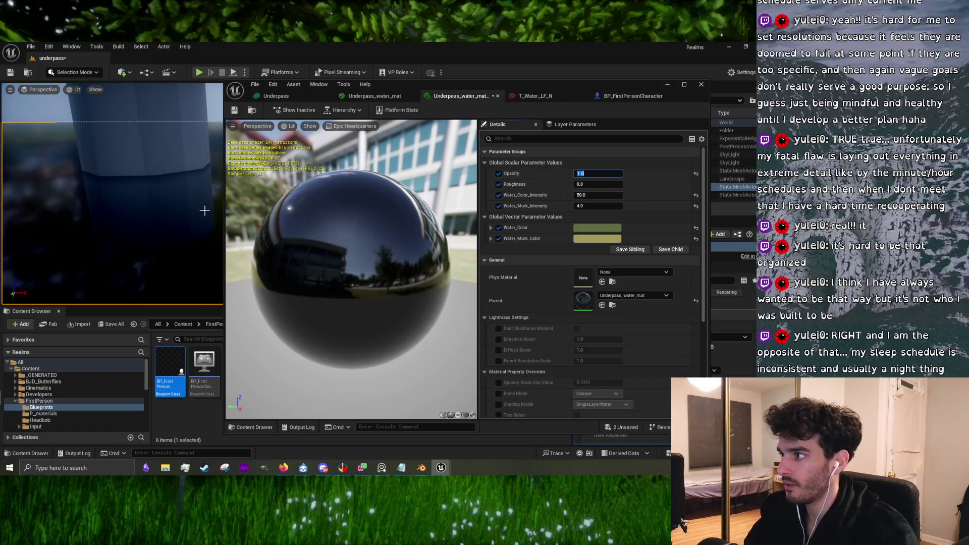
Step: Set Opacity back to 0.0 and minimize the material editor to view the level
left_click_drag(206, 210, 186, 232)
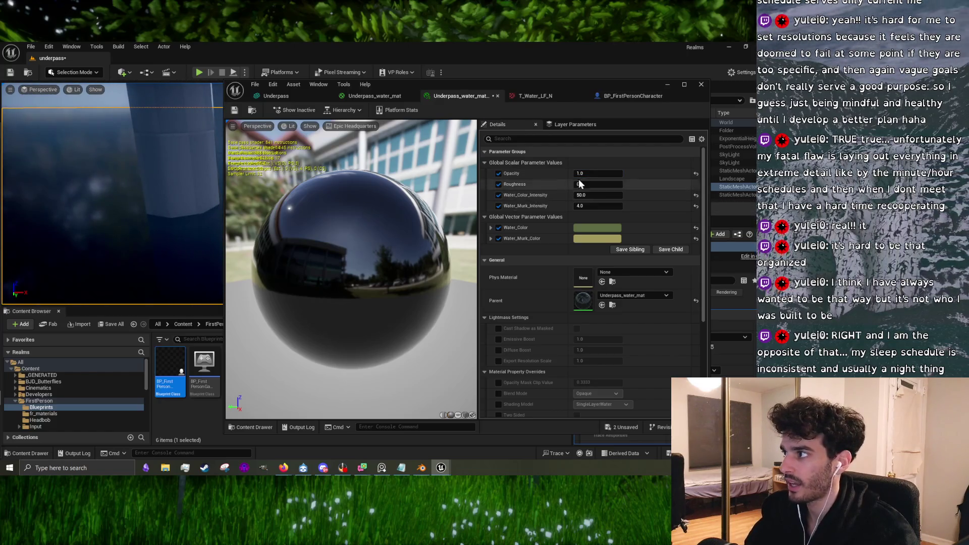
left_click(593, 173)
key("Return")
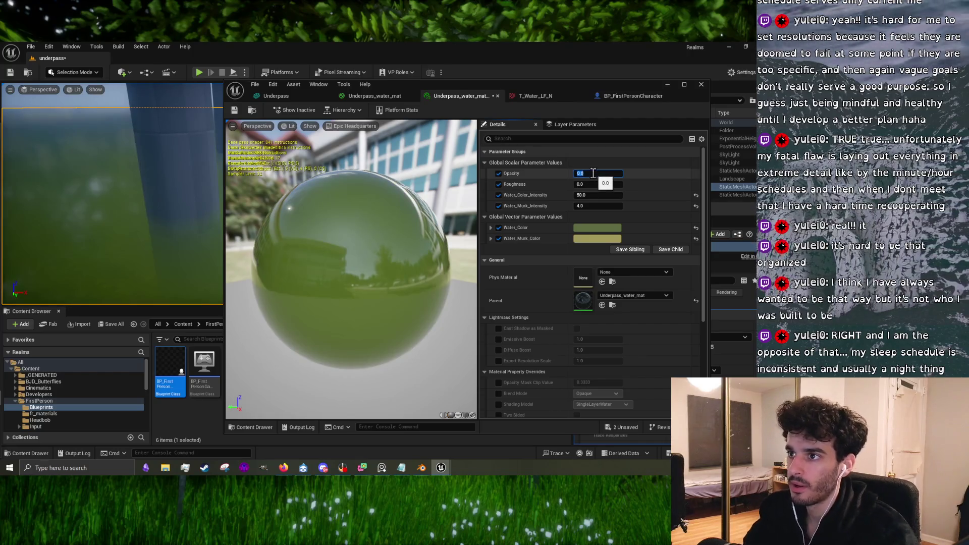
left_click_drag(183, 201, 181, 202)
left_click(667, 84)
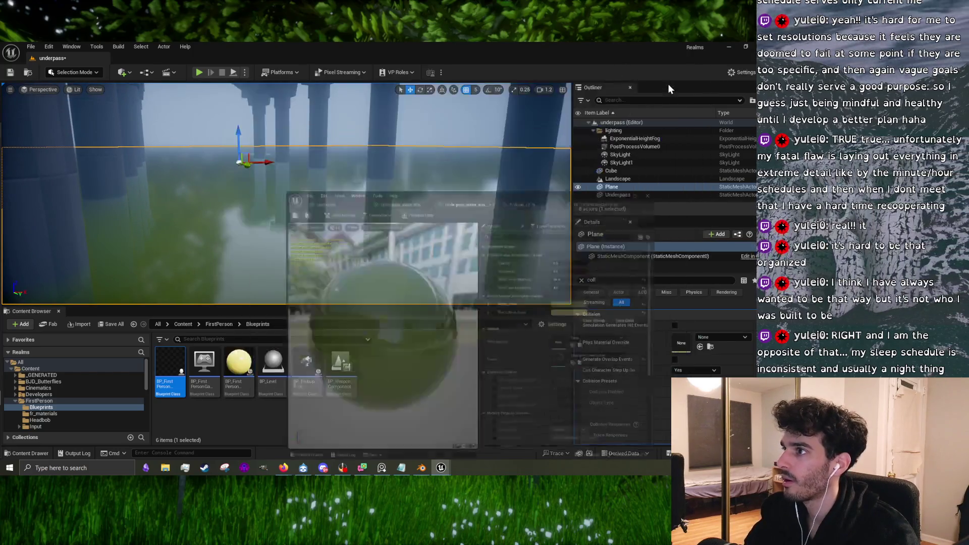
Step: Run a Play In Editor session with the 0.0 opacity water, then restore the material instance editor
left_click(199, 72)
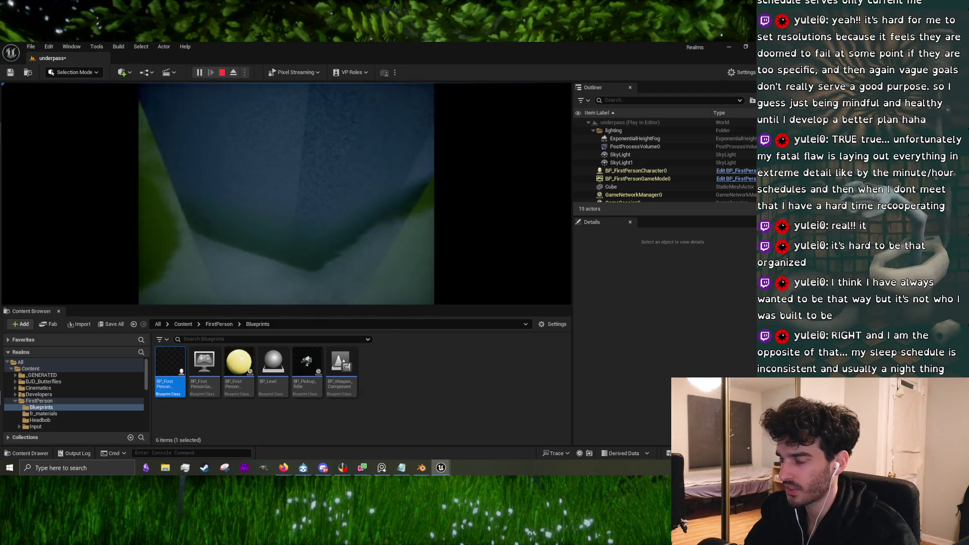
key("Escape")
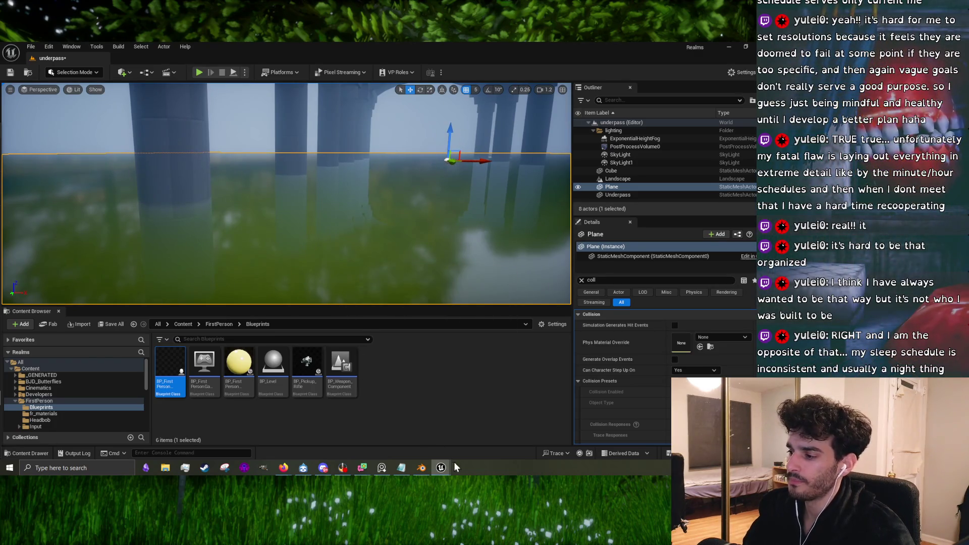
mouse_move(446, 456)
left_click(483, 432)
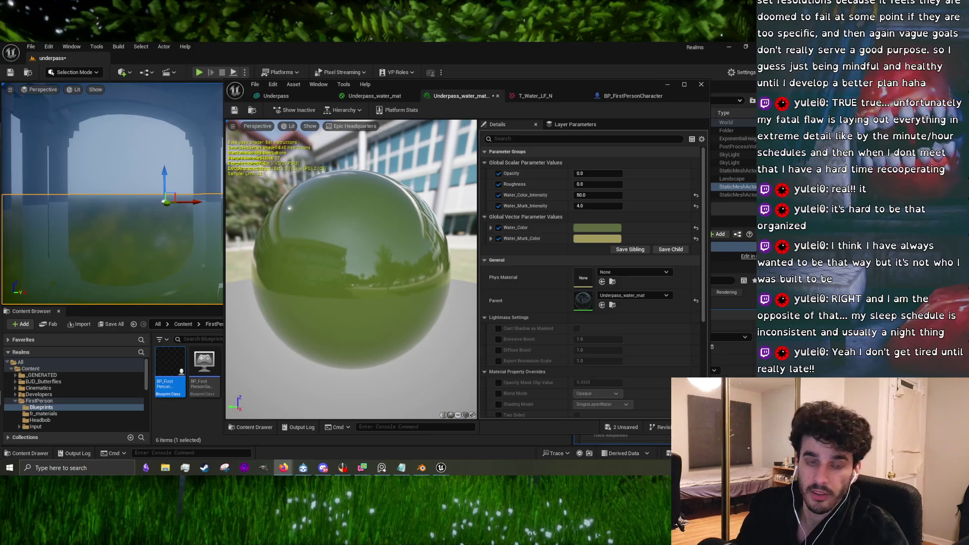
Step: Open the NYT Connections page in Firefox, maximize the window and start the January 4 puzzle
key("alt+Tab")
left_click(260, 200)
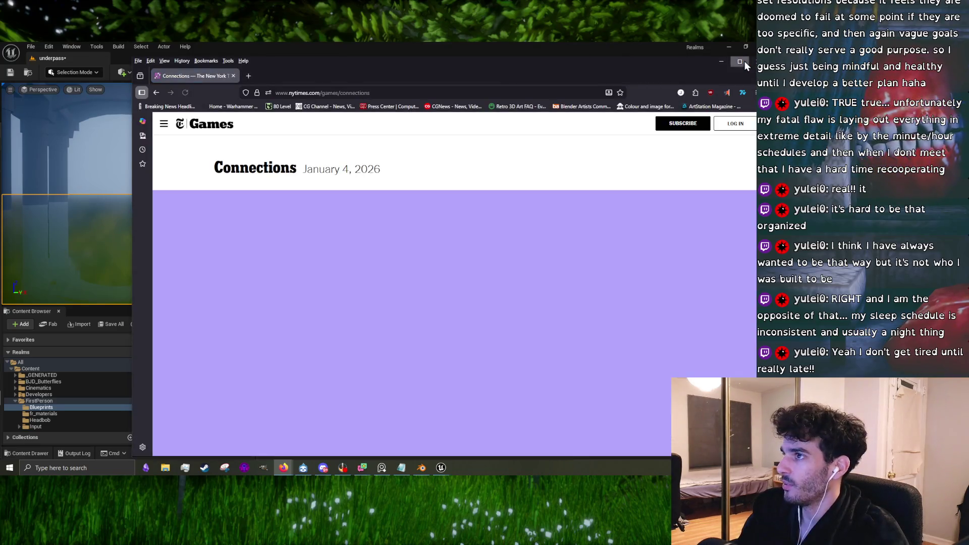
left_click(740, 61)
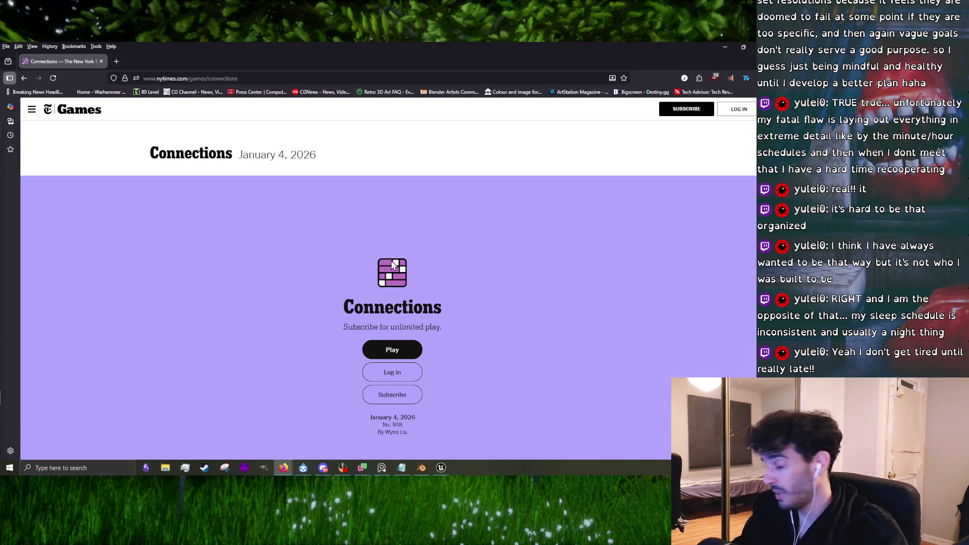
left_click(396, 350)
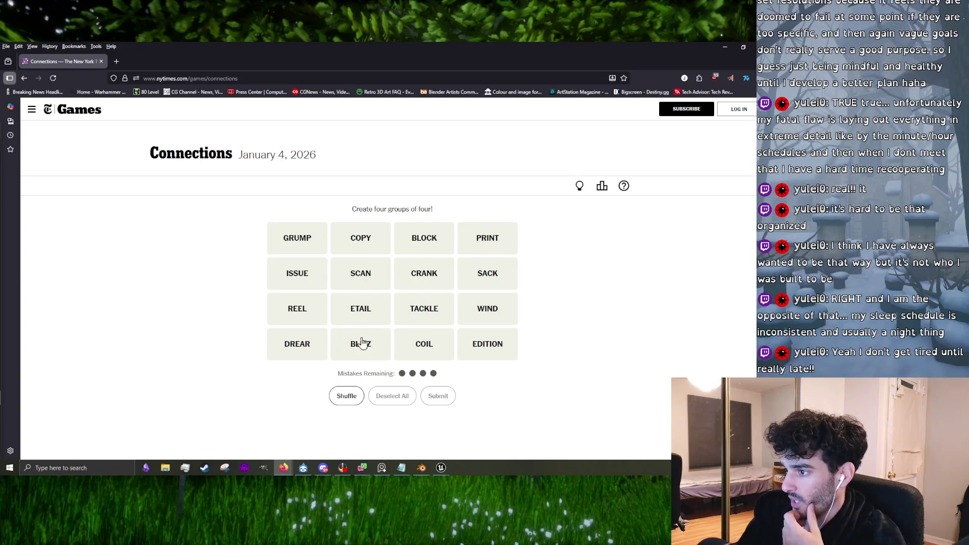
Step: Submit EDITION, PRINT, ISSUE and COPY as one group
left_click(486, 354)
left_click(491, 243)
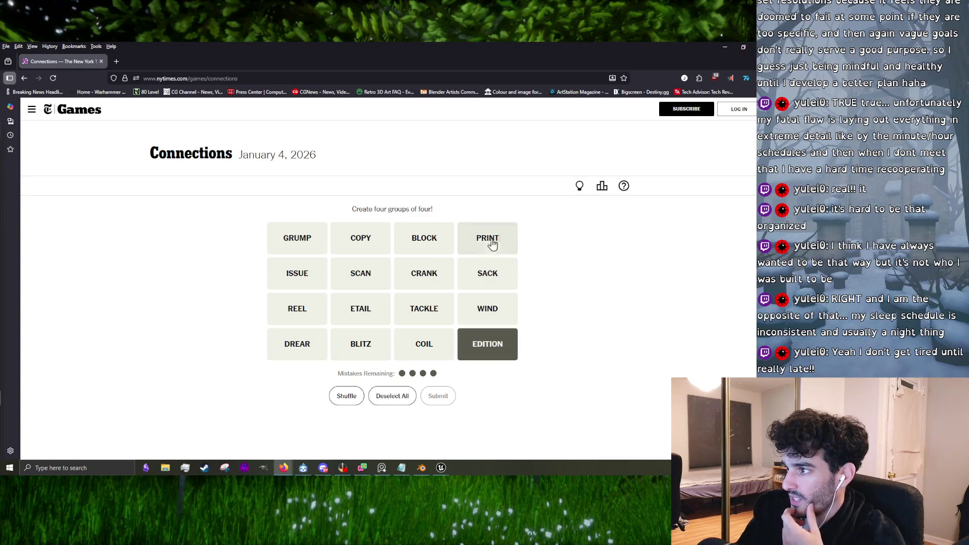
left_click(312, 282)
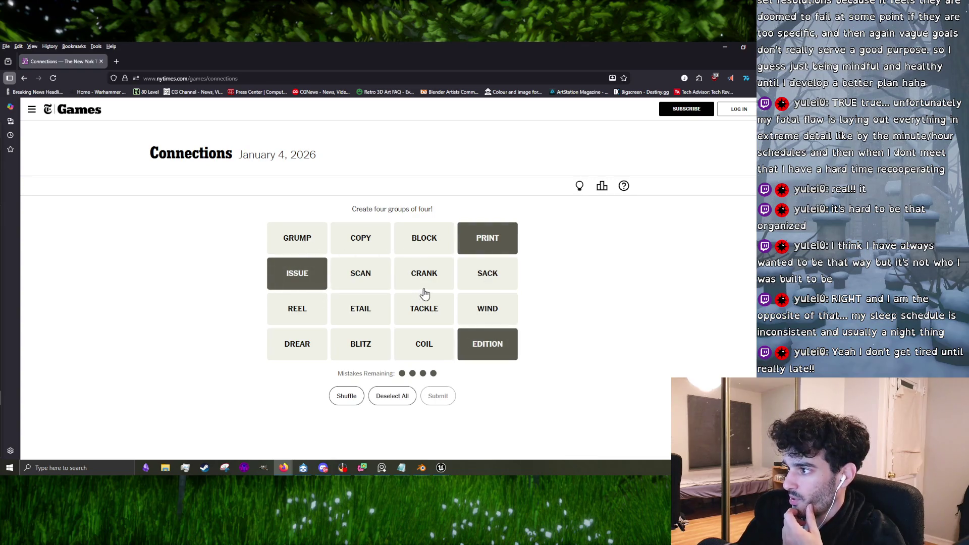
left_click(368, 246)
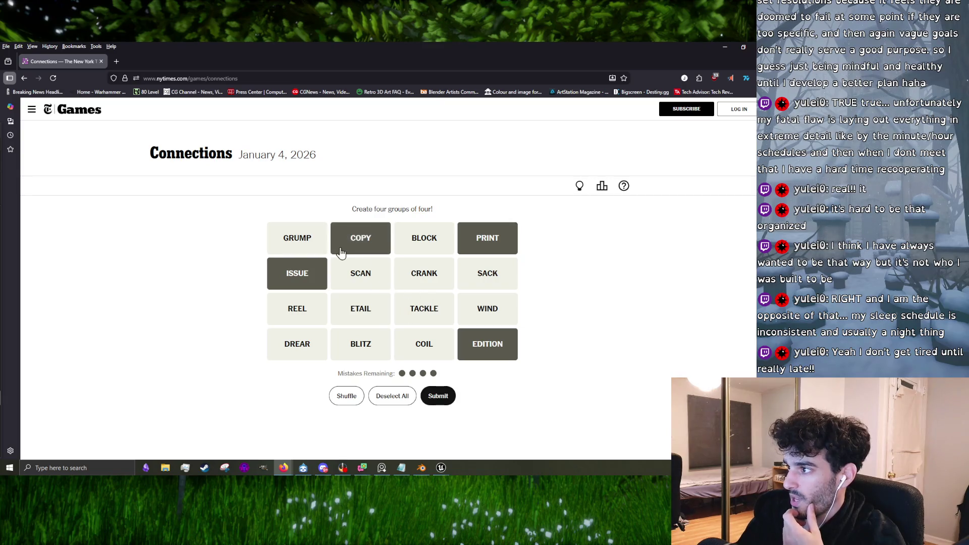
left_click(436, 396)
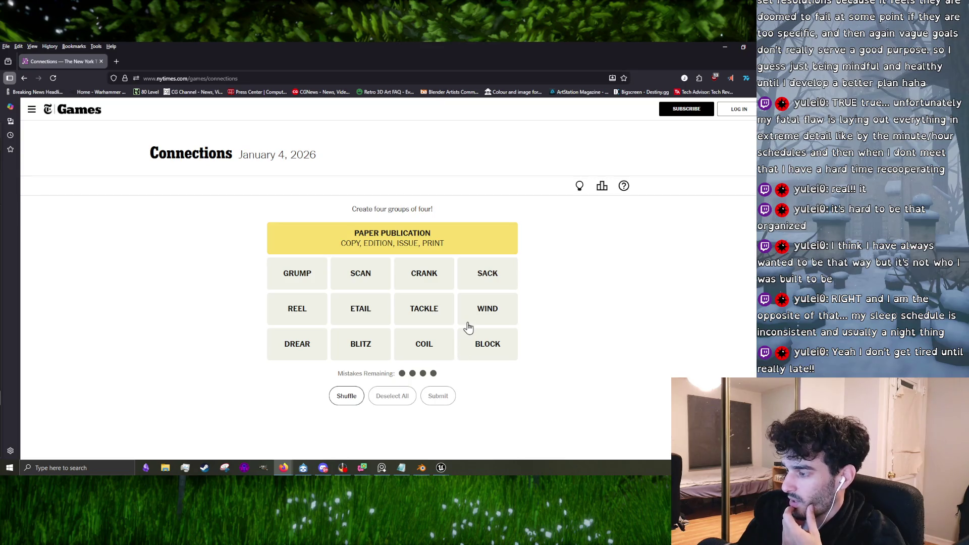
Step: Solve the defensive football group: TACKLE, BLITZ, SACK and BLOCK
left_click(422, 319)
left_click(371, 352)
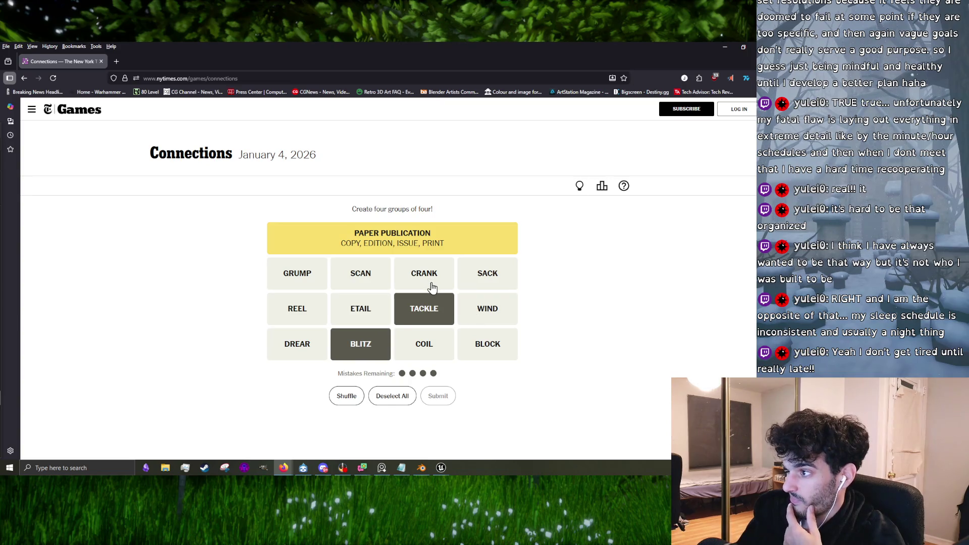
left_click(493, 281)
left_click(474, 353)
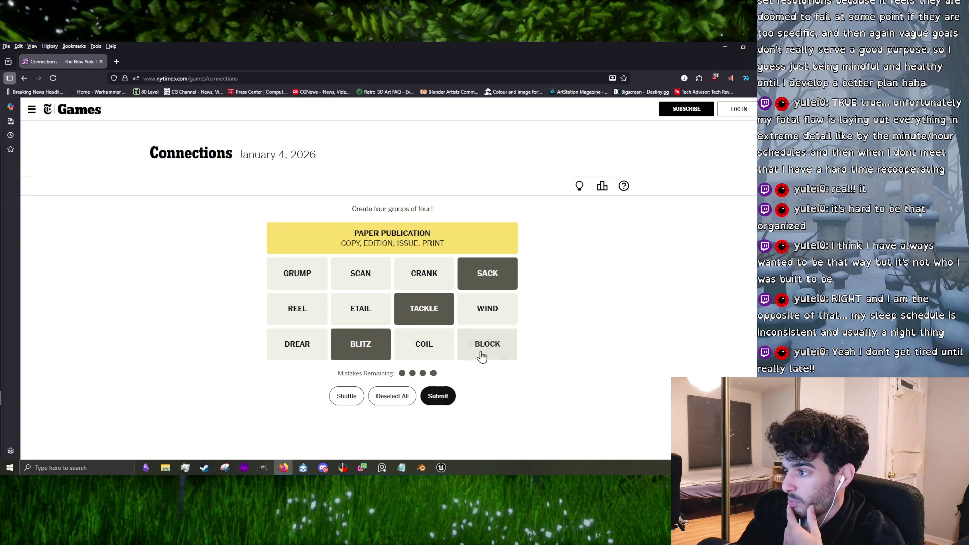
left_click(438, 396)
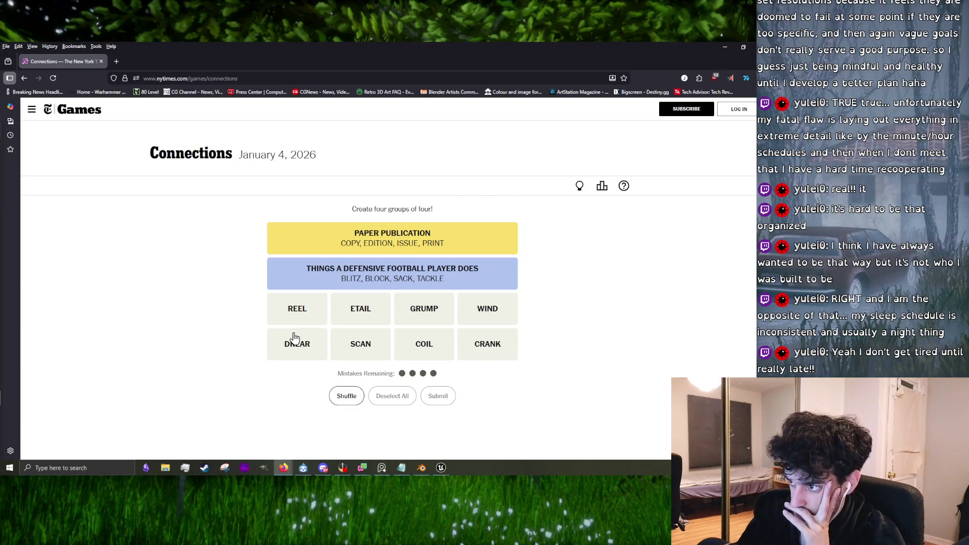
Step: Solve the spool group with WIND, REEL, CRANK and COIL
left_click(345, 306)
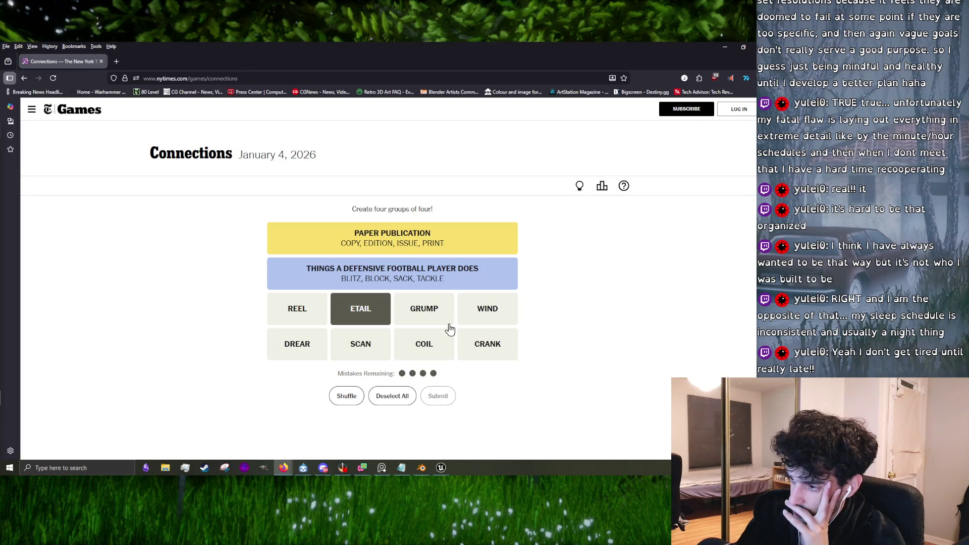
left_click(367, 322)
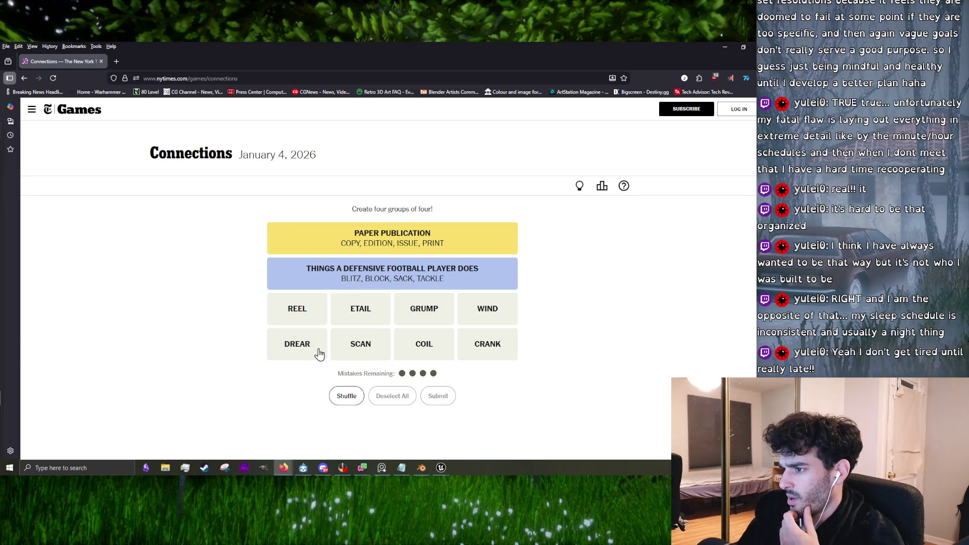
left_click(312, 316)
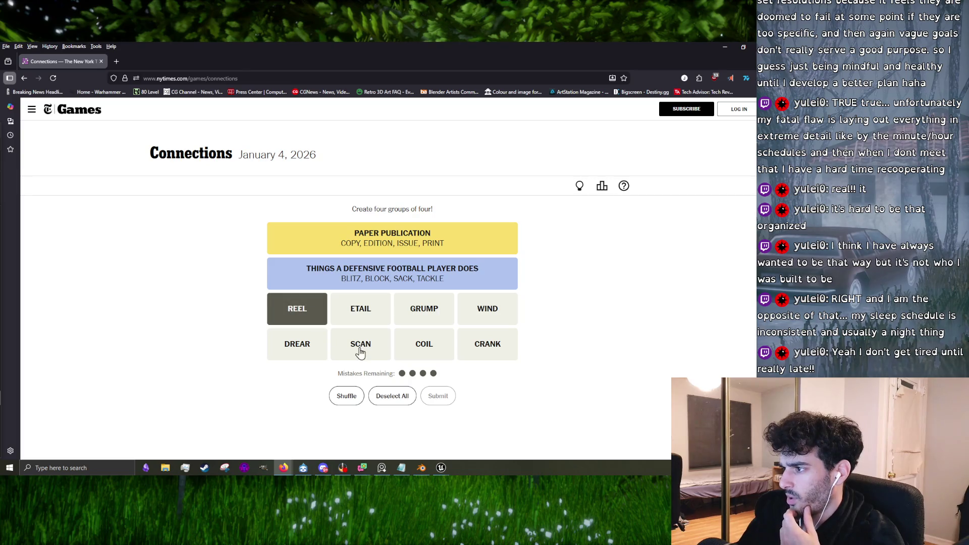
left_click(305, 324)
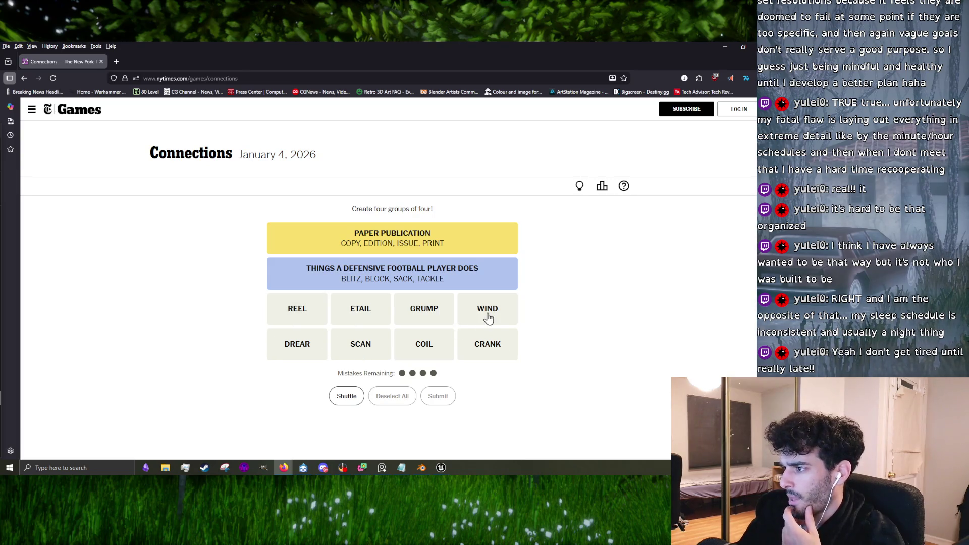
left_click(487, 317)
left_click(321, 320)
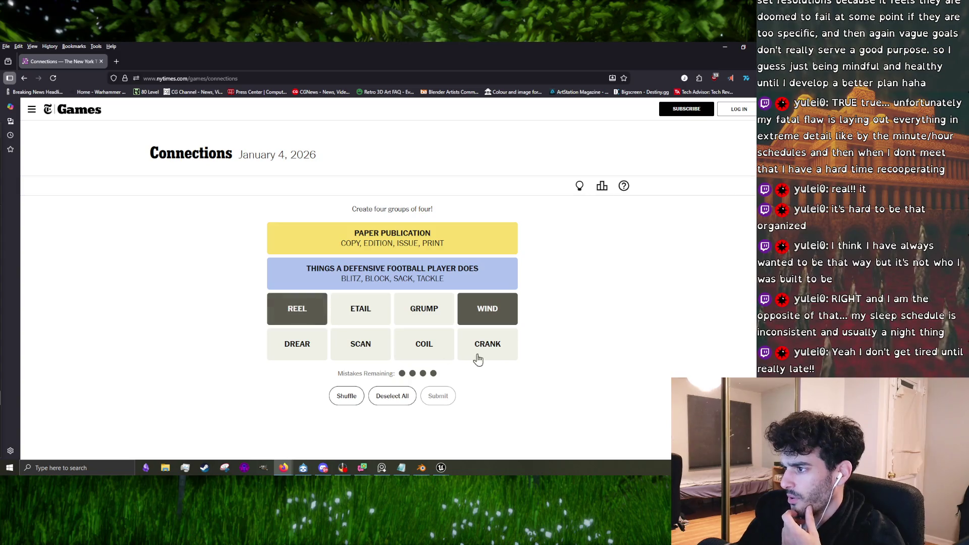
left_click(500, 360)
left_click(436, 351)
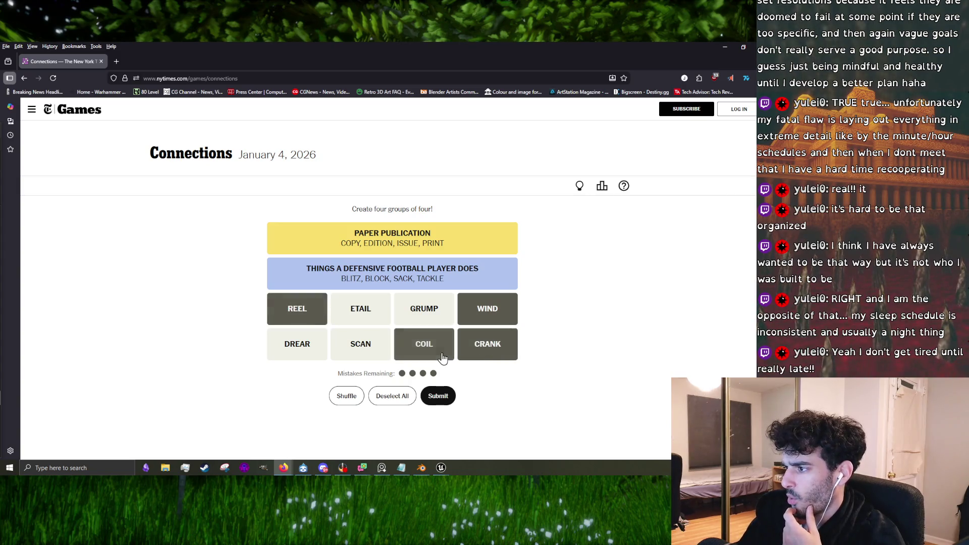
left_click(438, 396)
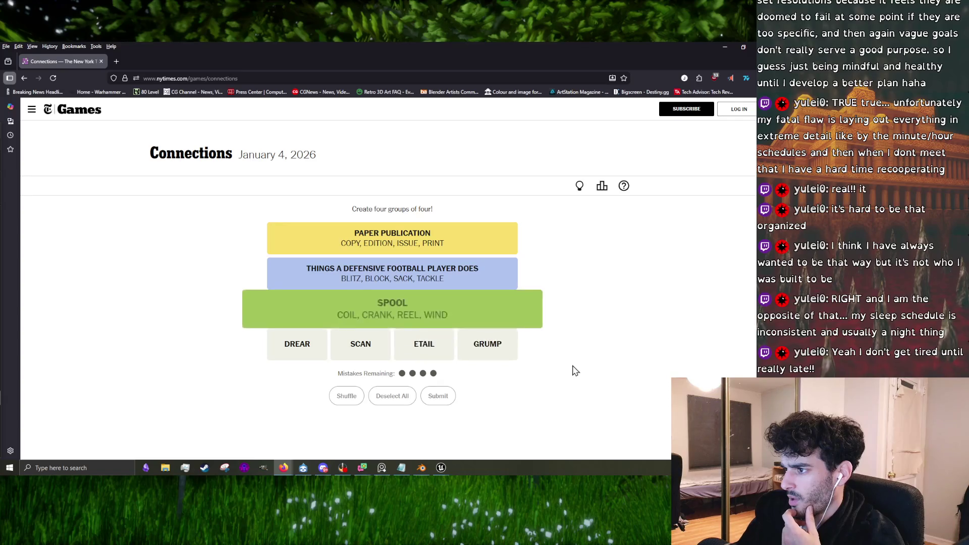
Step: Finish with DREAR, SCAN, ETAIL and GRUMP, view the solved board, and return to Unreal
left_click(312, 355)
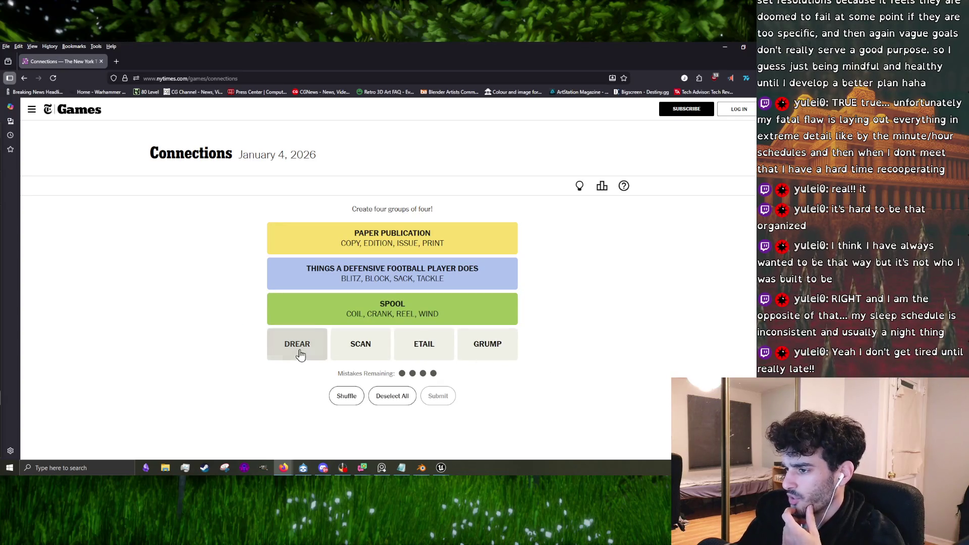
left_click(359, 359)
left_click(423, 359)
left_click(481, 355)
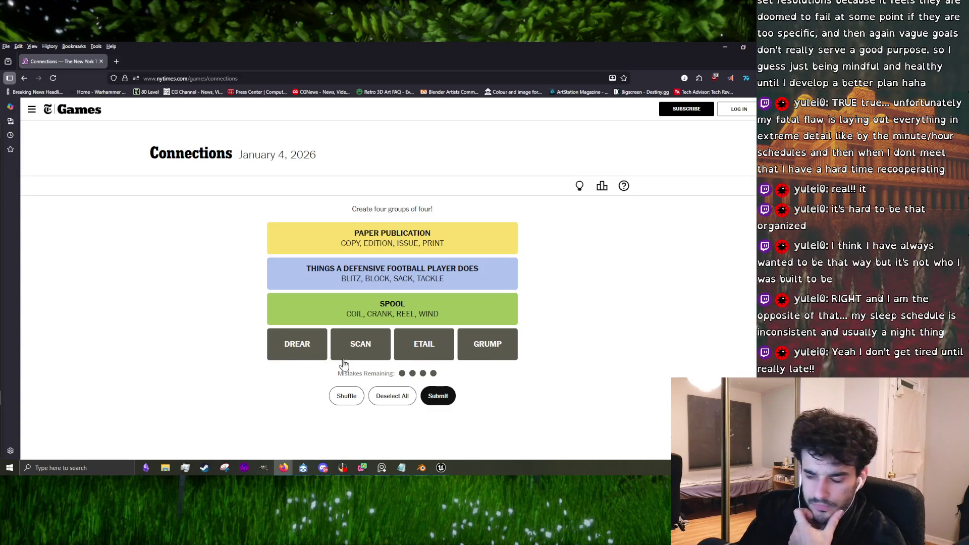
left_click(430, 392)
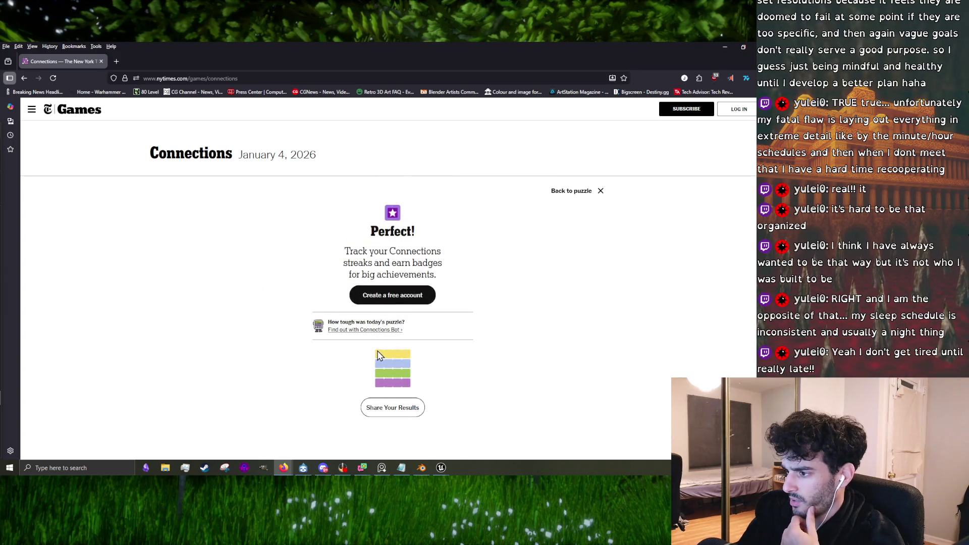
left_click(566, 198)
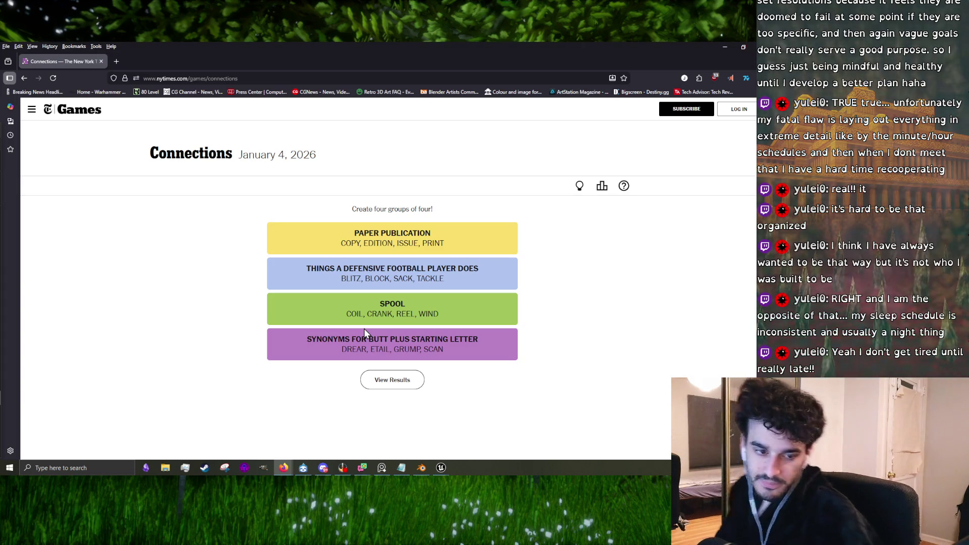
key("alt+Tab")
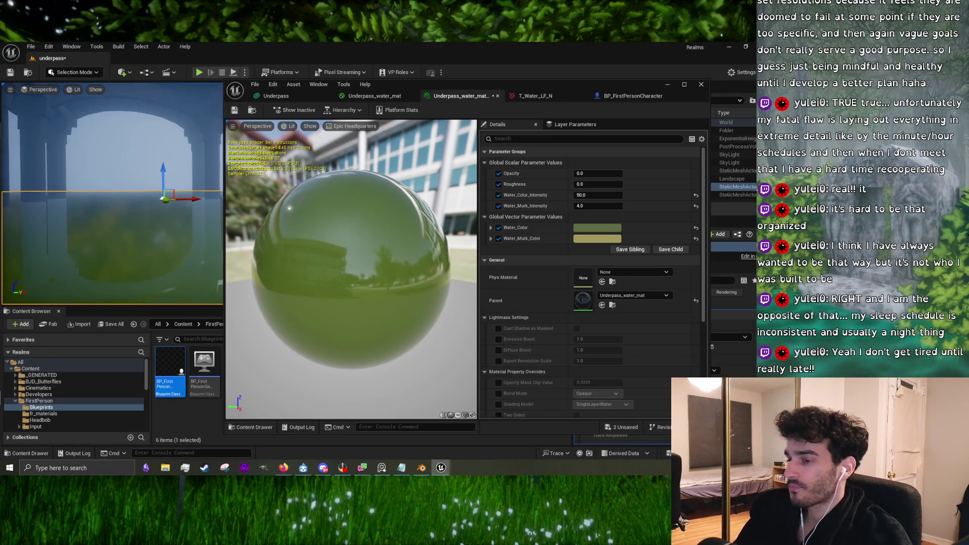
Step: Bring the YouTube tutorial window forward from the Firefox taskbar and play it
left_click(303, 468)
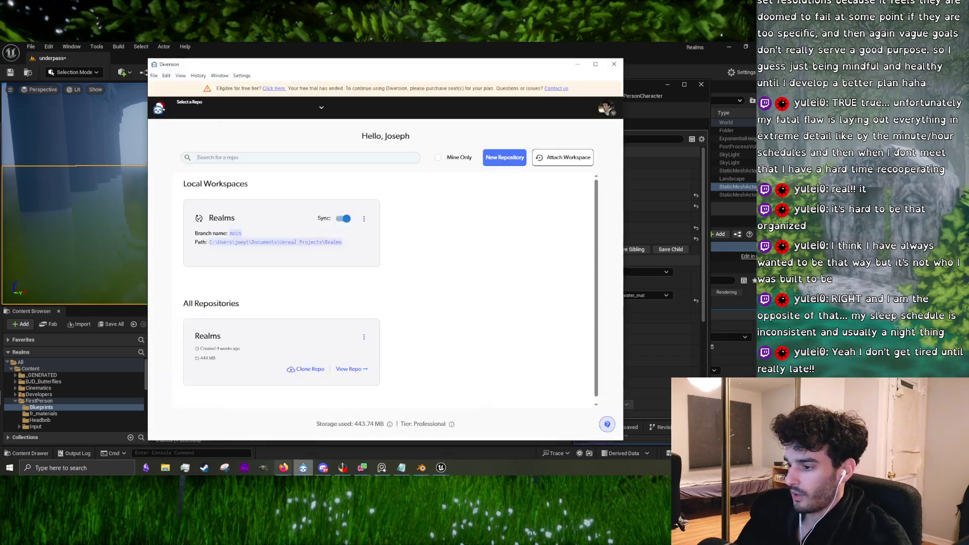
left_click(303, 468)
mouse_move(284, 468)
left_click(305, 448)
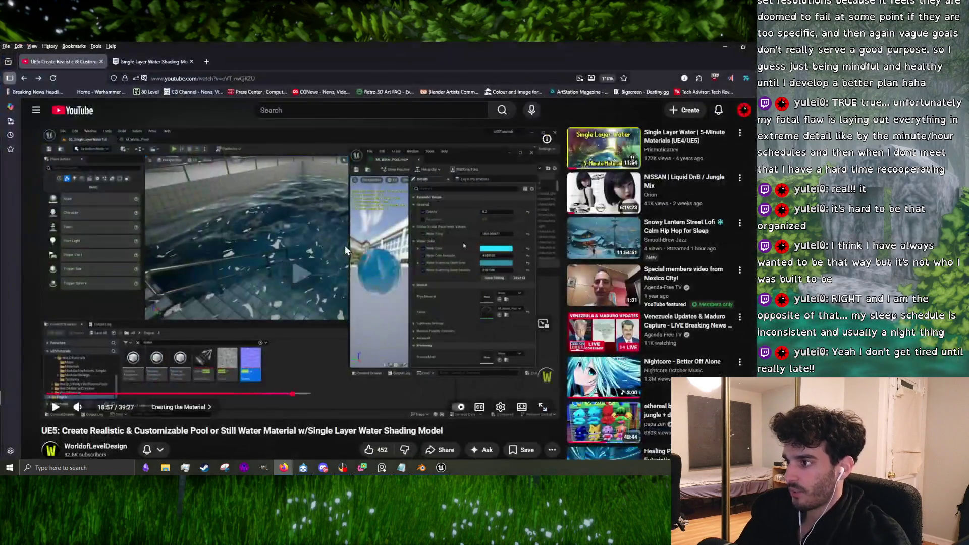
left_click(298, 273)
left_click(295, 275)
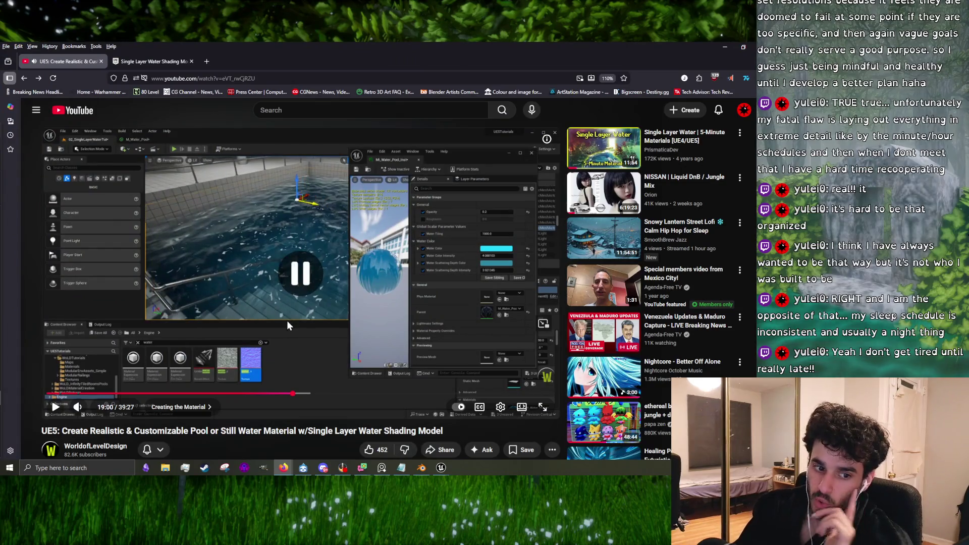
left_click(296, 286)
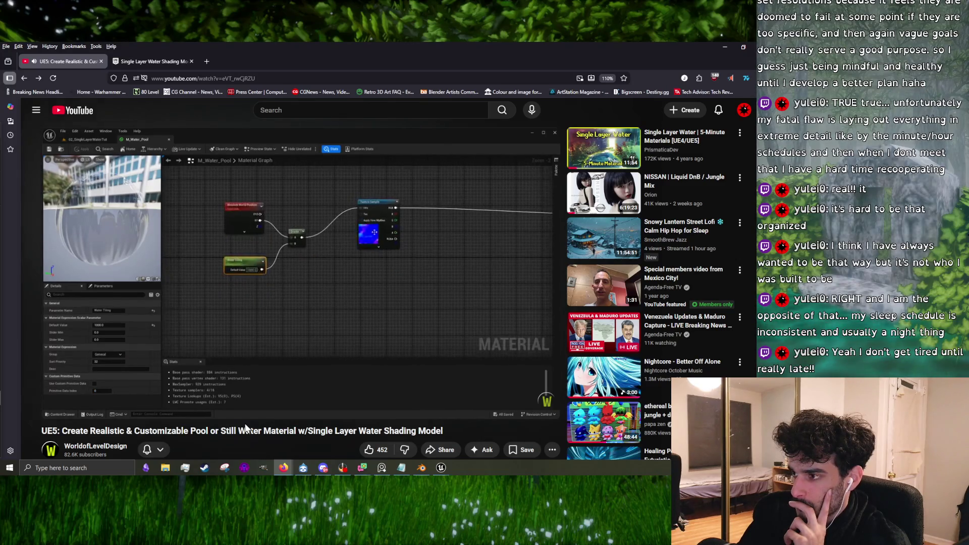
Step: Scrub the tutorial ahead past 21 and 24 minutes to around 27 minutes
left_click_drag(306, 396, 346, 401)
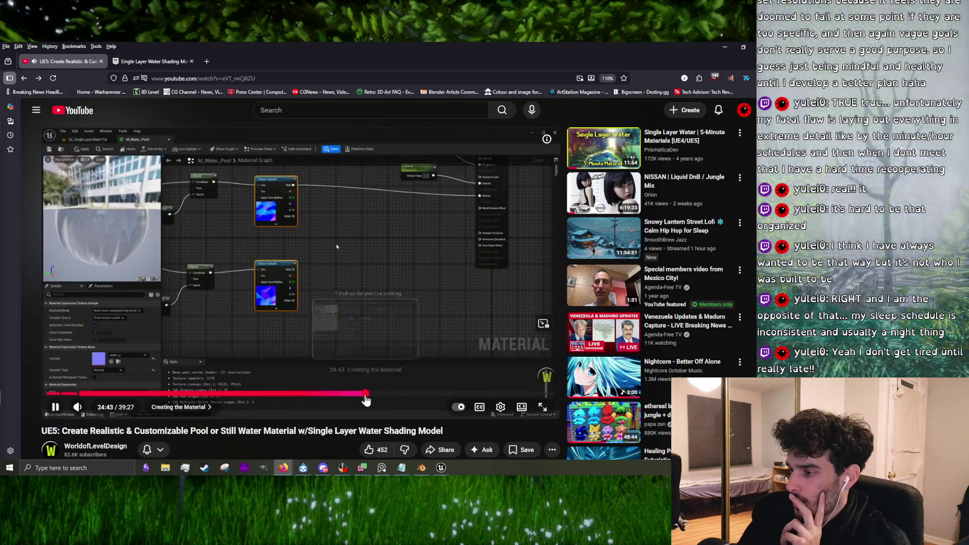
left_click_drag(370, 400, 381, 401)
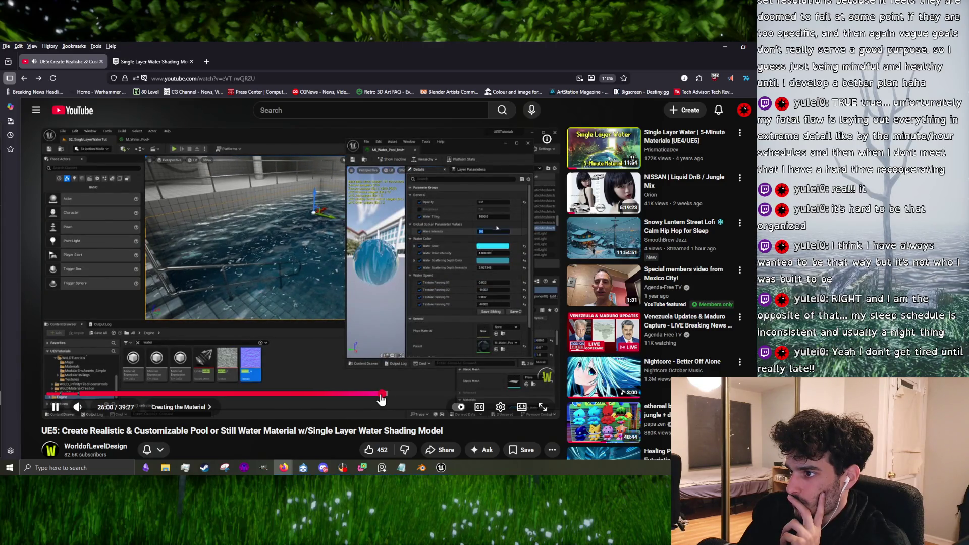
left_click_drag(381, 399, 393, 400)
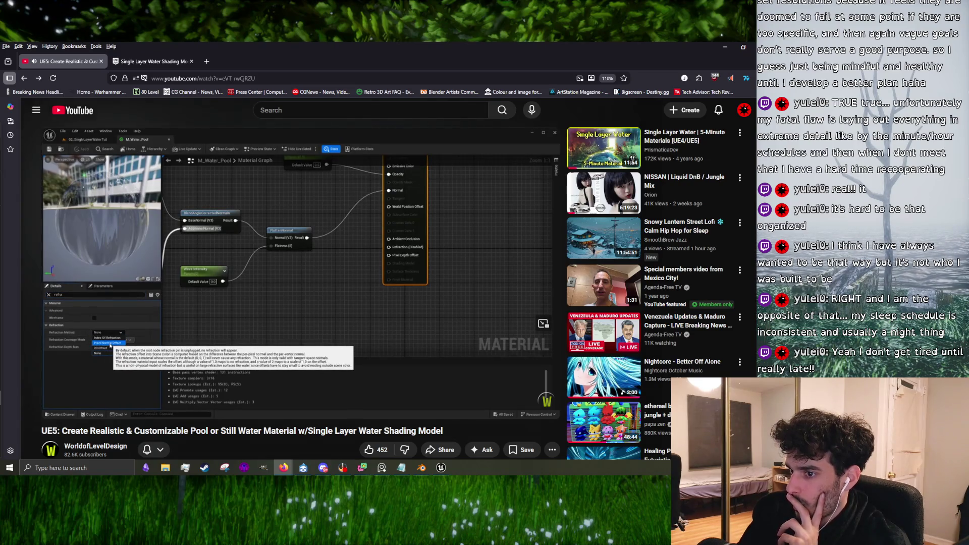
Step: Watch the tutorial's refraction node setup, pausing on it, then minimize Firefox
mouse_move(390, 396)
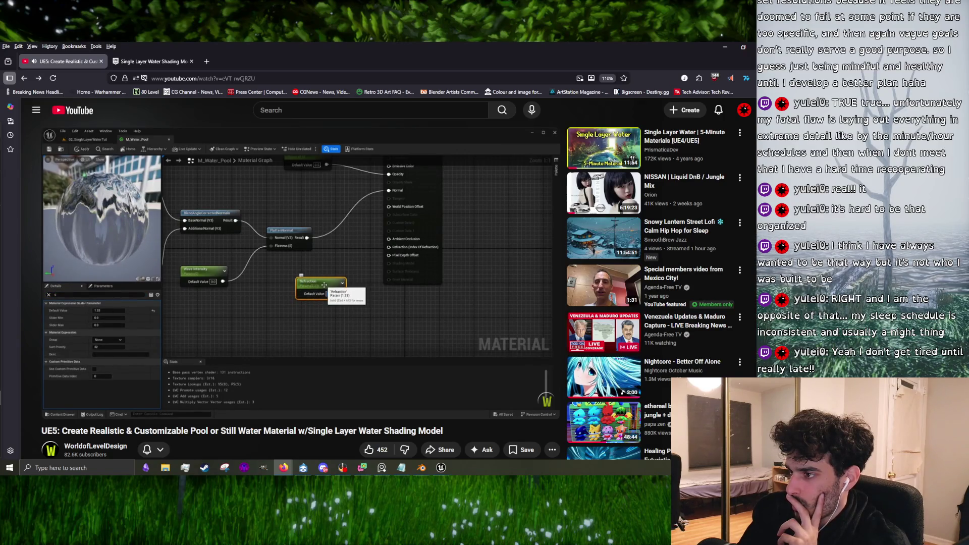
mouse_move(369, 303)
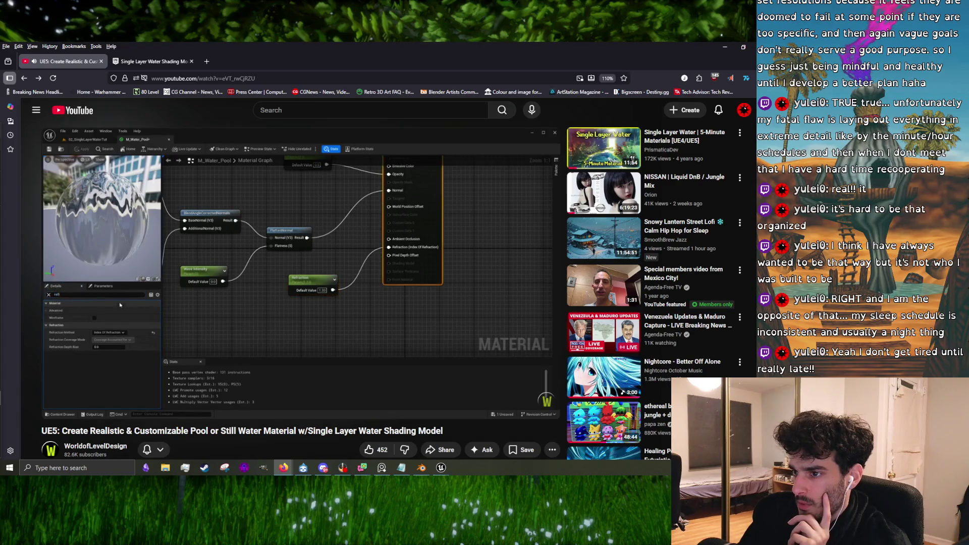
left_click(369, 301)
left_click(422, 344)
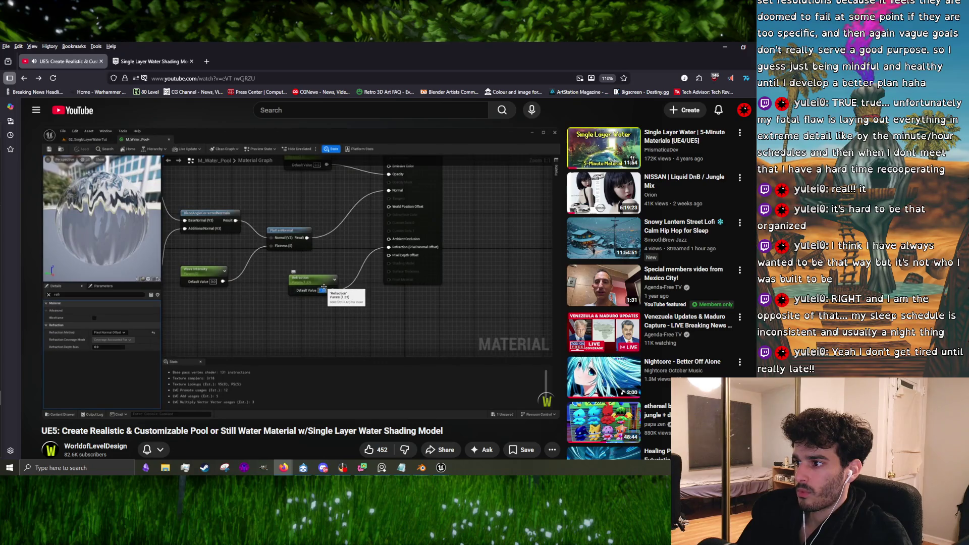
left_click(400, 274)
left_click(400, 274)
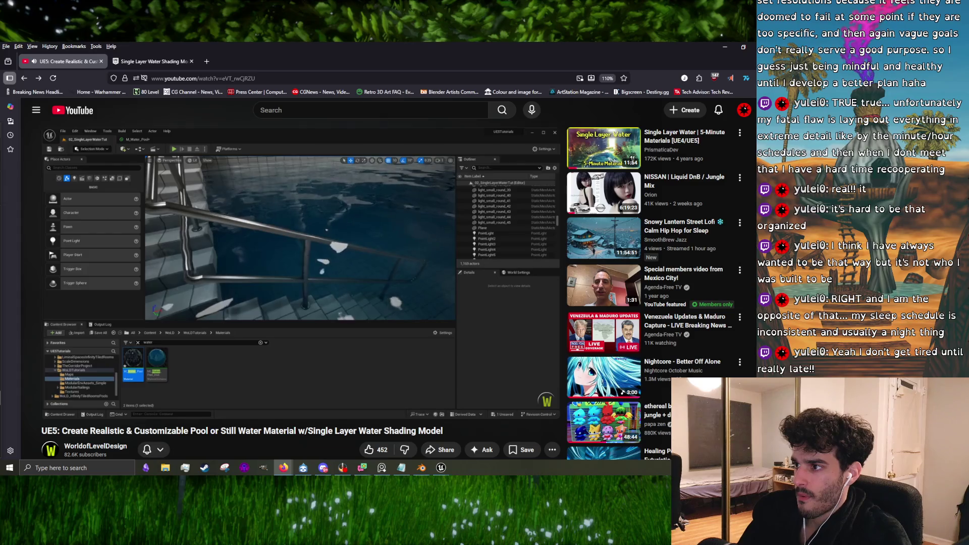
key("space")
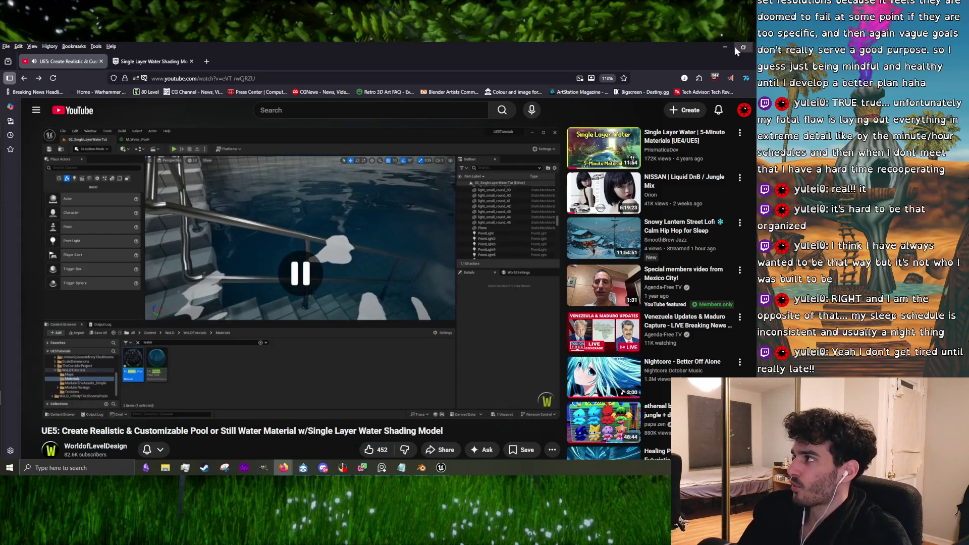
left_click(725, 47)
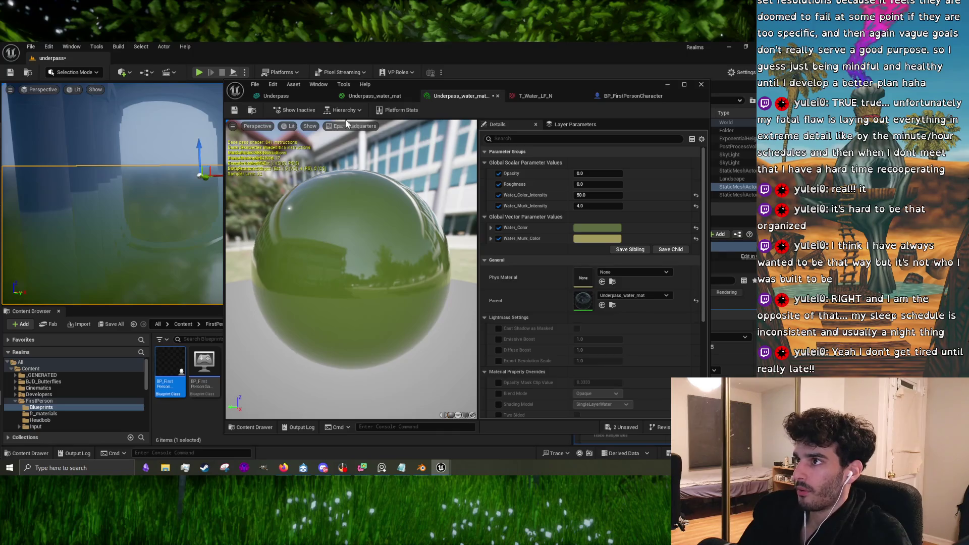
Step: In the Underpass_water_mat graph, add a Constant node and select the main output node
left_click(276, 96)
left_click(359, 95)
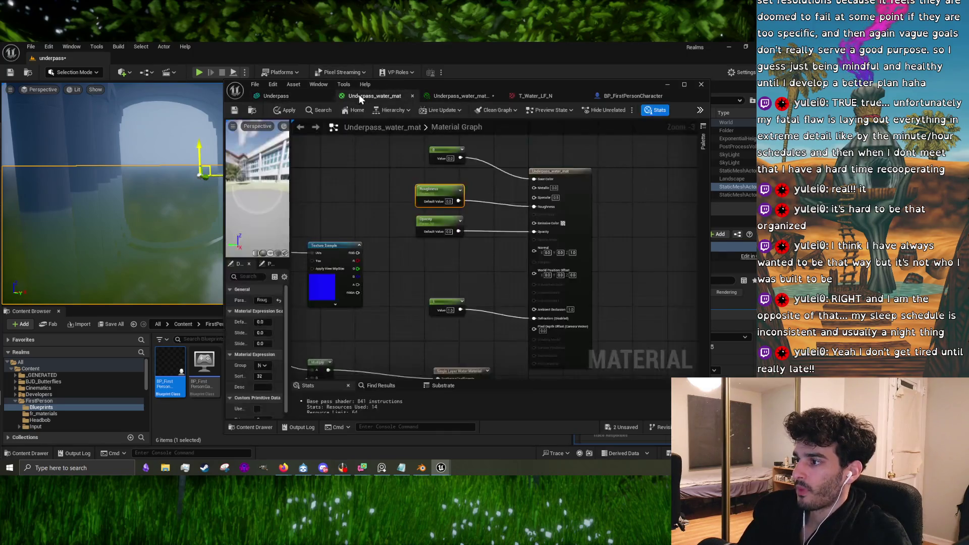
right_click(438, 267)
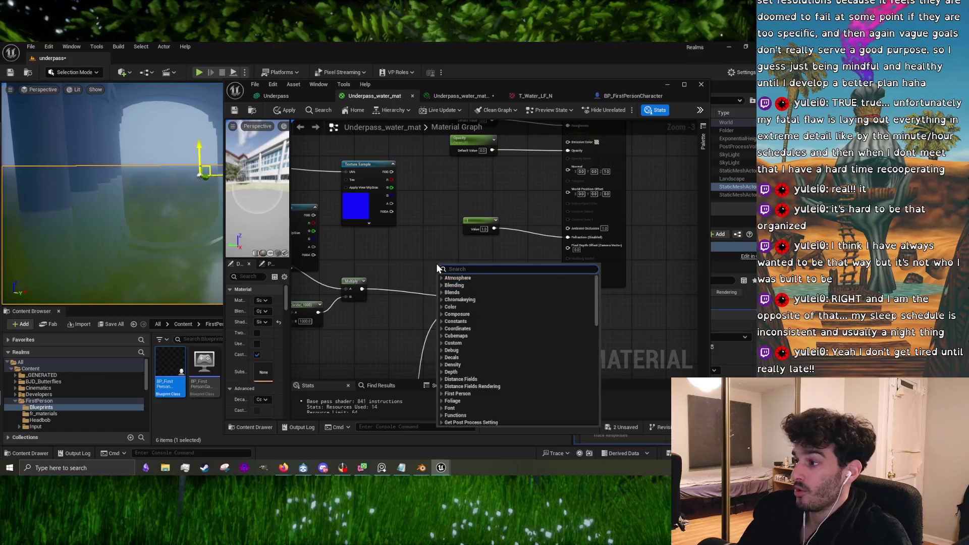
key("Escape")
left_click(436, 268)
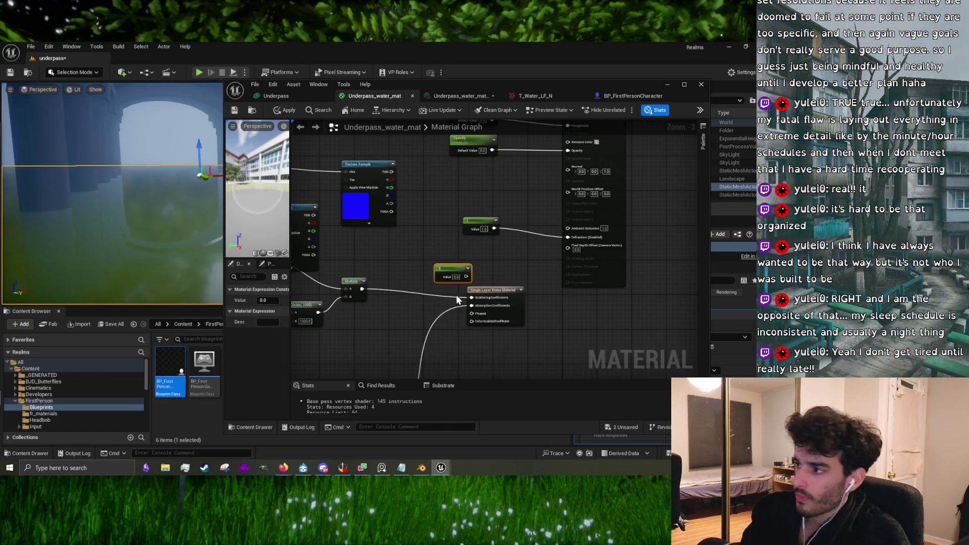
scroll(477, 268, "up", 3)
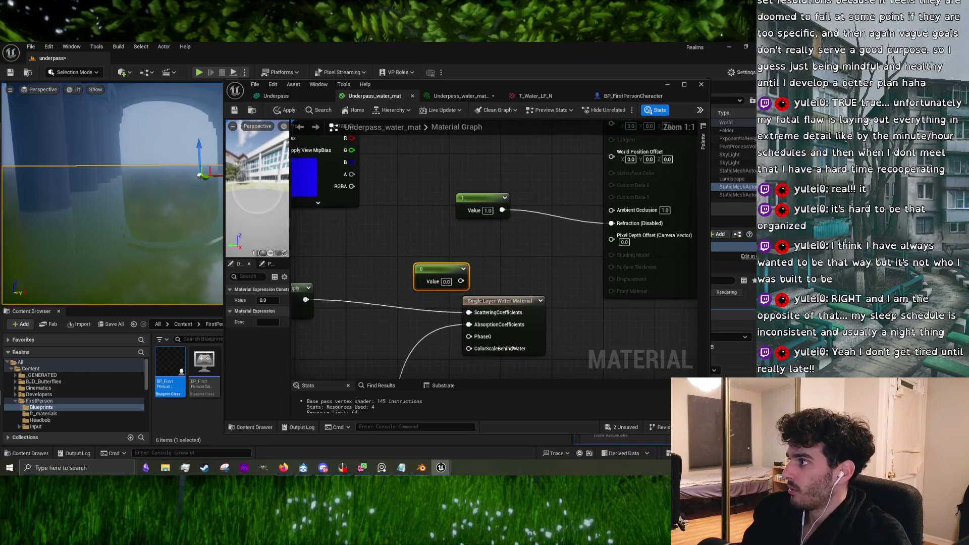
scroll(545, 226, "down", 2)
left_click(603, 142)
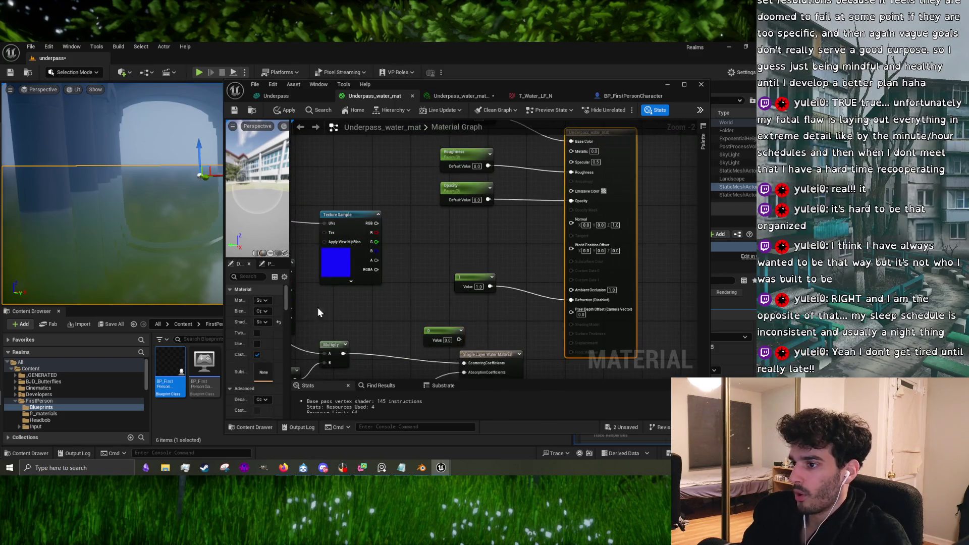
Step: Filter the material Details for 'r' and set Refraction Method to Pixel Normal Offset
left_click_drag(290, 321, 356, 323)
scroll(272, 341, "down", 10)
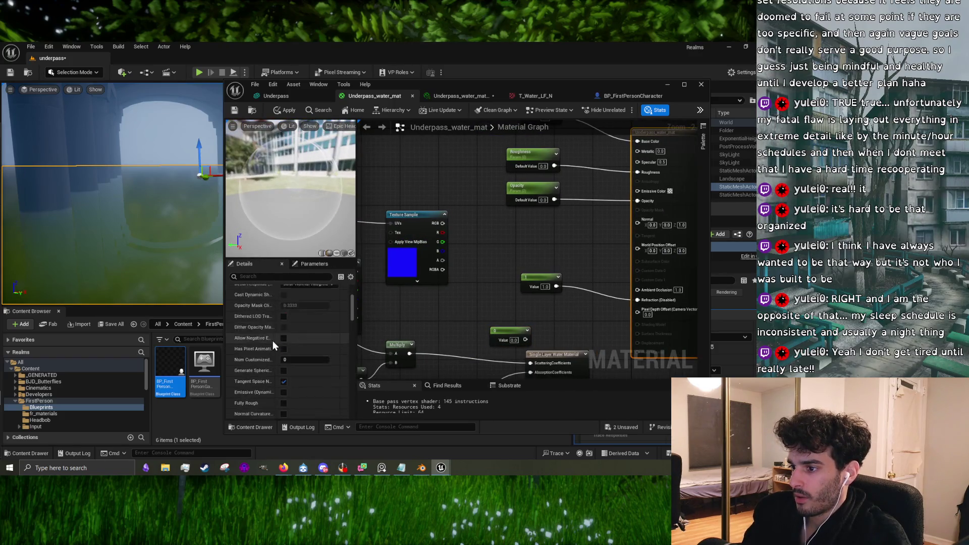
scroll(271, 339, "down", 4)
left_click(262, 274)
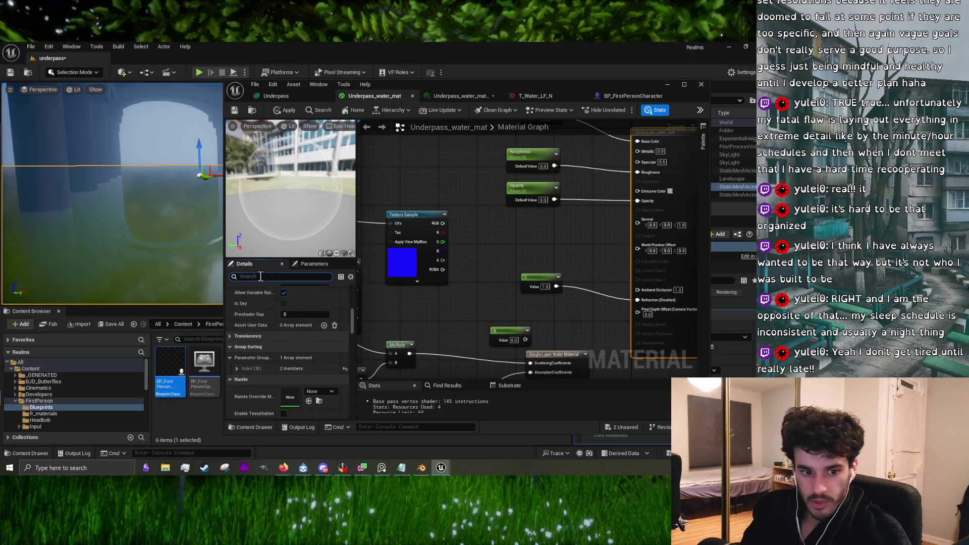
type("refr")
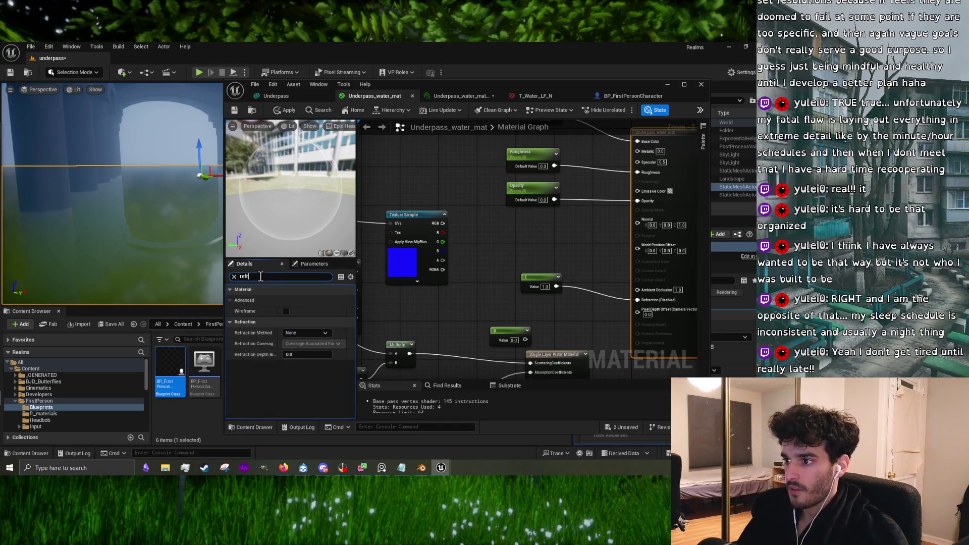
left_click(290, 334)
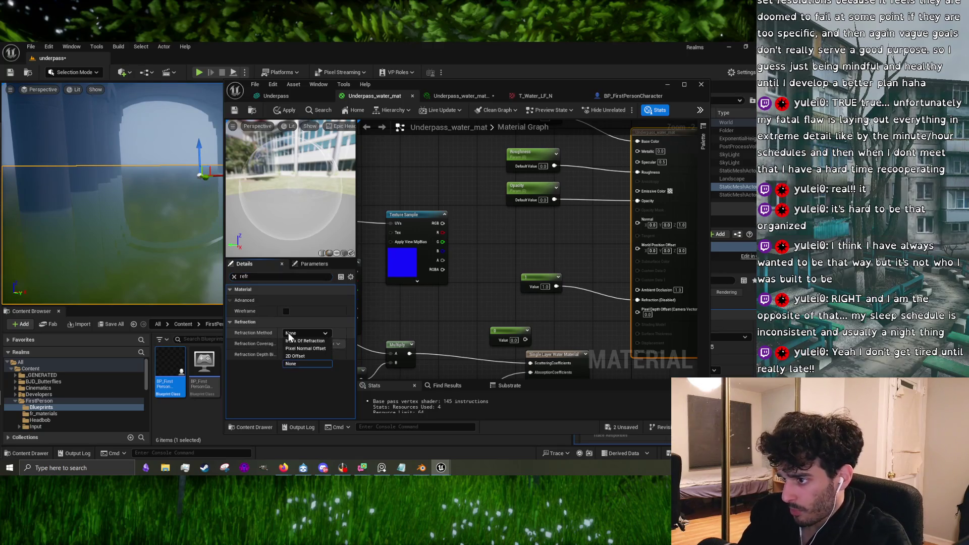
left_click(314, 349)
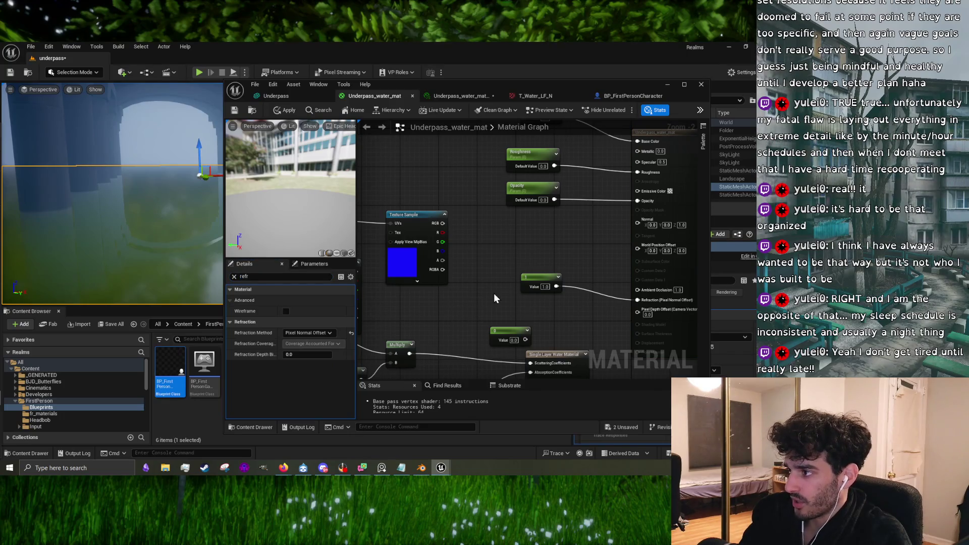
mouse_move(311, 319)
left_mouse_down()
mouse_move(401, 317)
mouse_move(435, 277)
mouse_move(577, 291)
mouse_move(577, 265)
mouse_move(470, 306)
mouse_move(461, 297)
mouse_move(479, 241)
mouse_move(484, 266)
left_mouse_up()
Step: Wire the Constant into Refraction, try 1, then set it to 1.33 and apply
left_click(414, 280)
left_click(444, 296)
type("1")
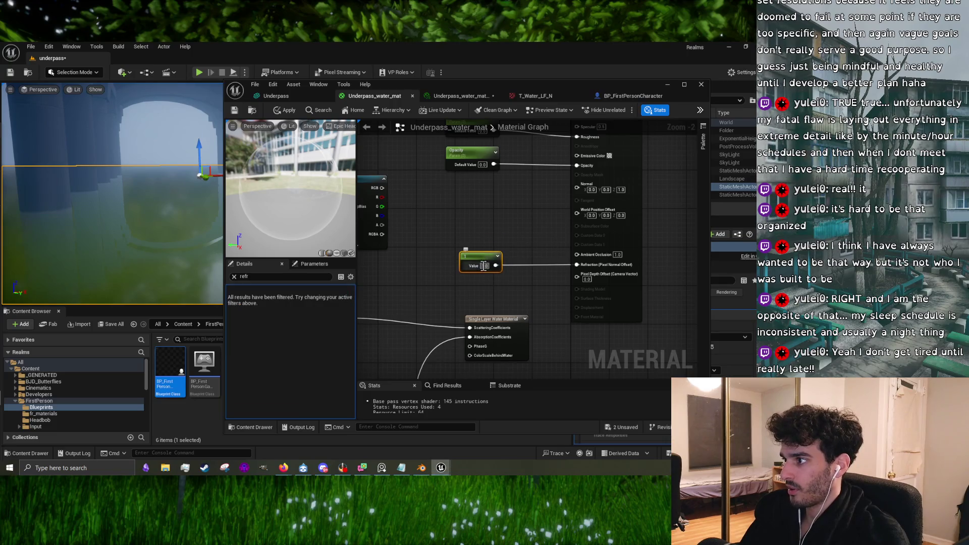
left_click(283, 111)
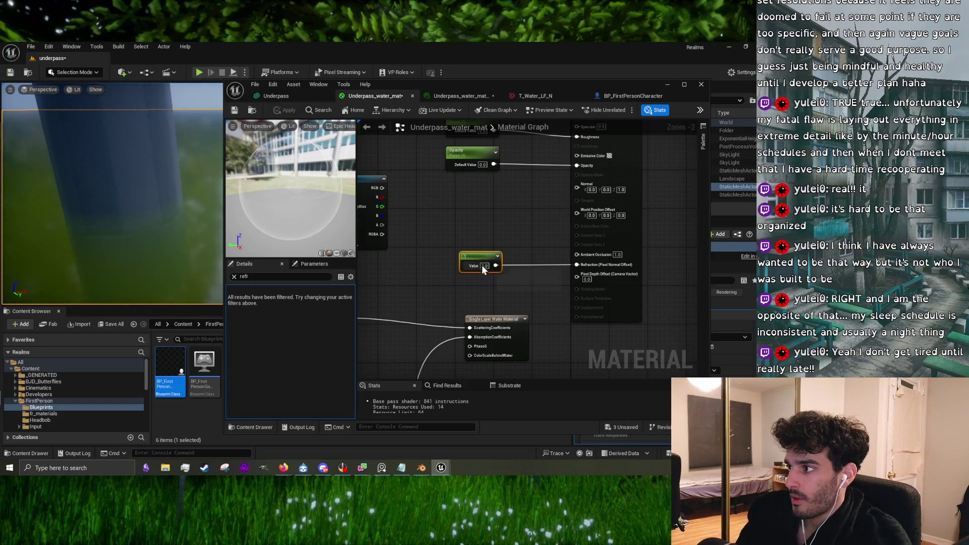
type("1.33")
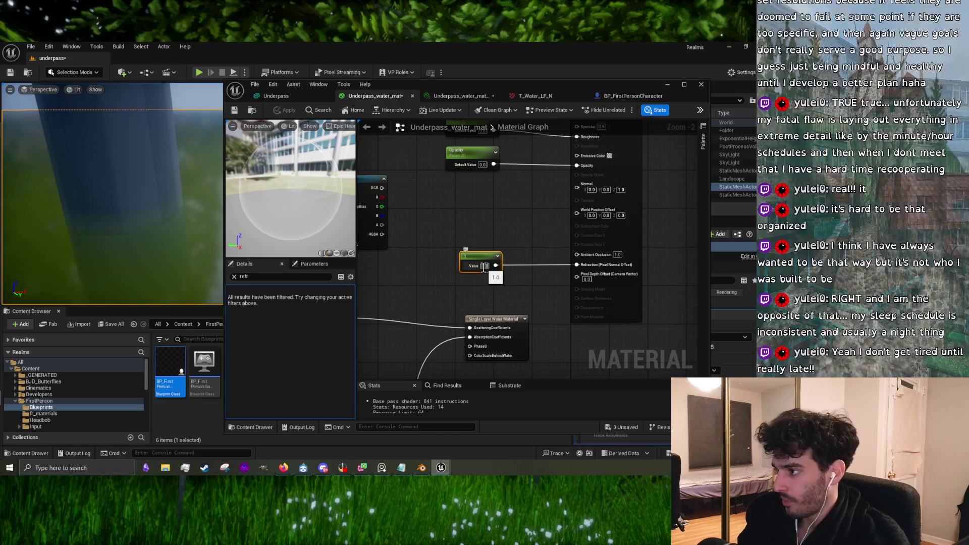
key("Return")
left_click(461, 206)
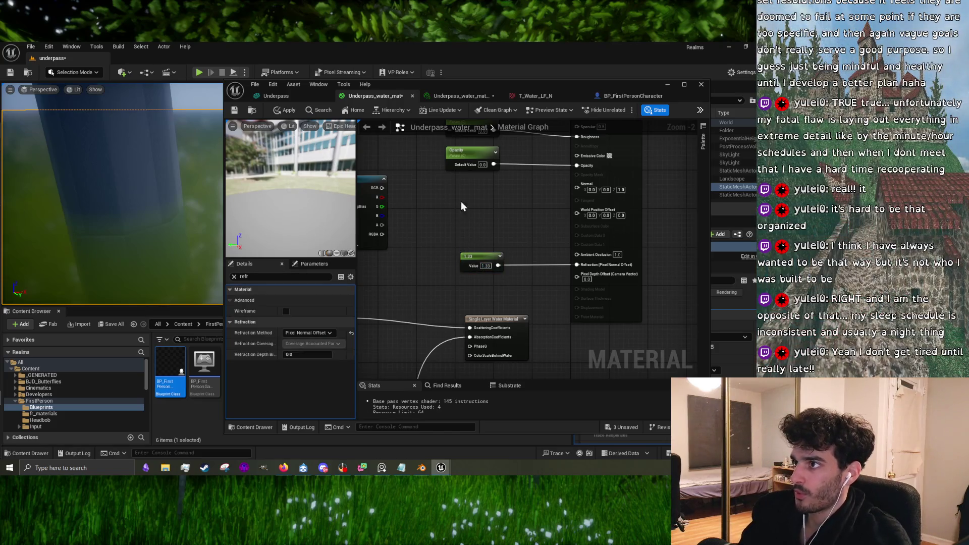
left_click(297, 111)
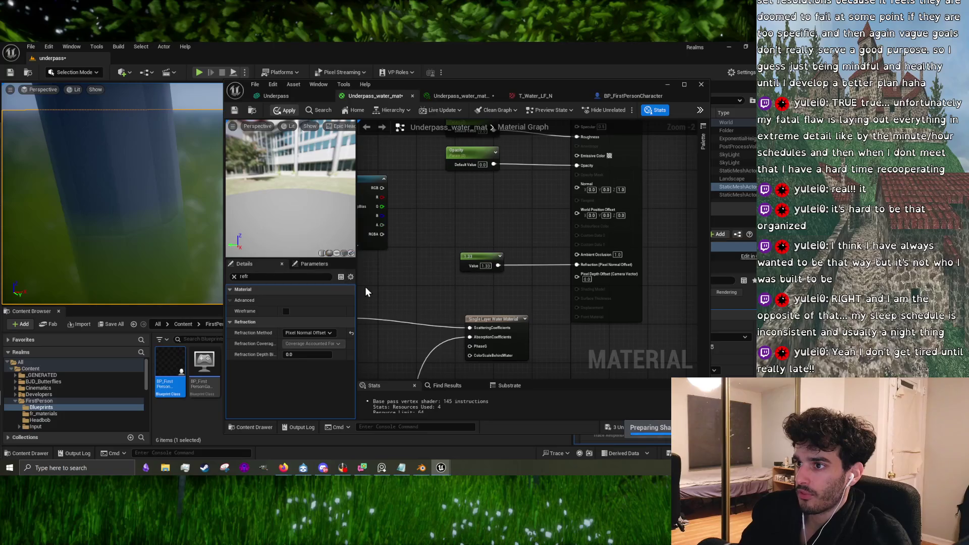
Step: Switch the Refraction Method to Index Of Refraction, apply it, and view the water
left_click(314, 331)
left_click(303, 341)
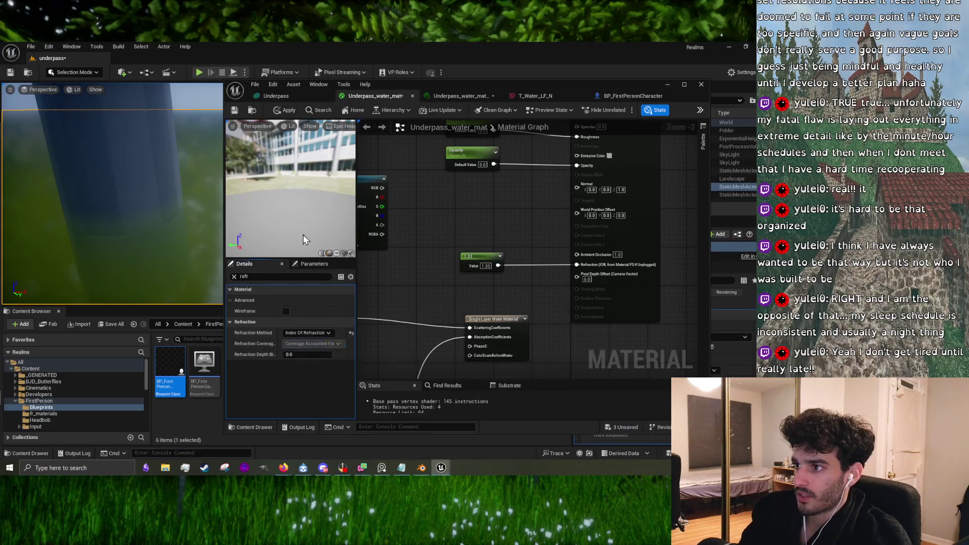
left_click(276, 111)
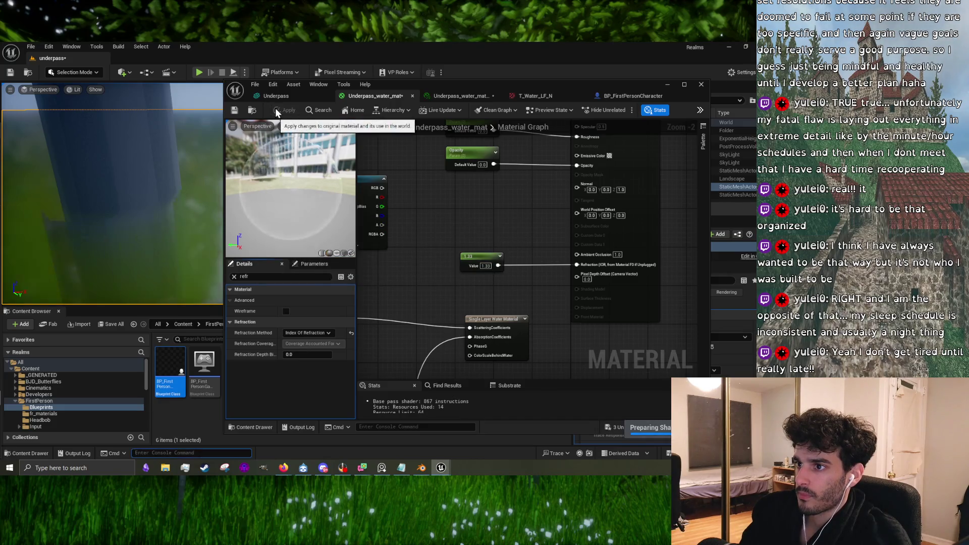
mouse_move(152, 147)
left_mouse_down()
mouse_move(190, 142)
mouse_move(156, 154)
left_mouse_up()
Step: Switch refraction to 2D Offset and apply, then lower the constant to 1.05 and apply
left_click(313, 334)
left_click(306, 355)
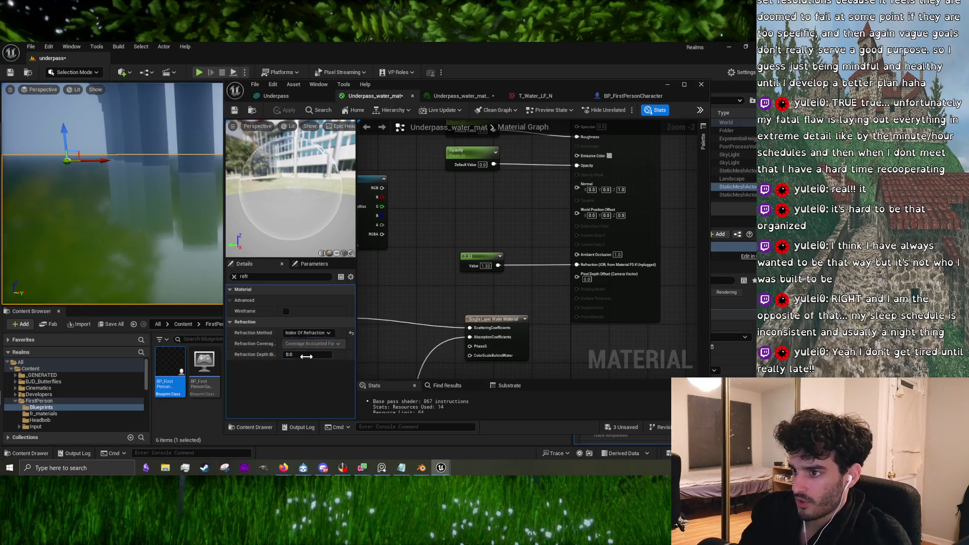
left_click(278, 113)
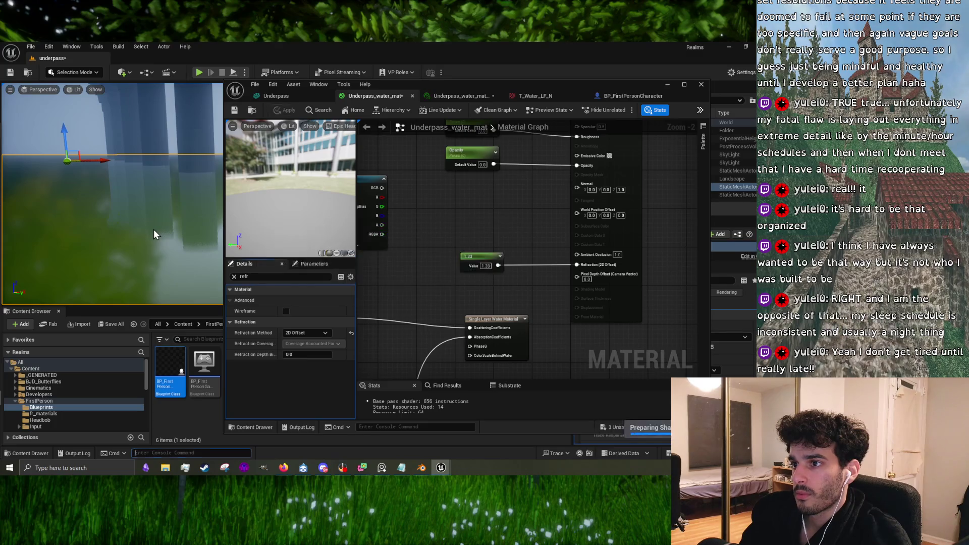
mouse_move(154, 229)
left_mouse_down()
mouse_move(152, 202)
mouse_move(153, 229)
left_mouse_up()
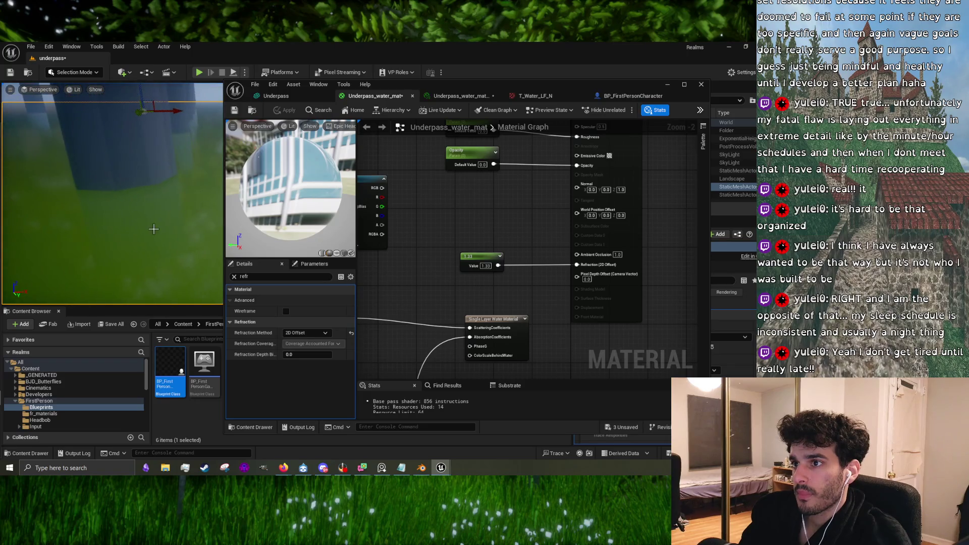
left_click_drag(303, 222, 268, 222)
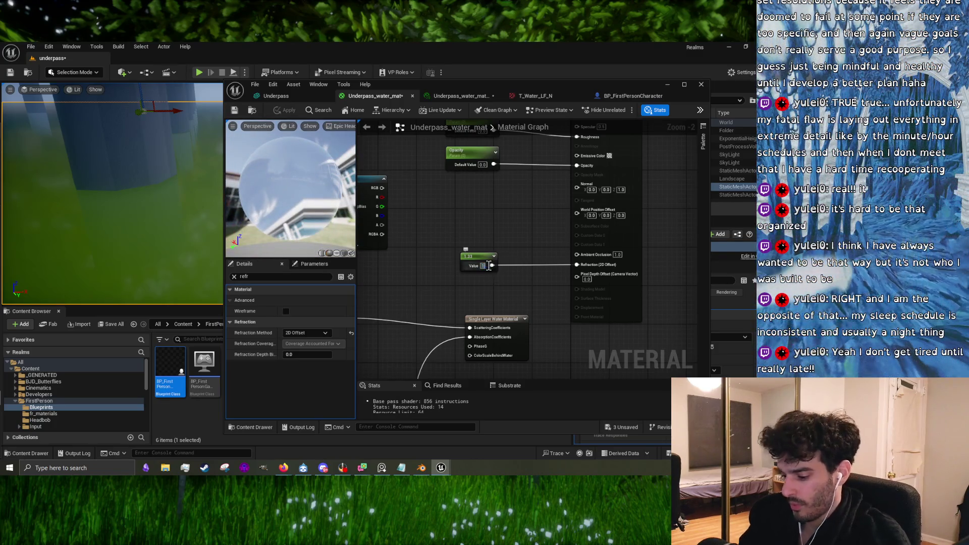
left_click_drag(489, 270, 454, 270)
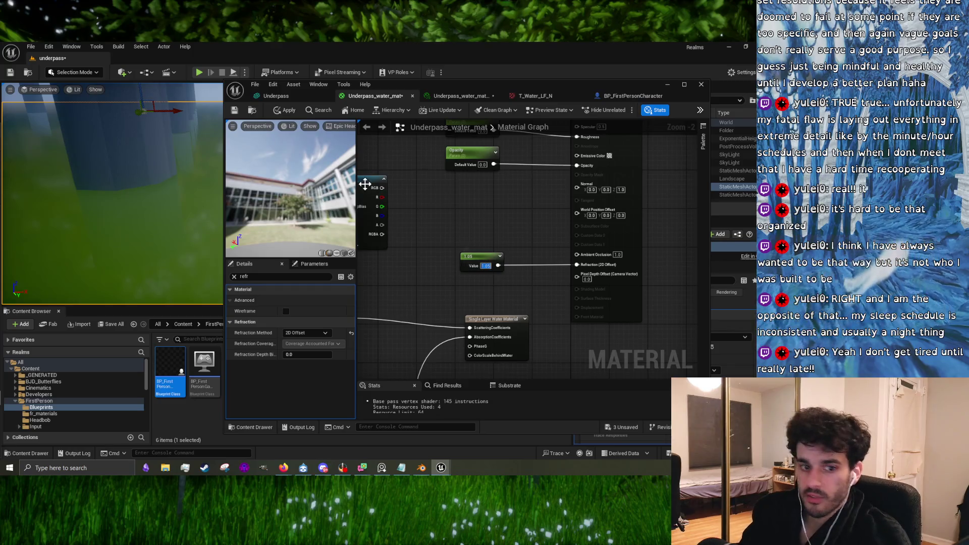
left_click(279, 111)
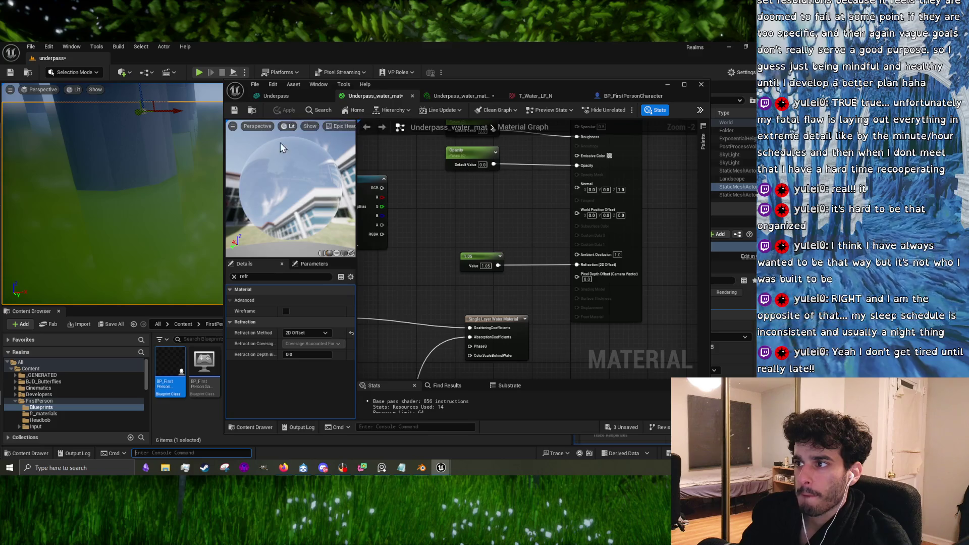
left_click_drag(185, 209, 185, 209)
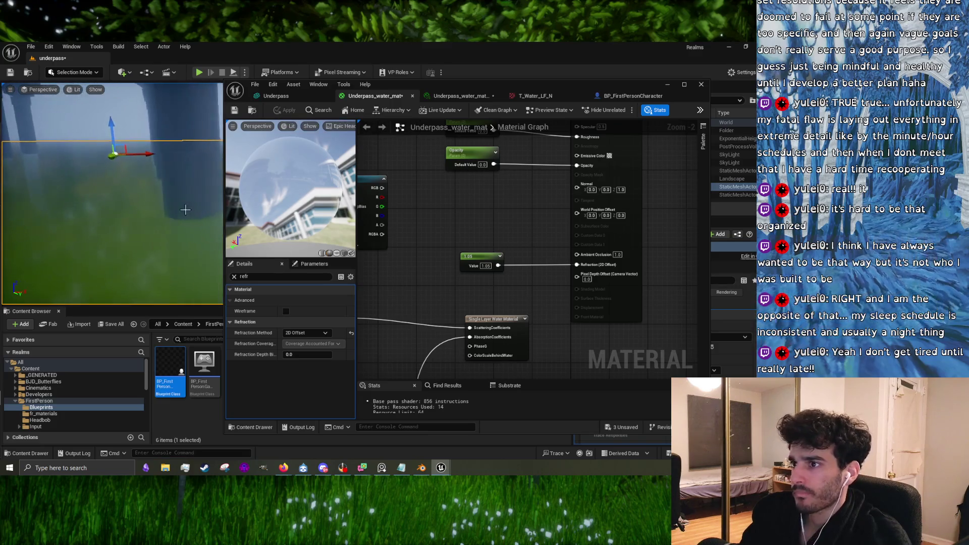
Step: Apply a refraction value of 0, then turn refraction off and apply
left_click(483, 265)
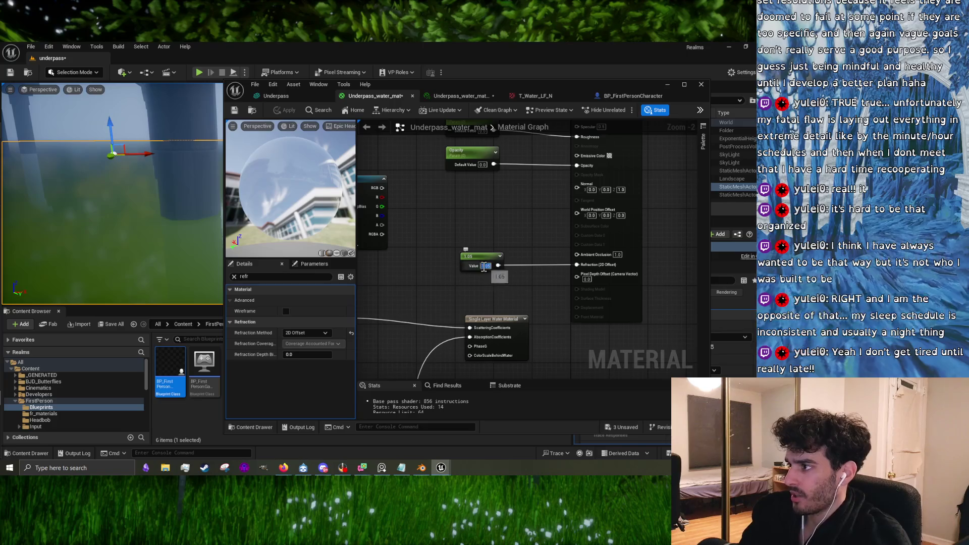
type("0")
key("Return")
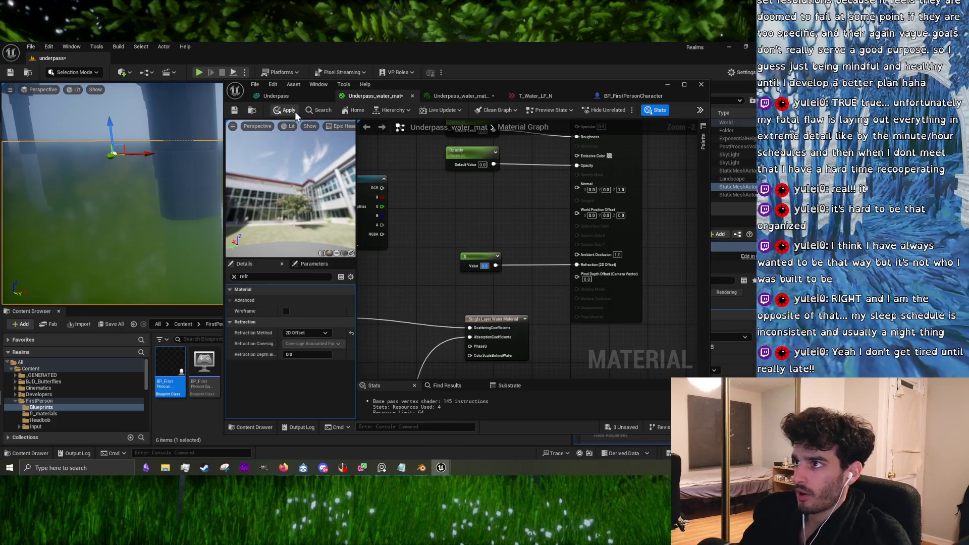
left_click(292, 110)
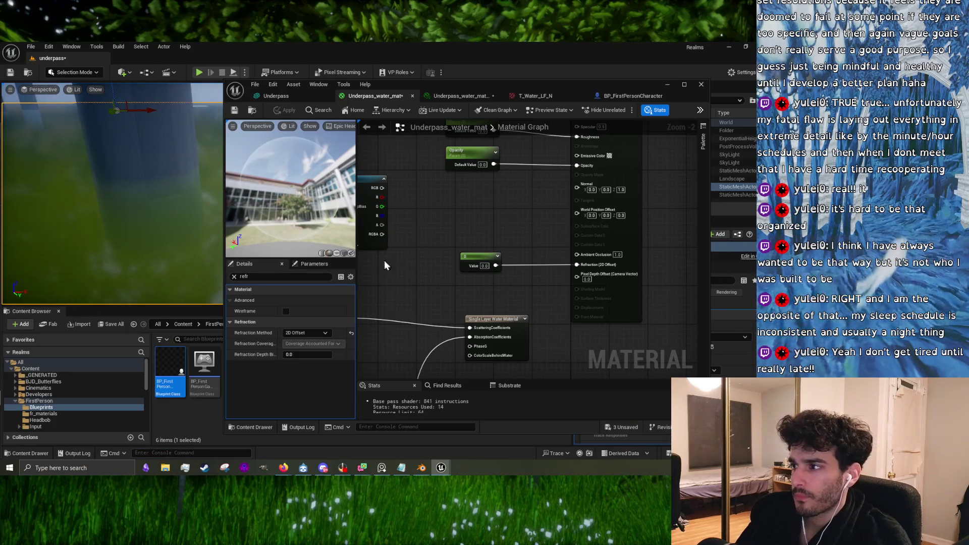
left_click(319, 332)
left_click(308, 364)
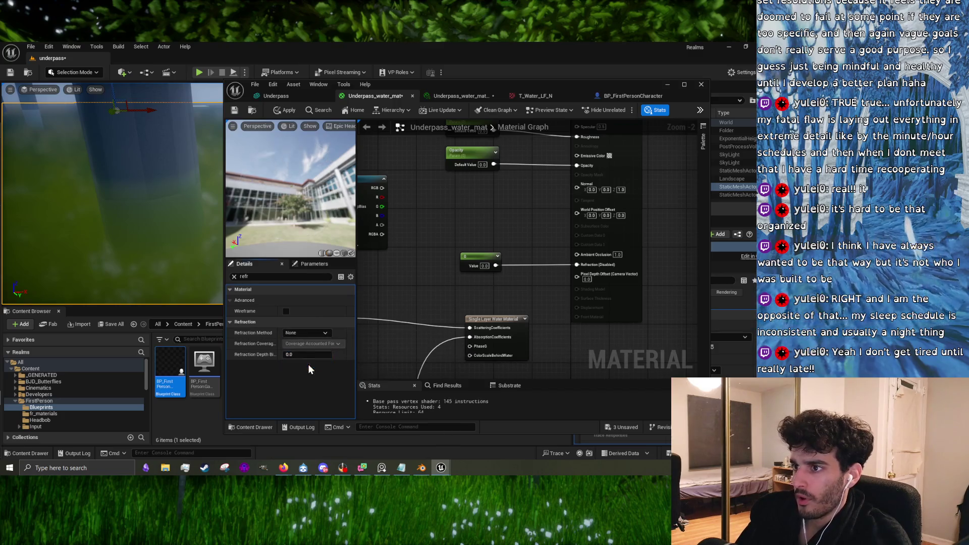
left_click(282, 110)
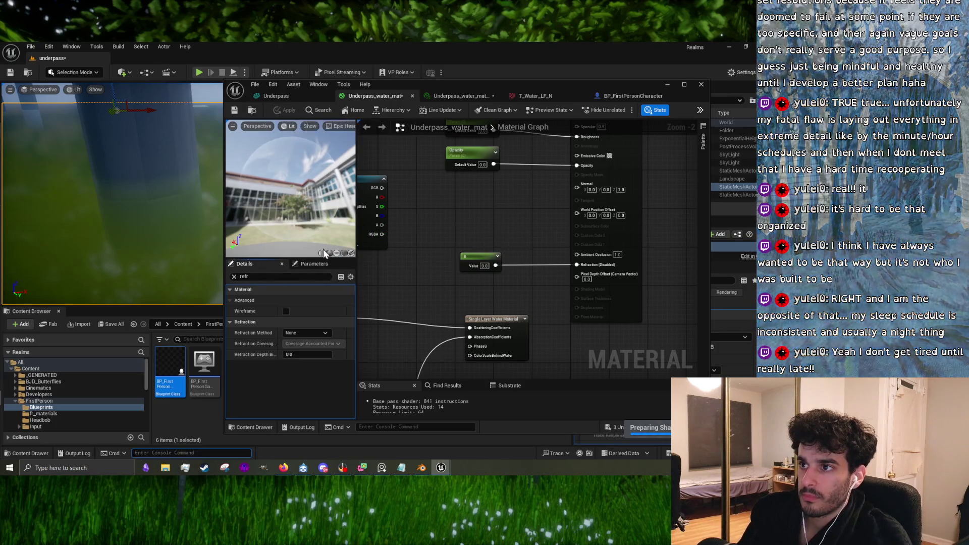
Step: Return to 2D Offset with a refraction value of 0.5 and apply
left_click(298, 333)
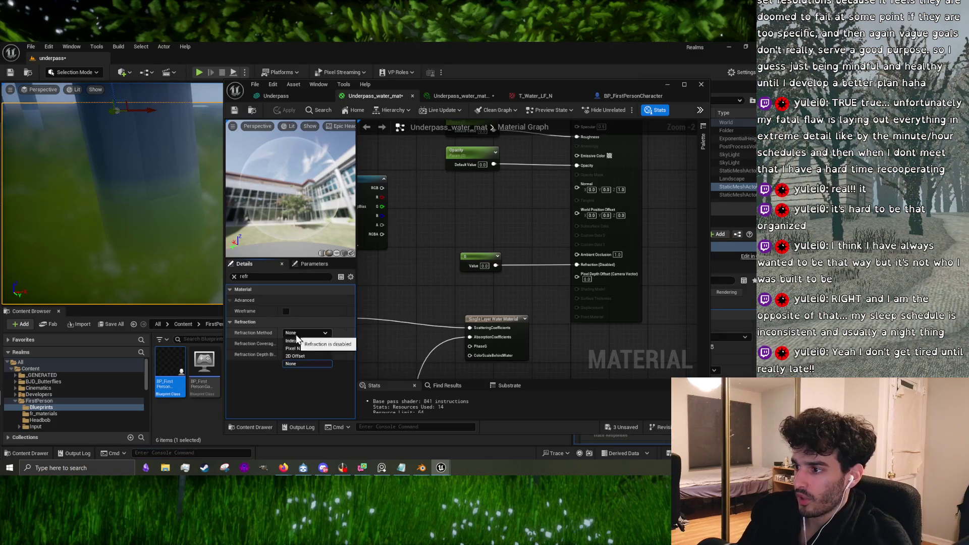
left_click(307, 357)
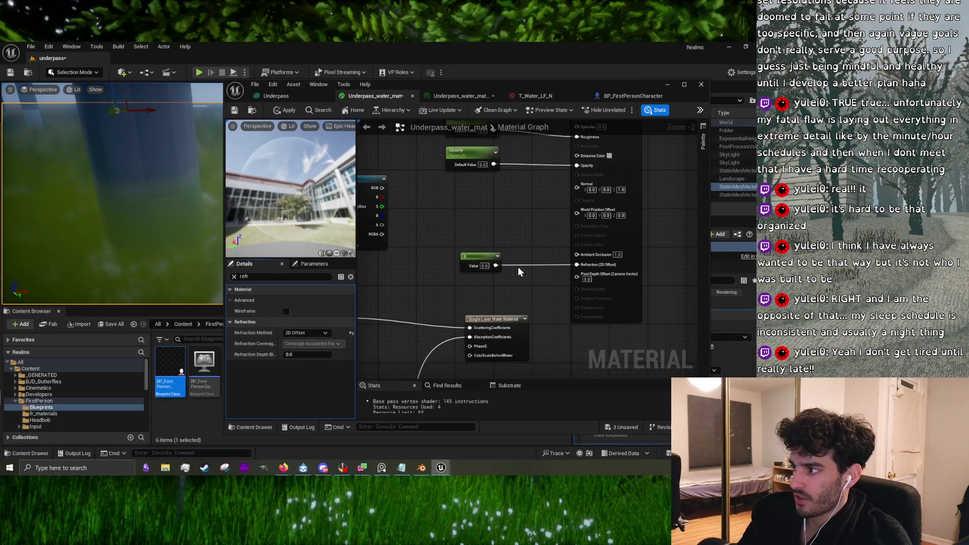
left_click(484, 266)
type("0.5")
key("Return")
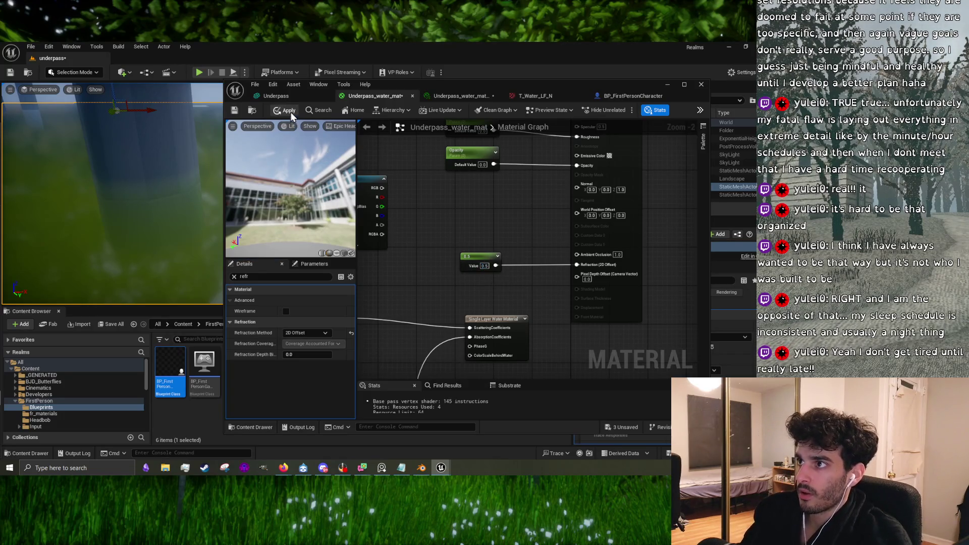
left_click(289, 113)
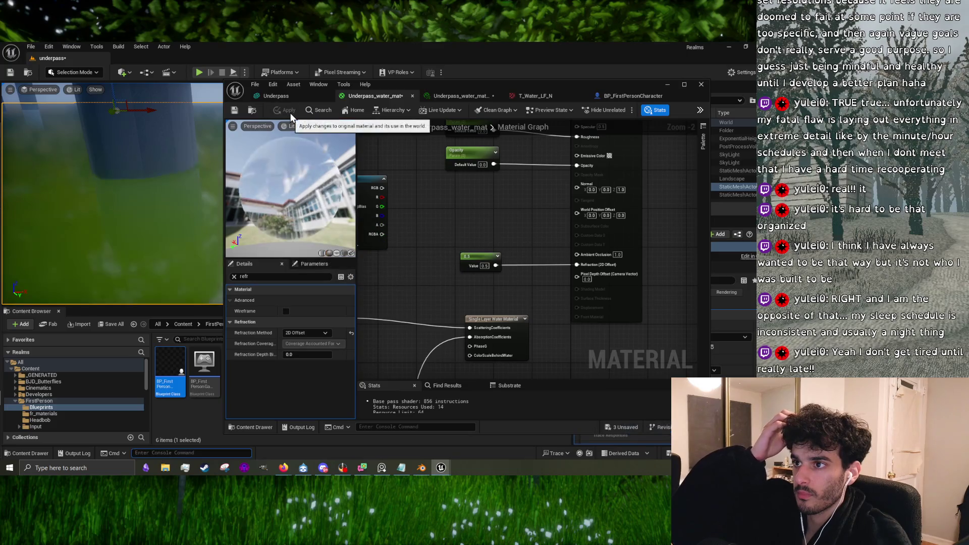
left_click(306, 333)
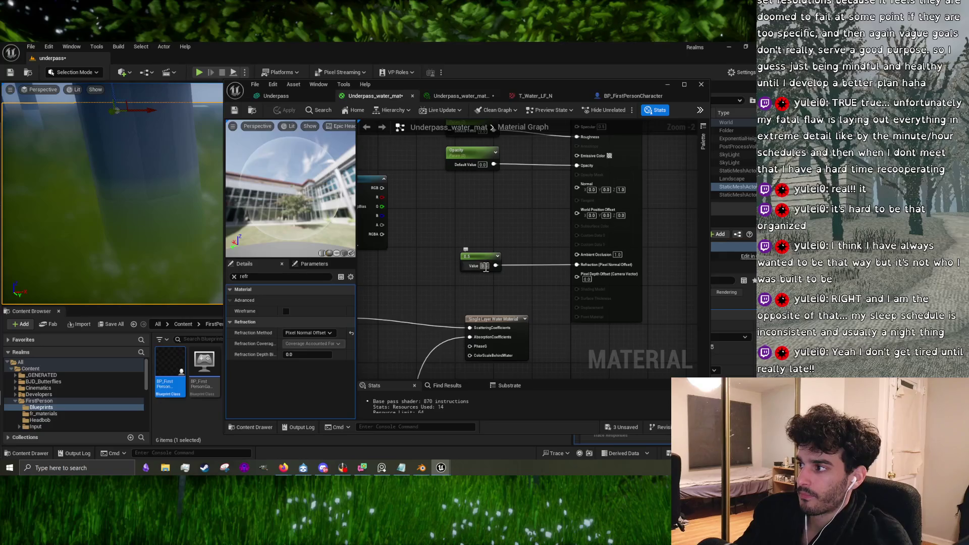
Step: Apply a refraction value of 0, then change it to 1.33 and apply again
type("0")
key("Return")
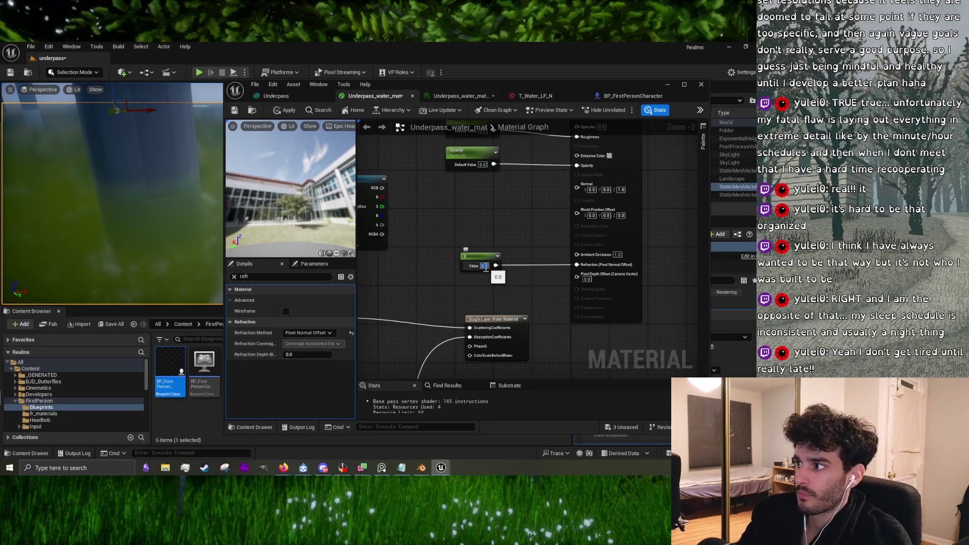
left_click(292, 111)
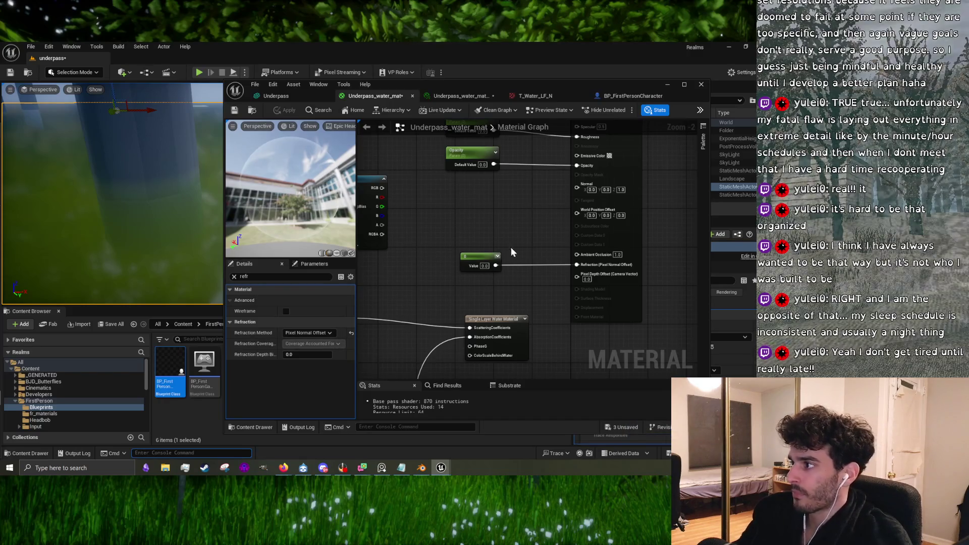
left_click(485, 266)
type("1.33")
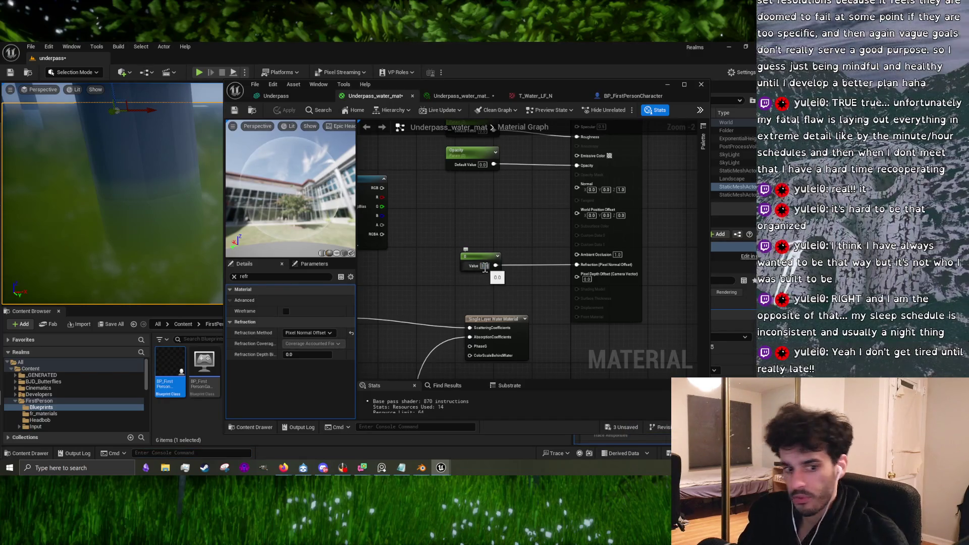
key("Return")
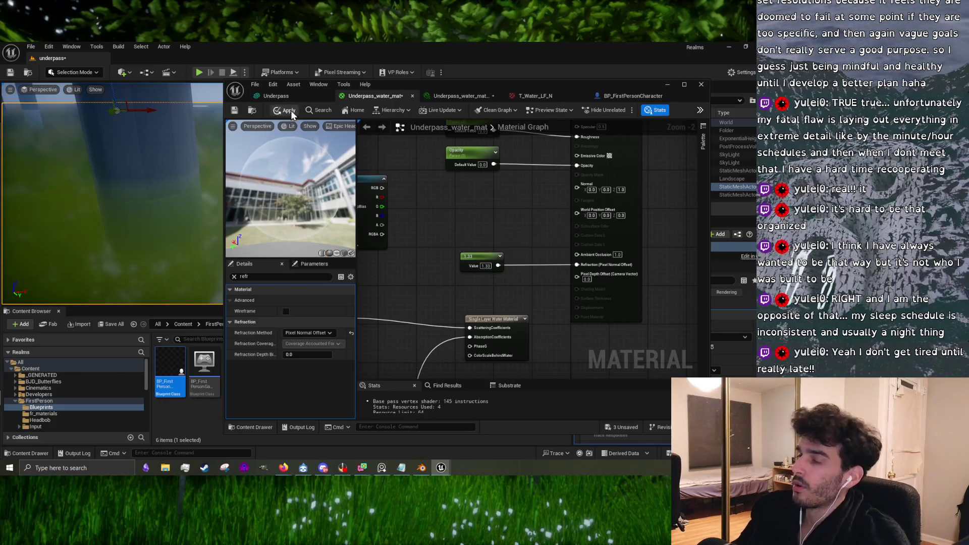
left_click(291, 110)
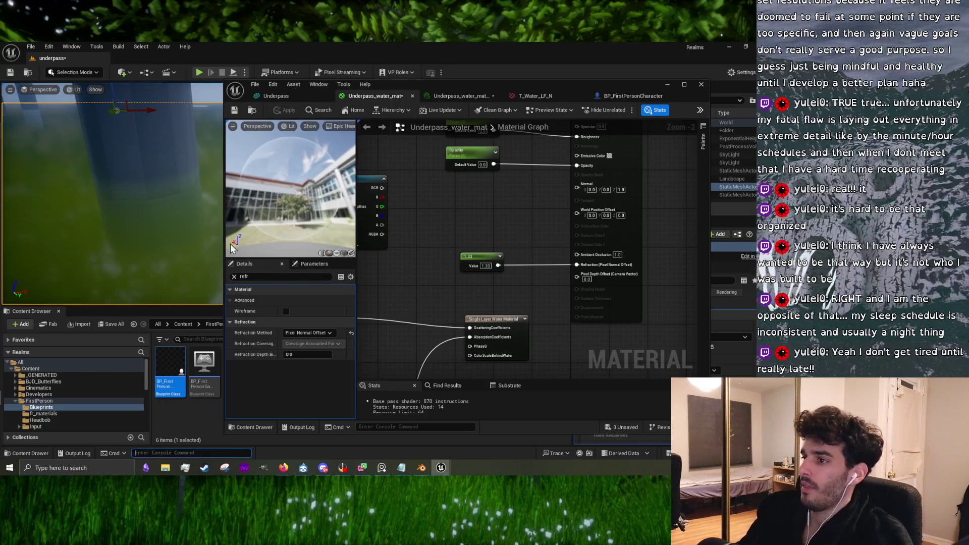
Step: Inspect the water and the Texture Sample and output nodes, then minimize the Material Editor
left_click_drag(132, 209, 131, 209)
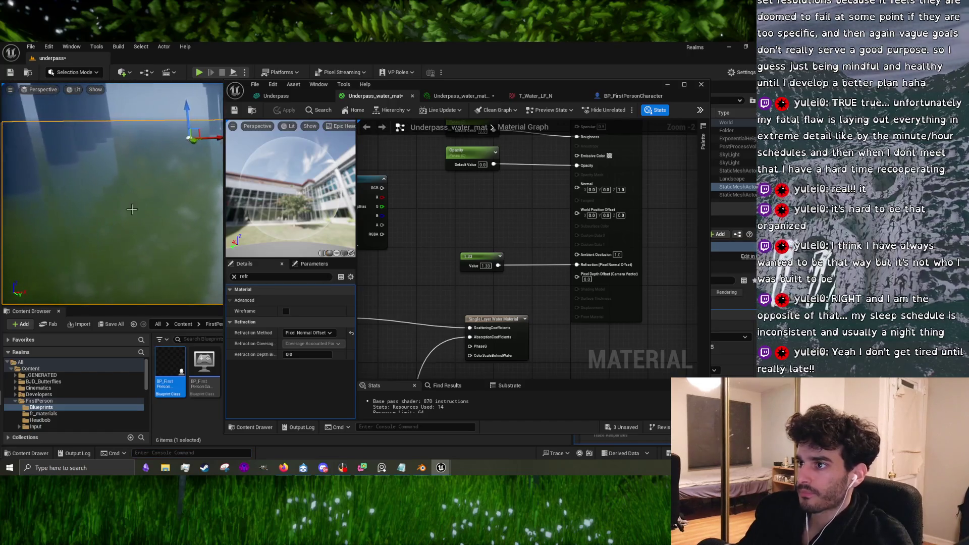
mouse_move(430, 193)
left_mouse_down()
mouse_move(474, 277)
mouse_move(626, 271)
left_mouse_up()
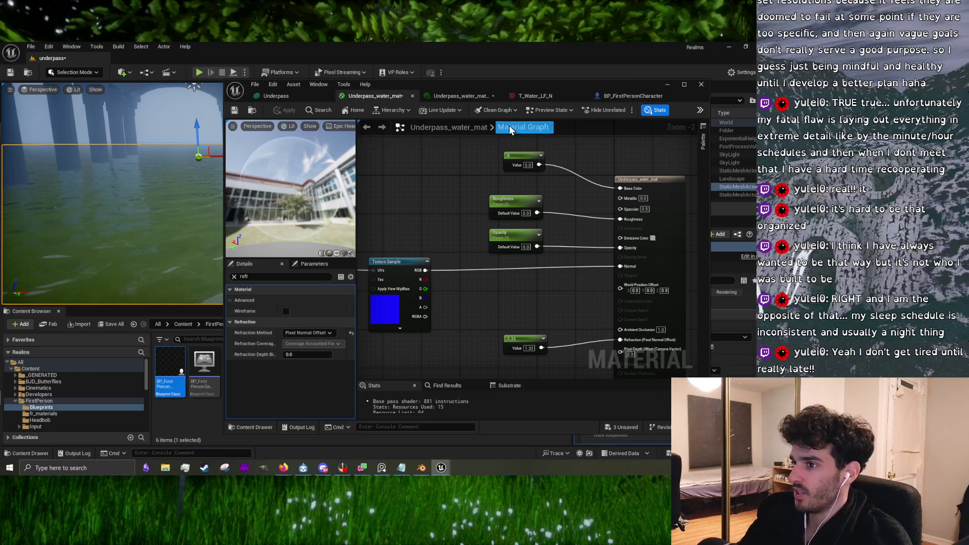
left_click(669, 84)
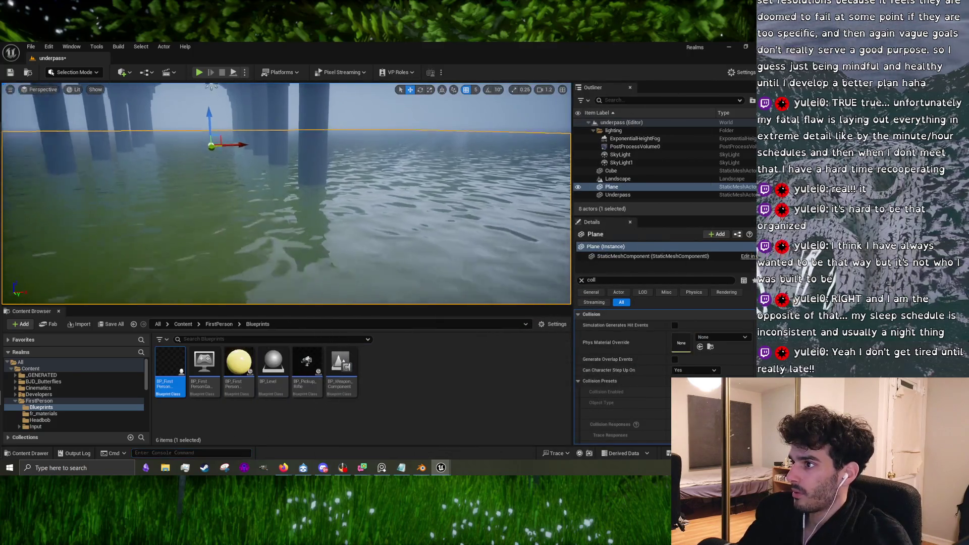
scroll(286, 193, "up", 5)
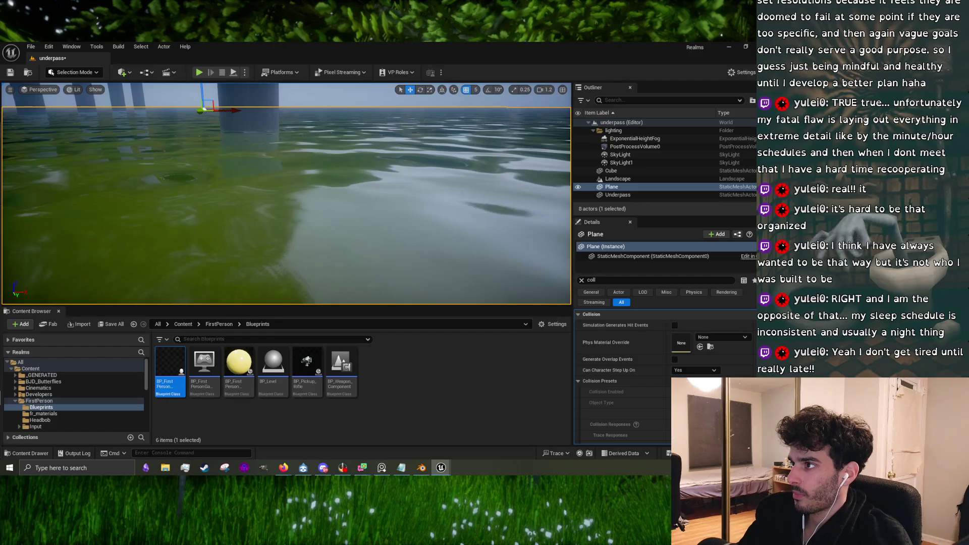
scroll(286, 193, "down", 2)
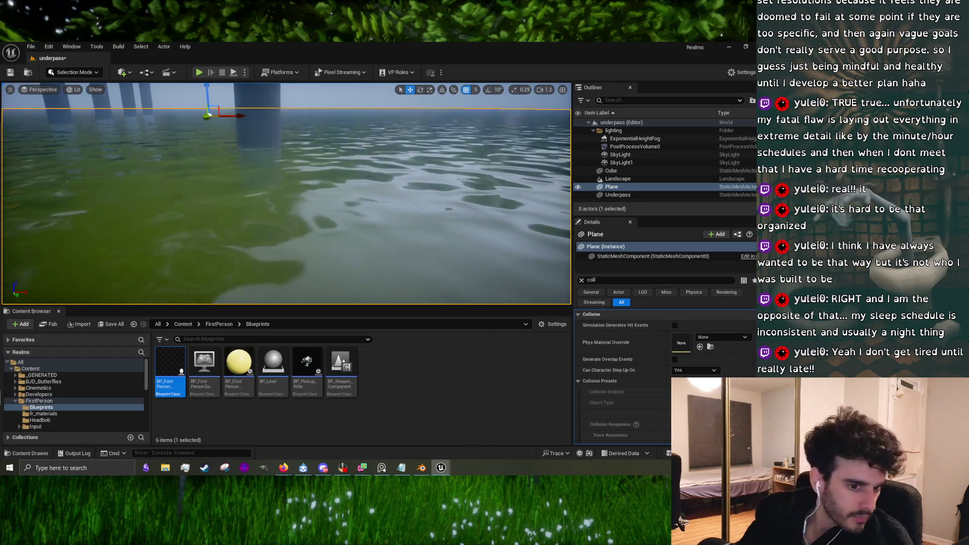
left_click(382, 467)
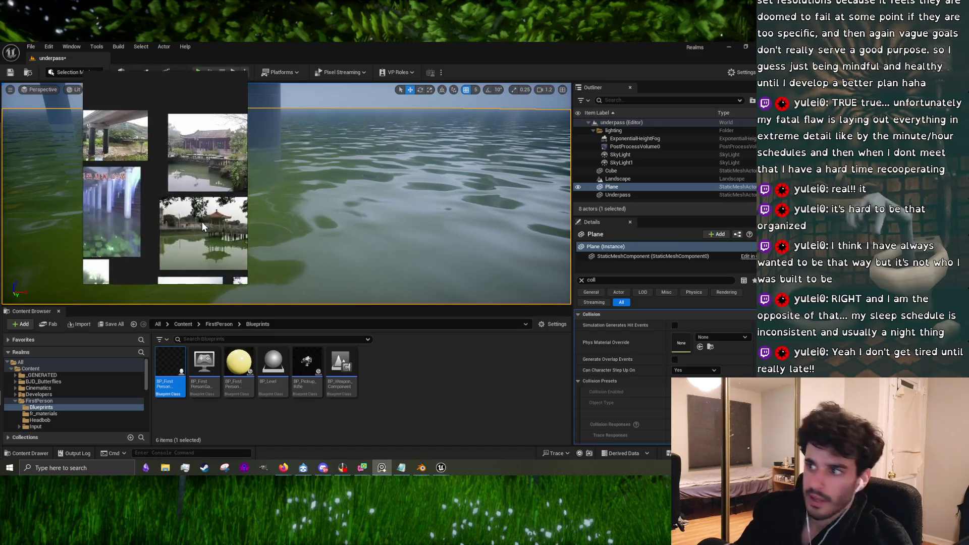
Step: Zoom in and out across the lily-pond, pavilion and underpass reference photos in PureRef
scroll(210, 202, "down", 3)
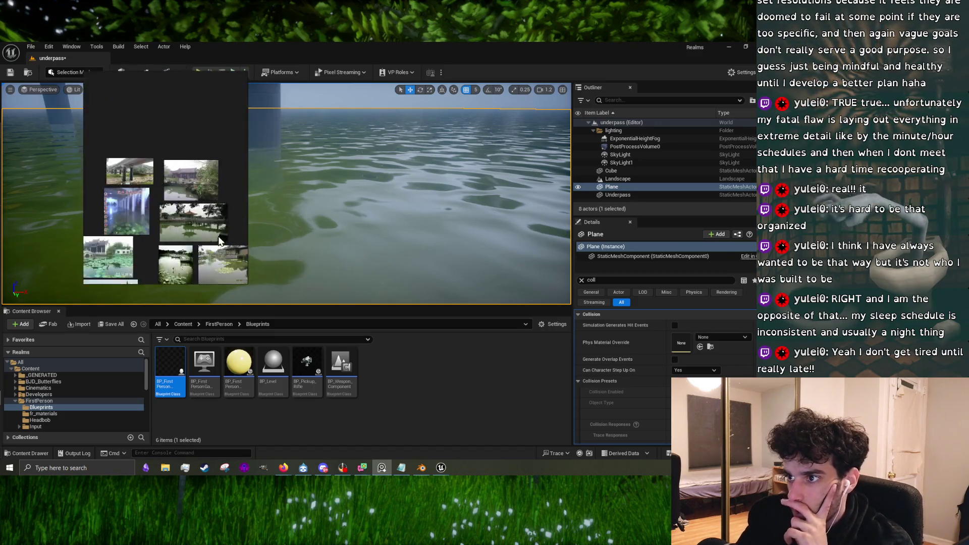
scroll(194, 183, "up", 5)
scroll(116, 212, "down", 5)
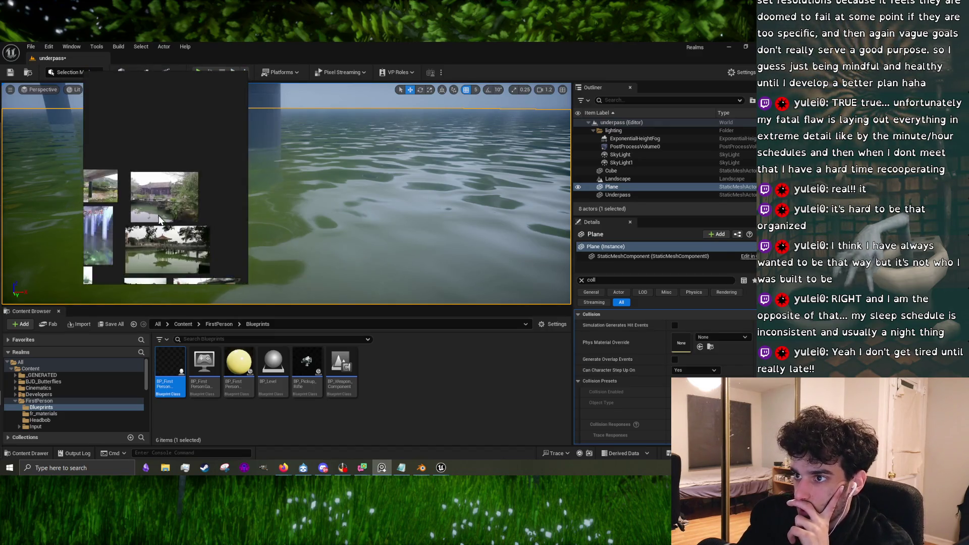
scroll(129, 243, "up", 2)
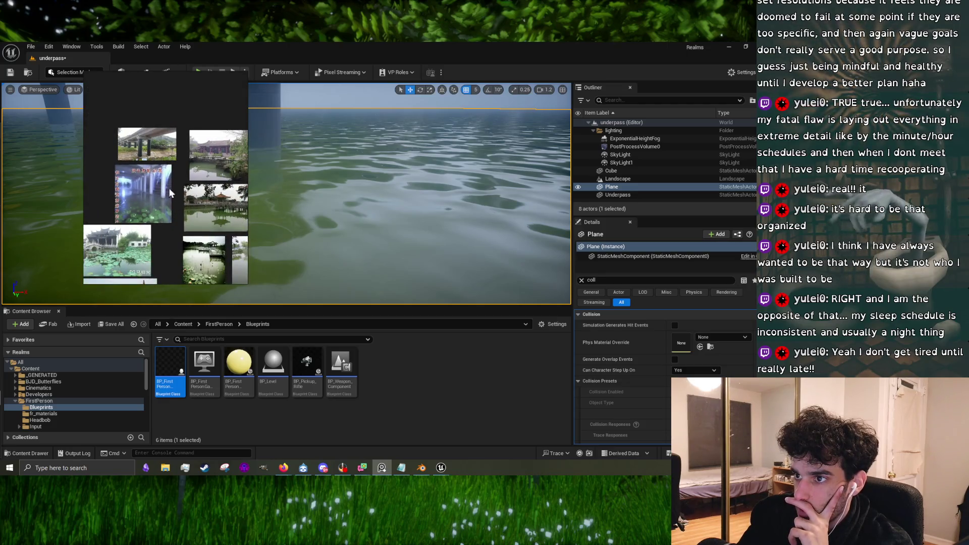
scroll(137, 209, "up", 3)
scroll(137, 209, "down", 4)
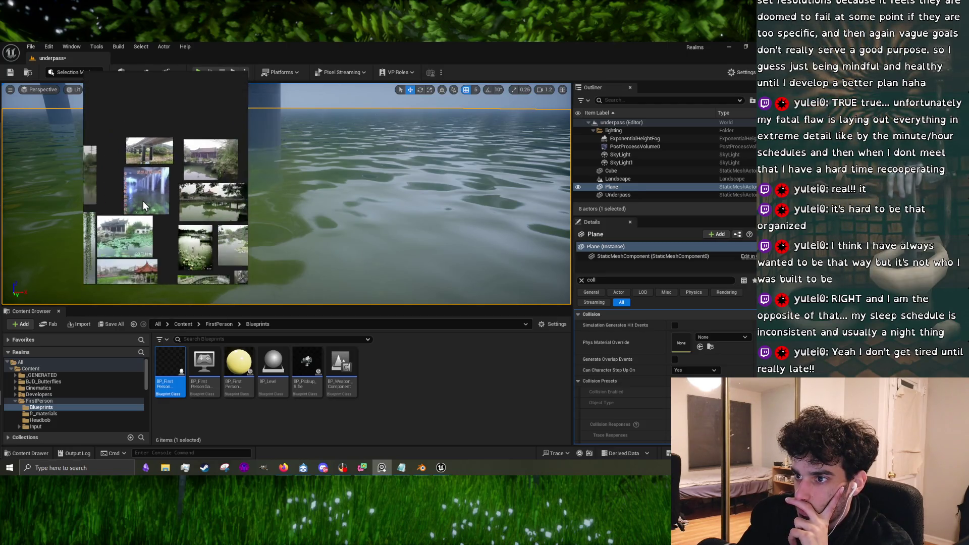
scroll(134, 260, "up", 4)
scroll(133, 260, "down", 2)
scroll(144, 233, "up", 2)
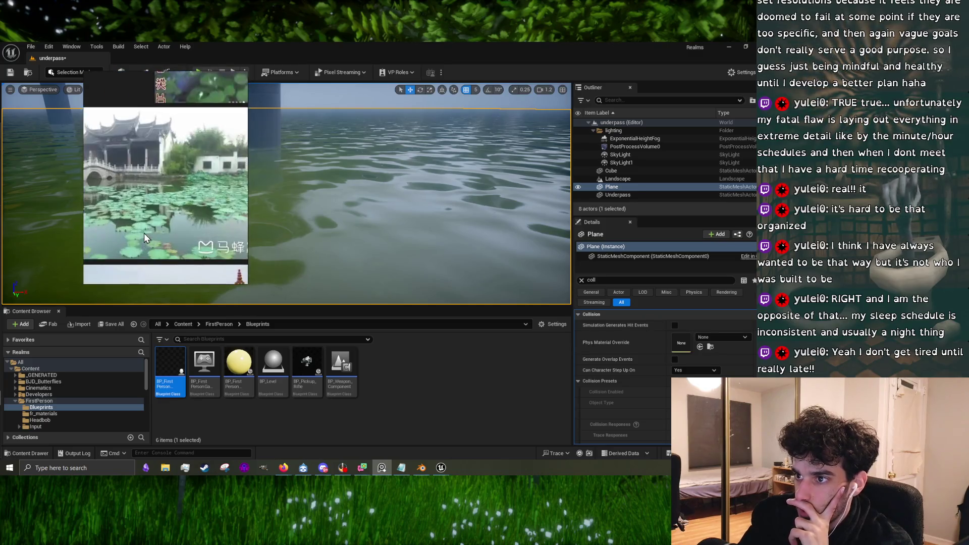
scroll(143, 240, "down", 5)
scroll(147, 243, "up", 5)
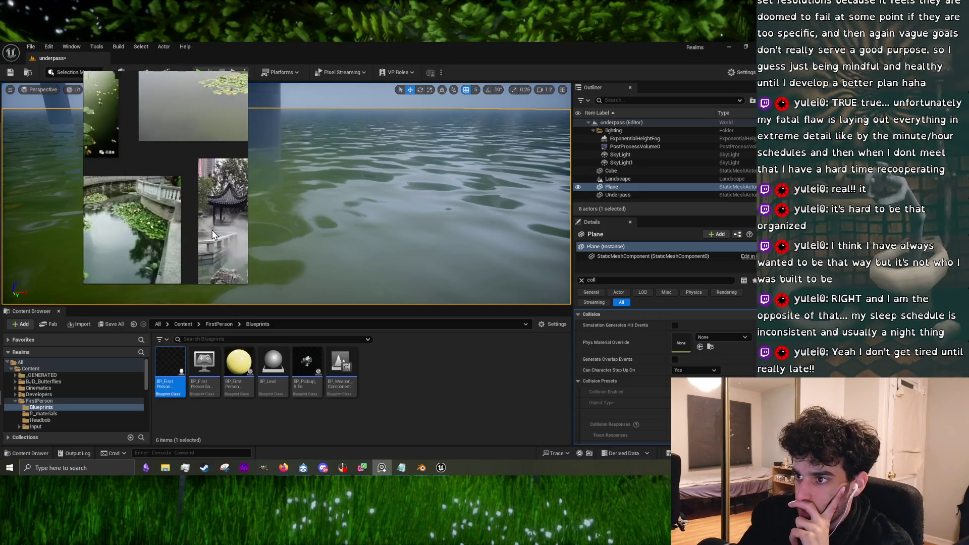
scroll(155, 232, "down", 4)
scroll(196, 246, "up", 5)
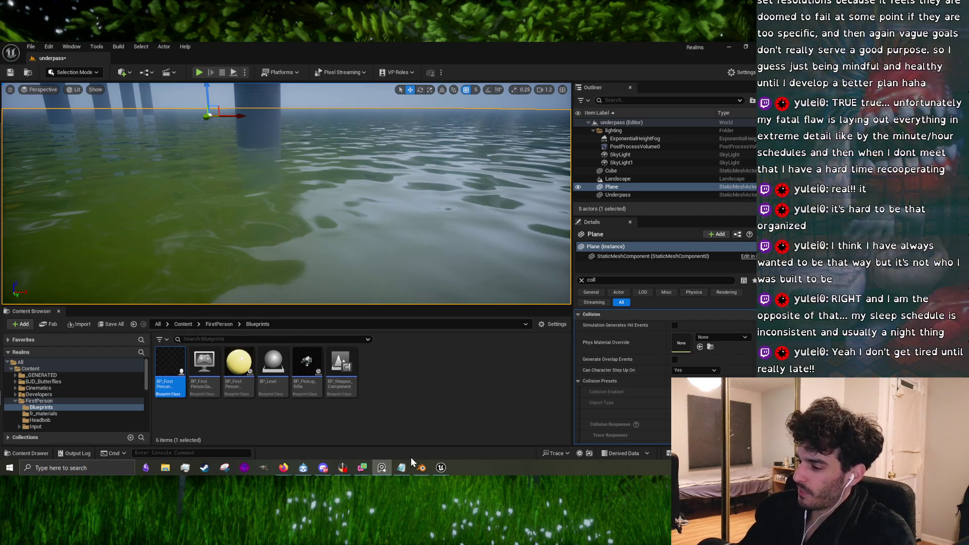
Step: Restore the material editor, change Refraction Method from 2D Offset to None, apply, and minimize it
mouse_move(441, 466)
left_click(483, 433)
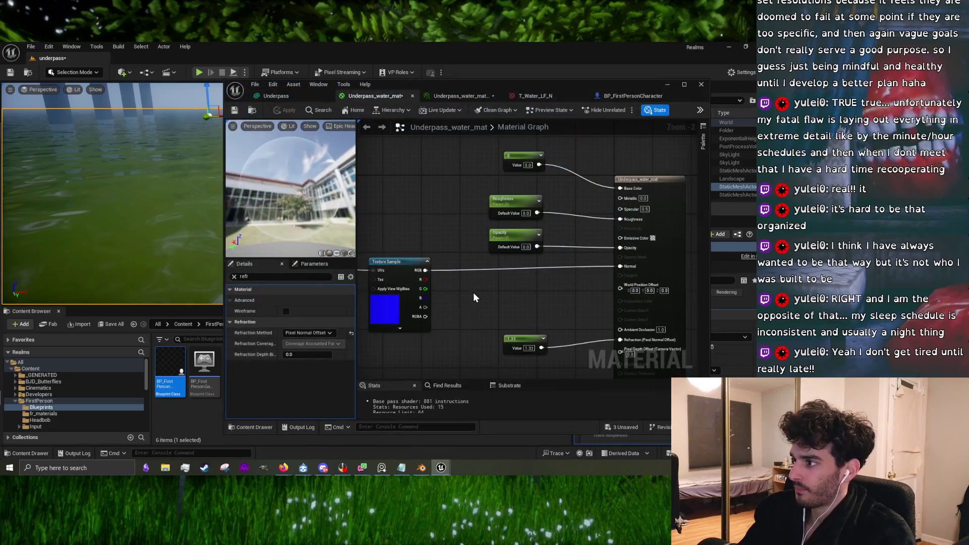
left_click(330, 333)
left_click(300, 359)
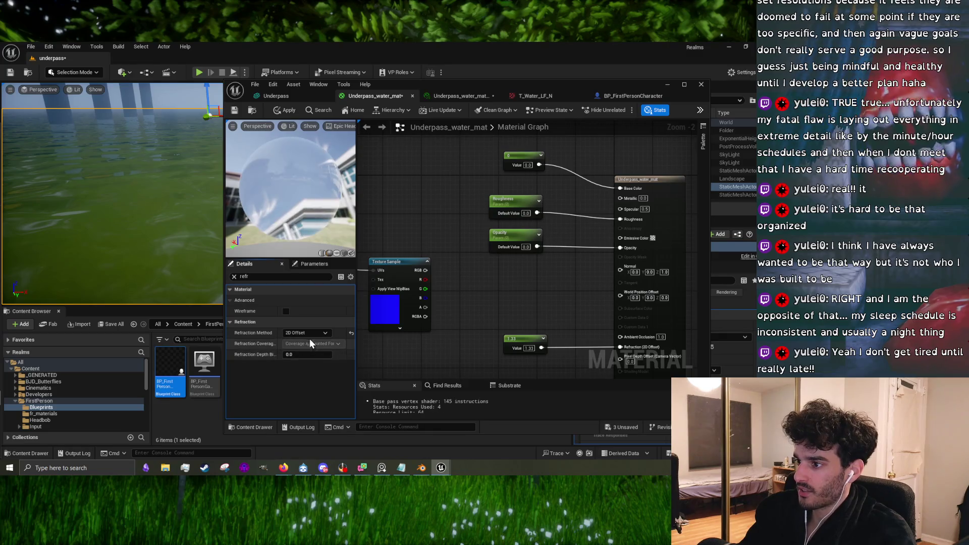
left_click(309, 333)
left_click(297, 364)
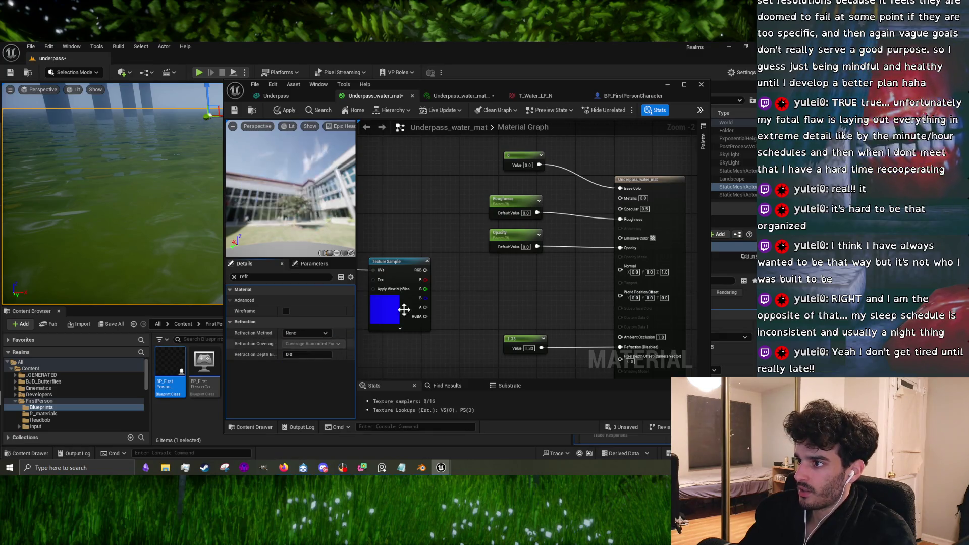
left_click(276, 111)
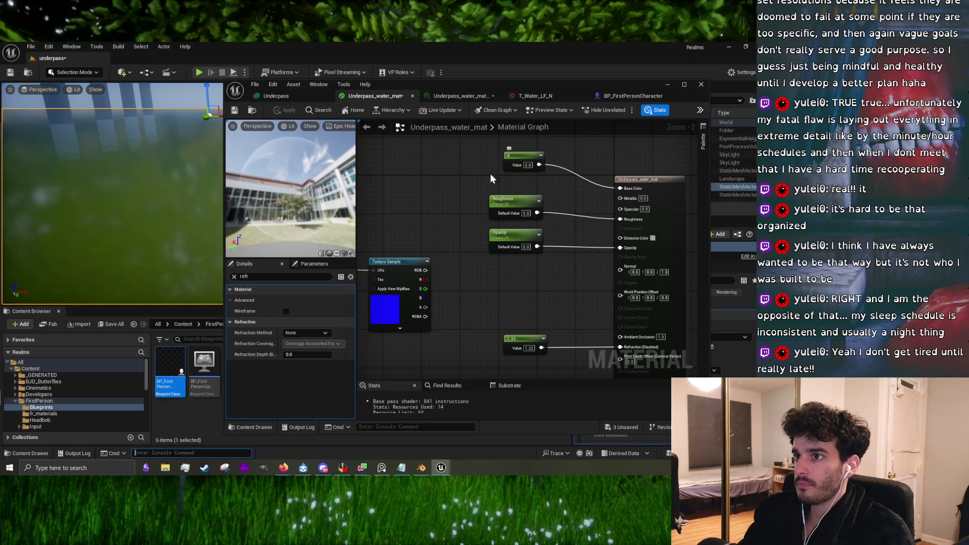
scroll(164, 216, "down", 5)
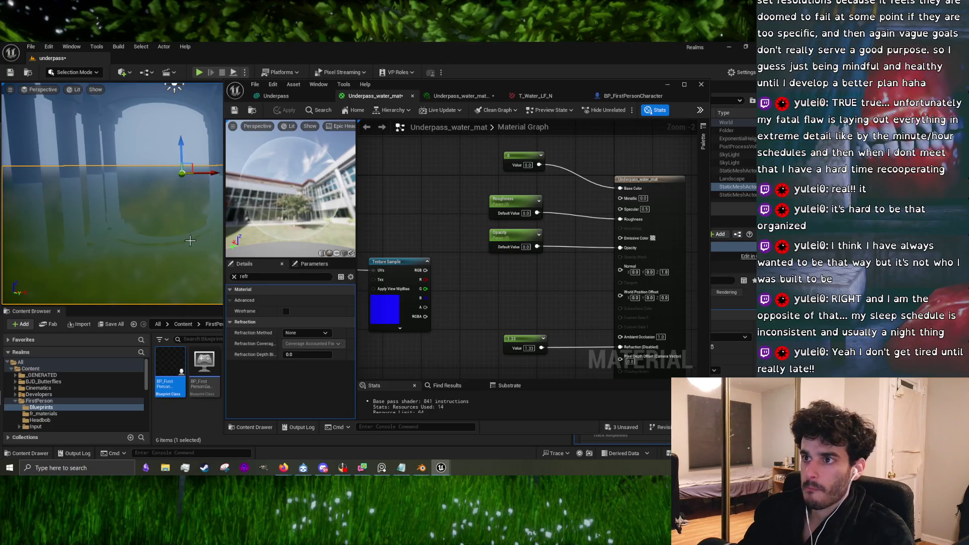
scroll(190, 241, "up", 5)
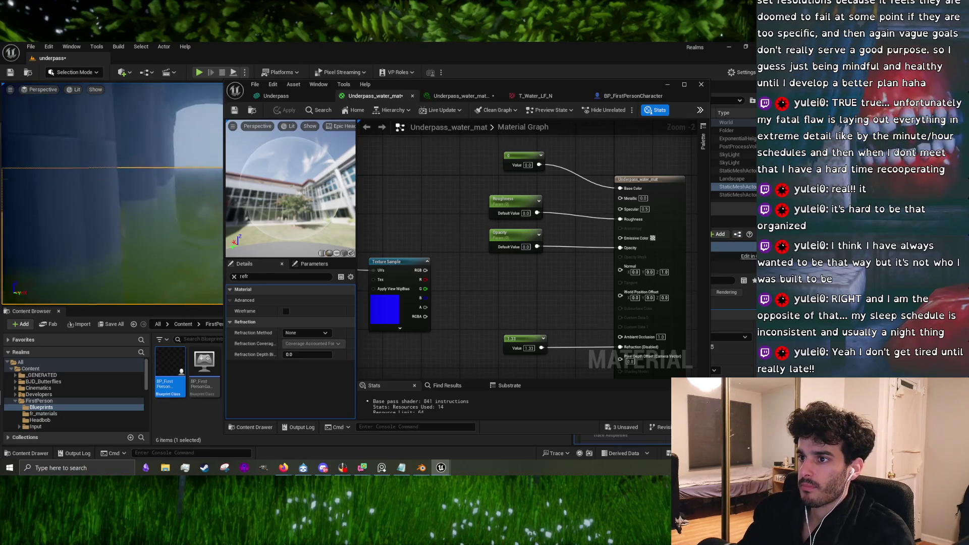
scroll(113, 194, "down", 3)
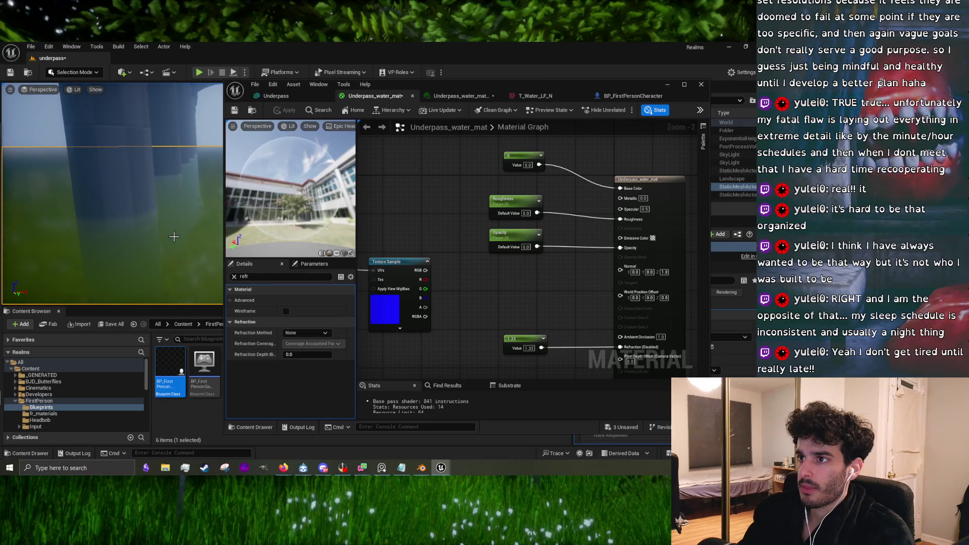
left_click(667, 84)
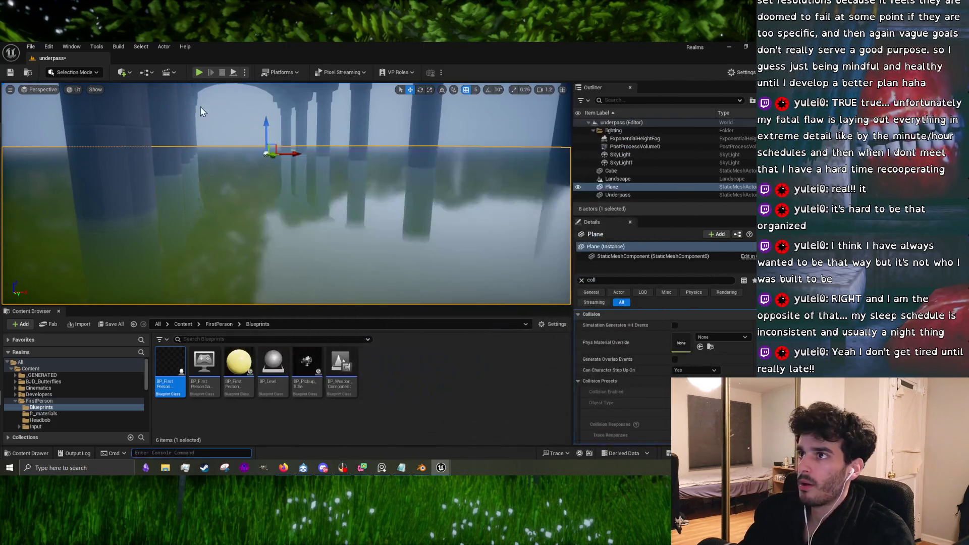
Step: Play-test the level with Alt+P, stop with Esc, then bring the tutorial video forward
key("alt+p")
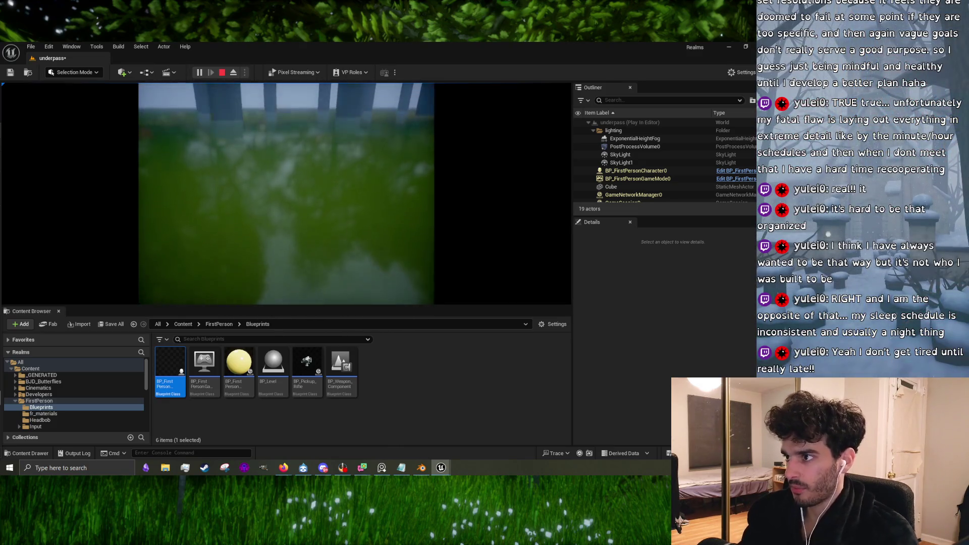
key("Escape")
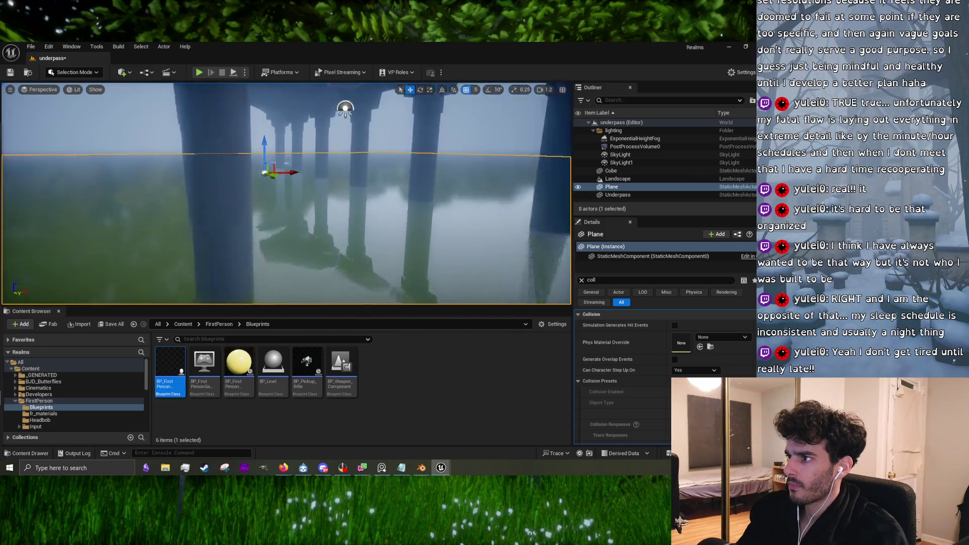
key("alt+Tab")
left_click(376, 228)
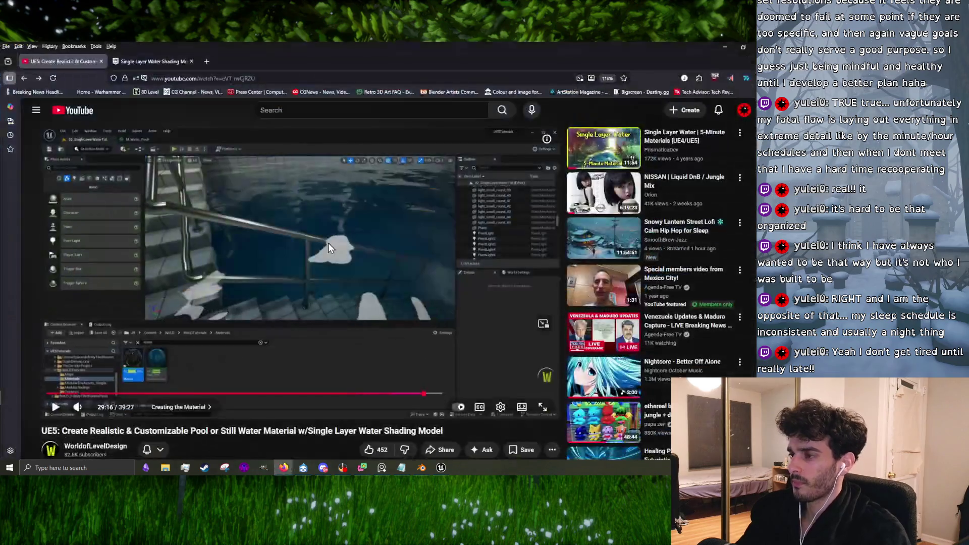
Step: Advance the pool-water tutorial from about 30:02 to 30:34, where the finished pool water appears
left_click(328, 247)
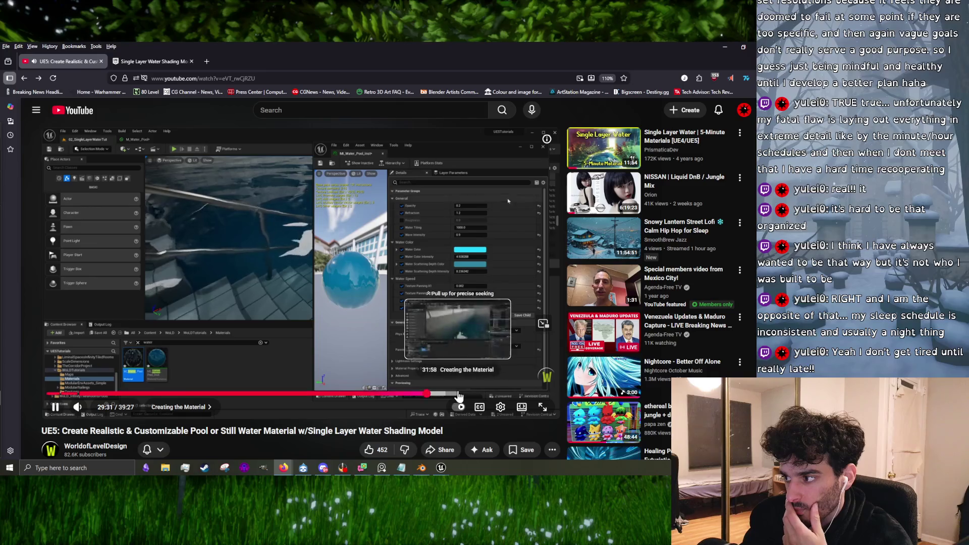
left_click(434, 394)
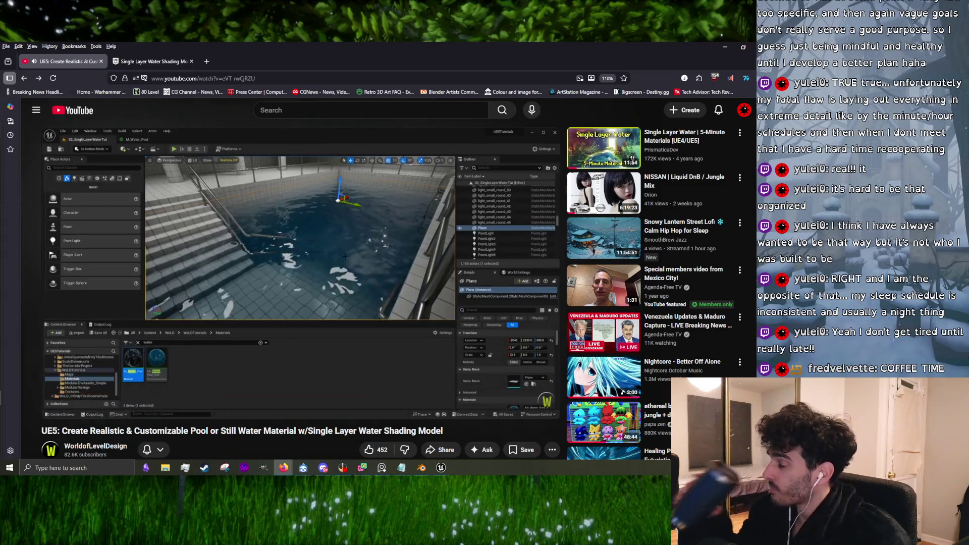
left_click(343, 222)
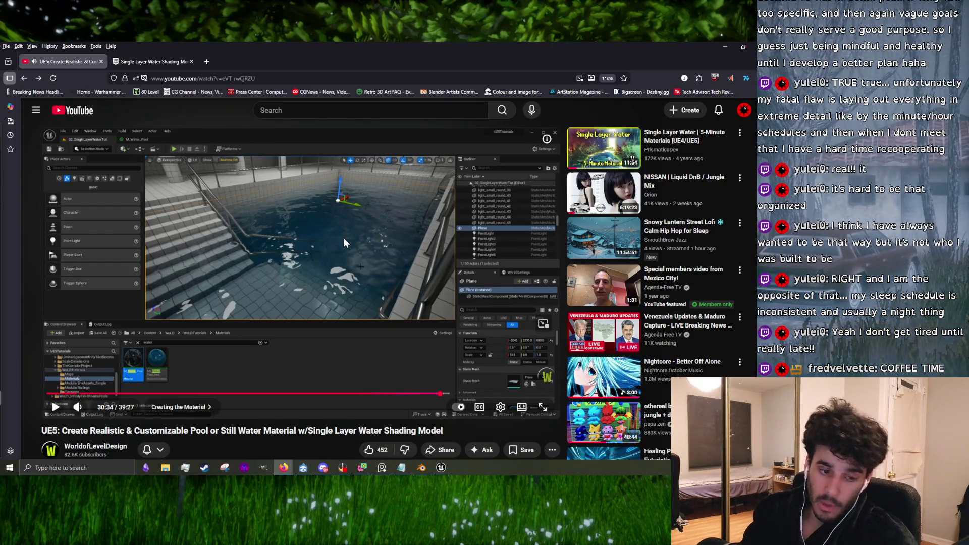
left_click(345, 243)
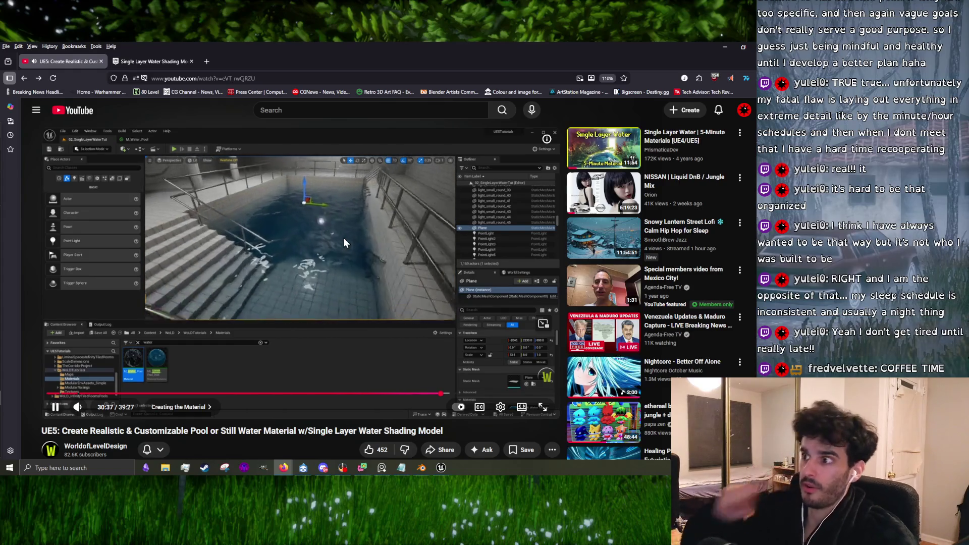